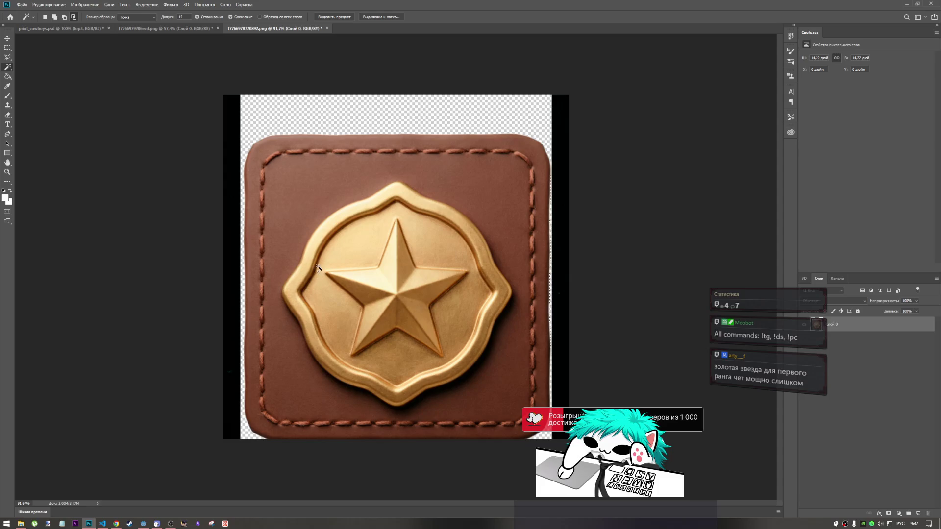
# - Look over the flat leather star badge and the large gold star badge in Photoshop
pyautogui.scroll(3, 554, 377)
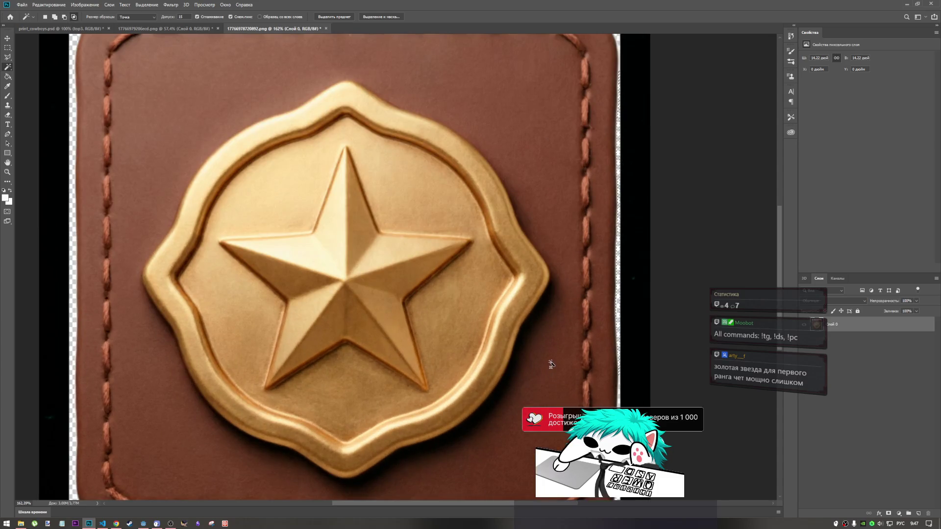
pyautogui.scroll(-5, 551, 364)
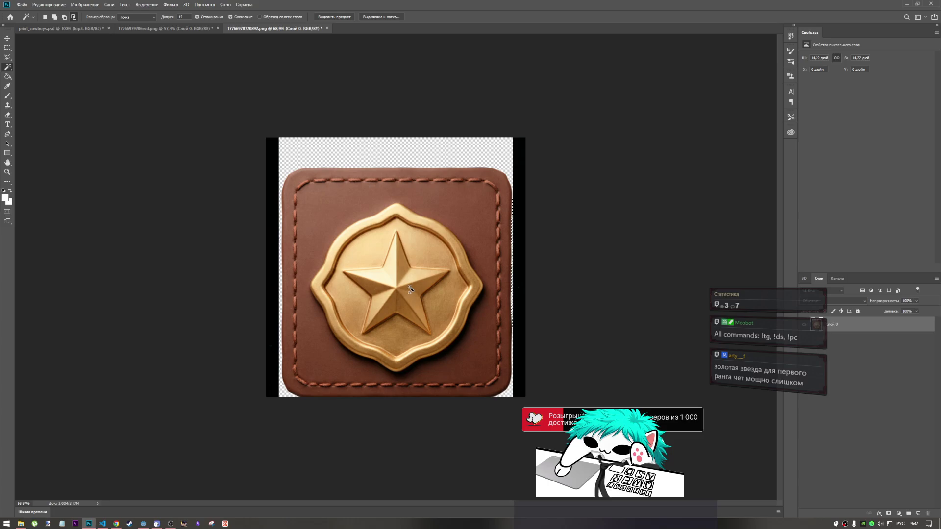
pyautogui.scroll(-2, 410, 289)
pyautogui.scroll(5, 400, 343)
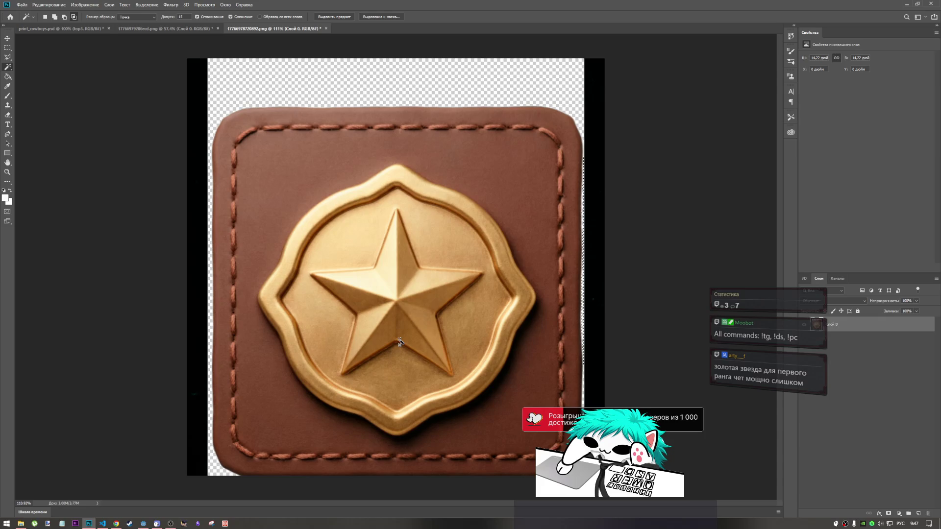
pyautogui.scroll(-3, 368, 305)
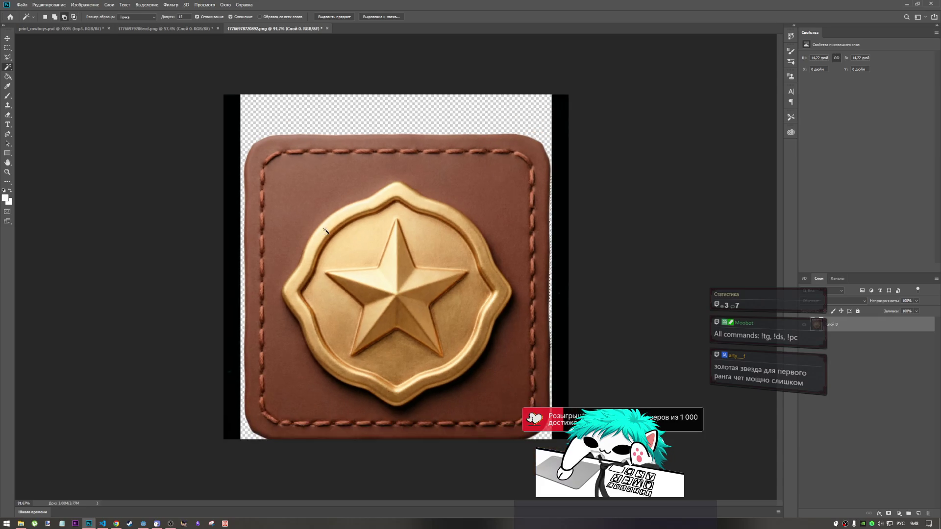
pyautogui.scroll(2, 324, 231)
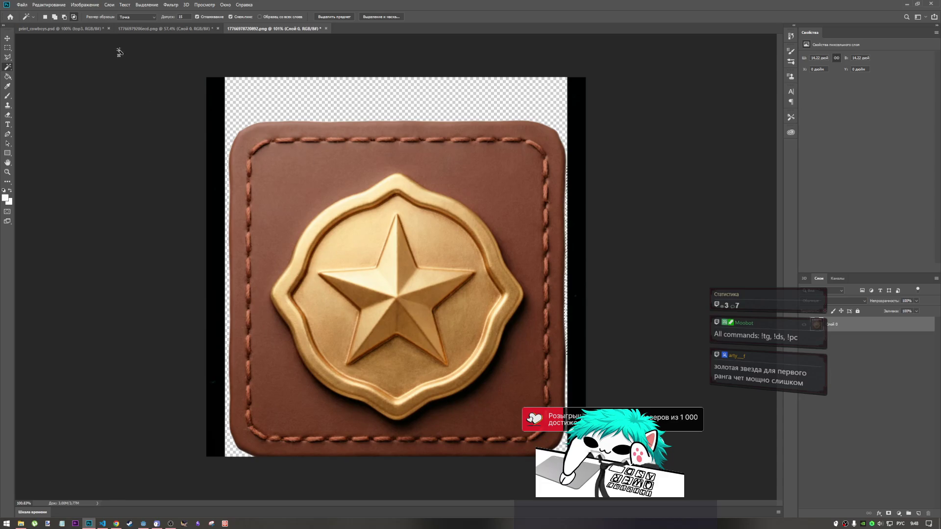
pyautogui.click(130, 30)
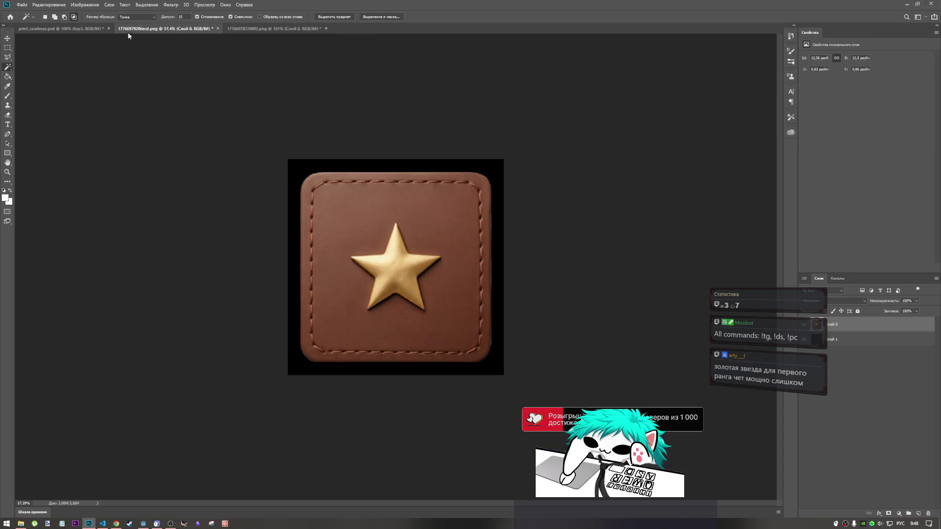
pyautogui.click(246, 31)
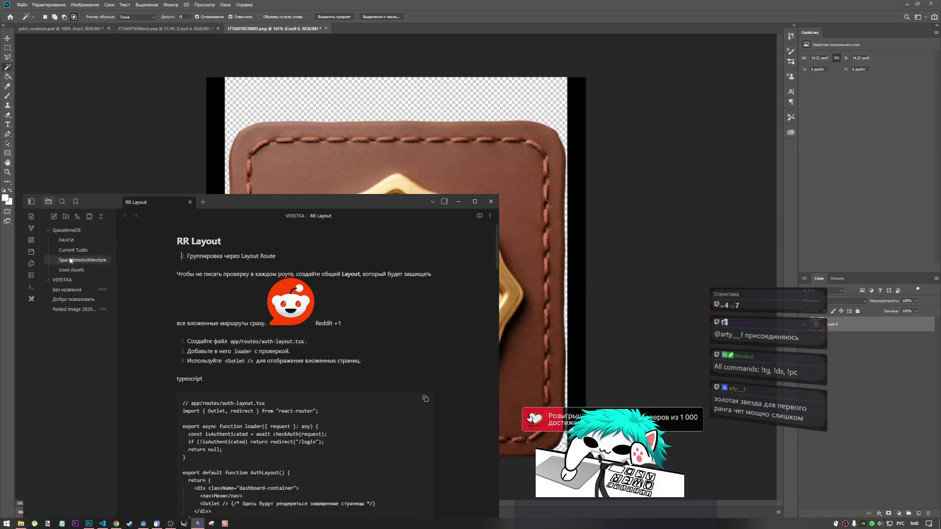
# - Read the РАНГИ rank names, such as Cowpoke, Outlaw, Sheriff, Marshal and The Fastest Gun, then return to Photoshop
pyautogui.click(73, 241)
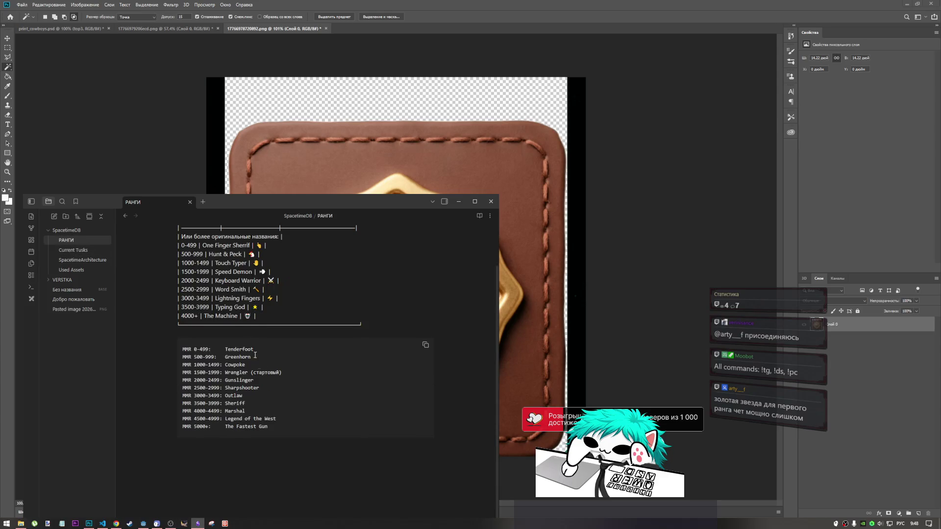
pyautogui.moveTo(274, 485)
pyautogui.mouseDown()
pyautogui.moveTo(179, 387)
pyautogui.moveTo(165, 293)
pyautogui.mouseUp()
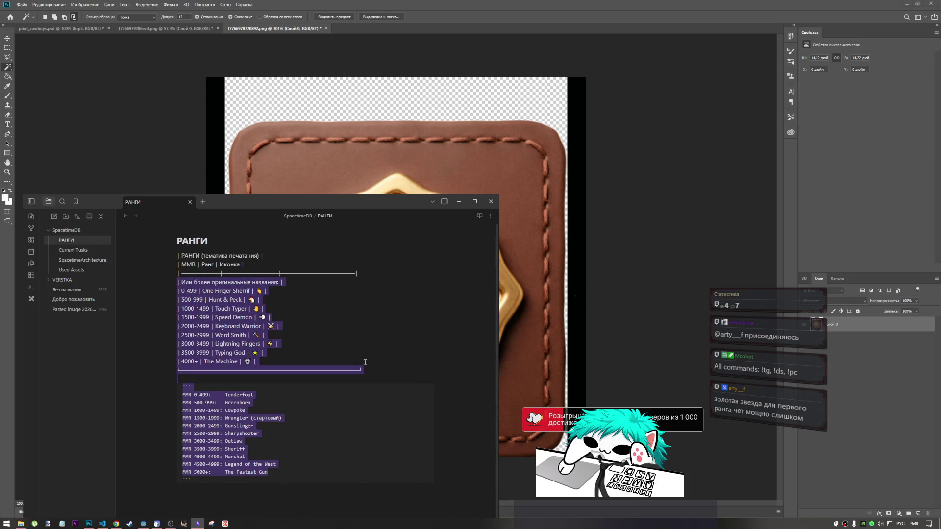
pyautogui.click(219, 443)
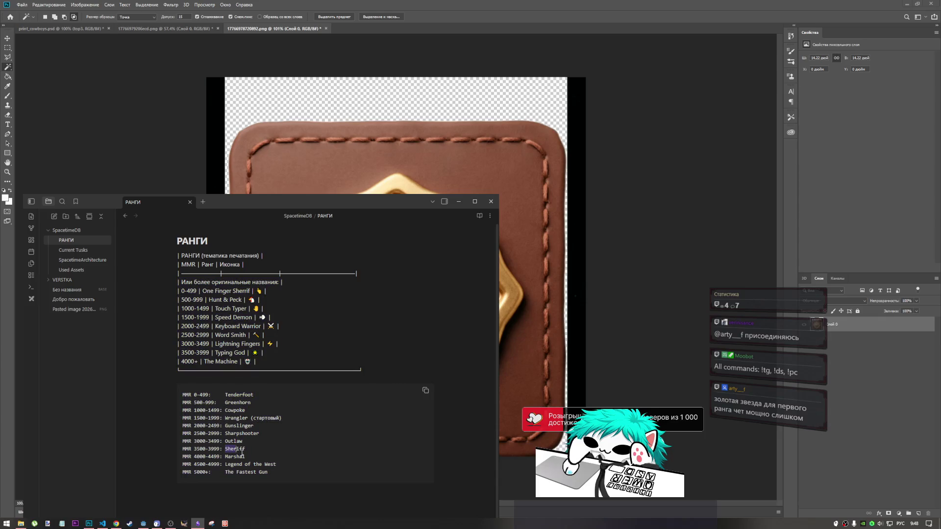
pyautogui.moveTo(225, 449); pyautogui.dragTo(242, 455)
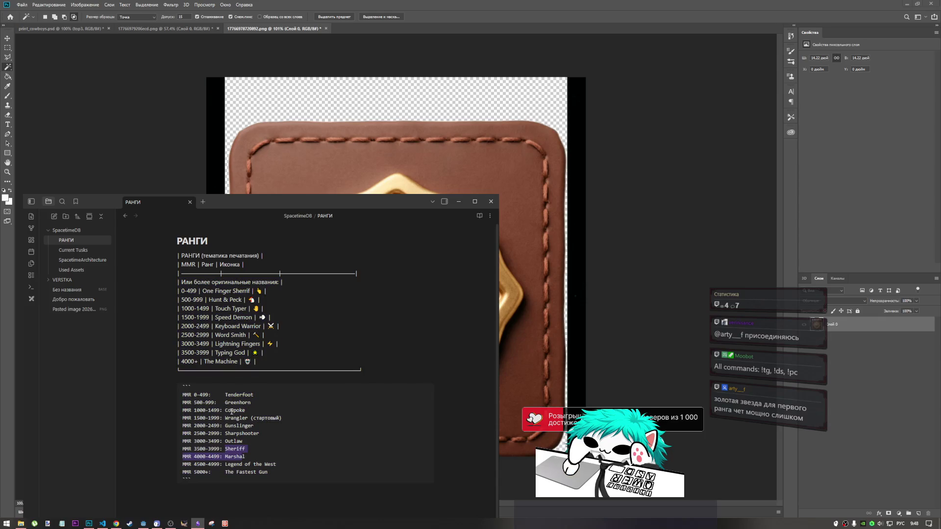
pyautogui.click(242, 433)
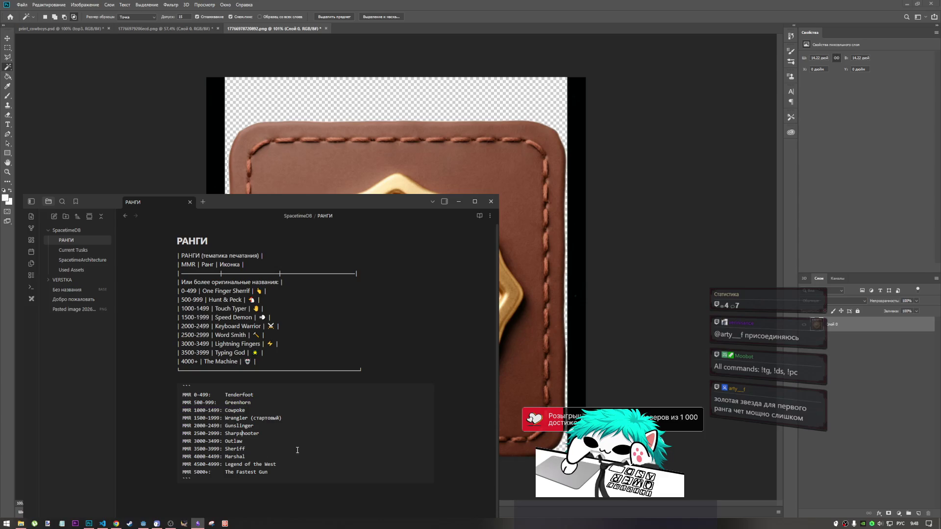
pyautogui.moveTo(268, 472); pyautogui.dragTo(234, 464)
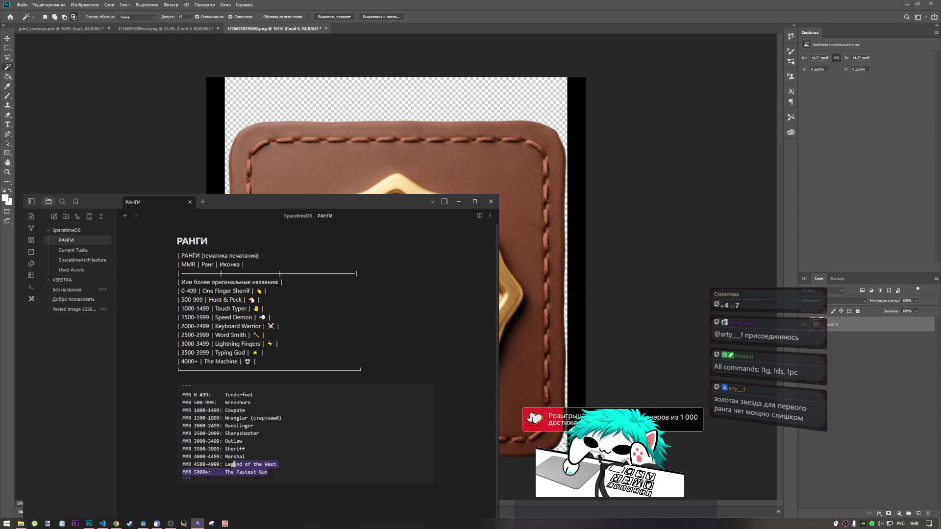
pyautogui.click(237, 451)
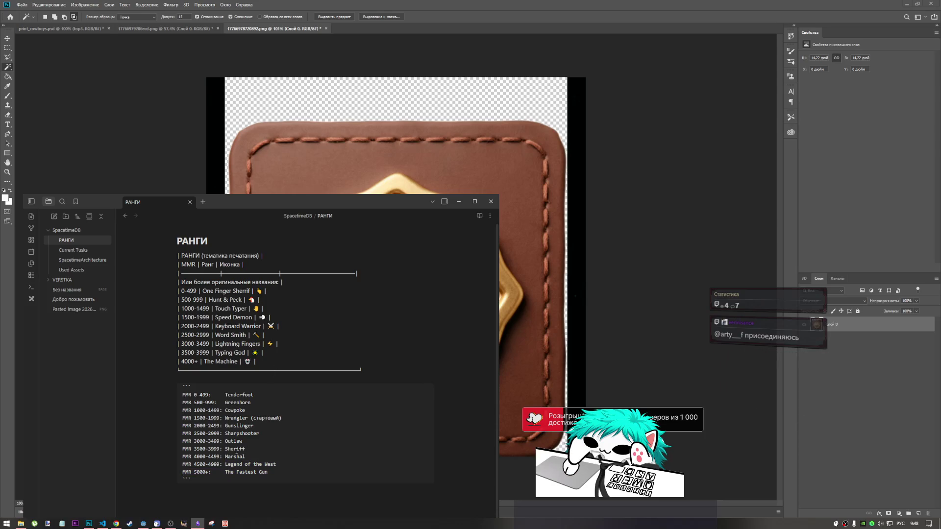
pyautogui.moveTo(238, 442); pyautogui.dragTo(241, 442)
pyautogui.moveTo(227, 410); pyautogui.dragTo(239, 410)
pyautogui.click(172, 523)
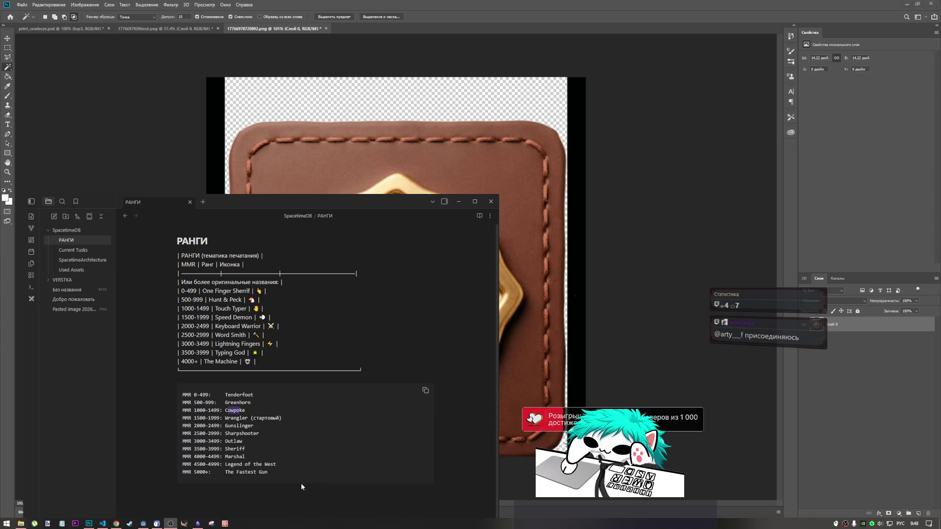
pyautogui.click(552, 59)
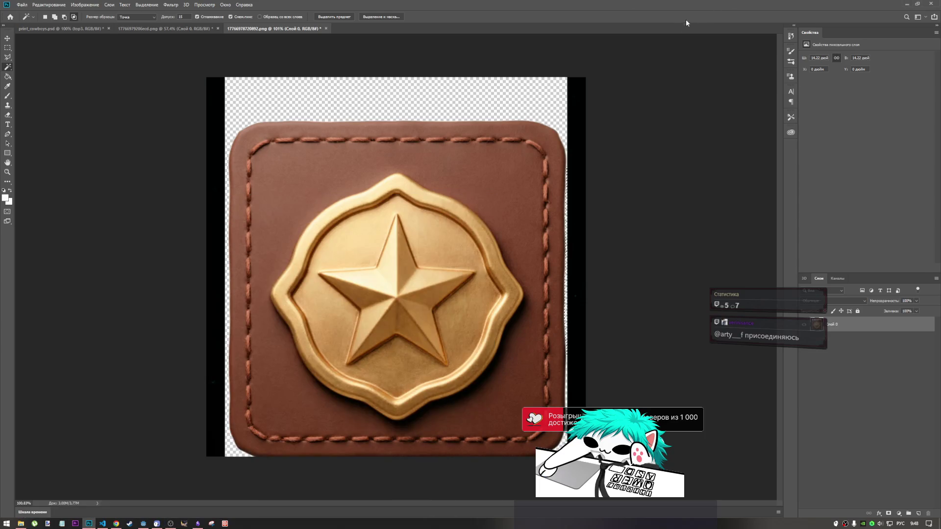
# - Compare the flat leather star badge with the large gold star badge, ending on the flat one
pyautogui.click(145, 29)
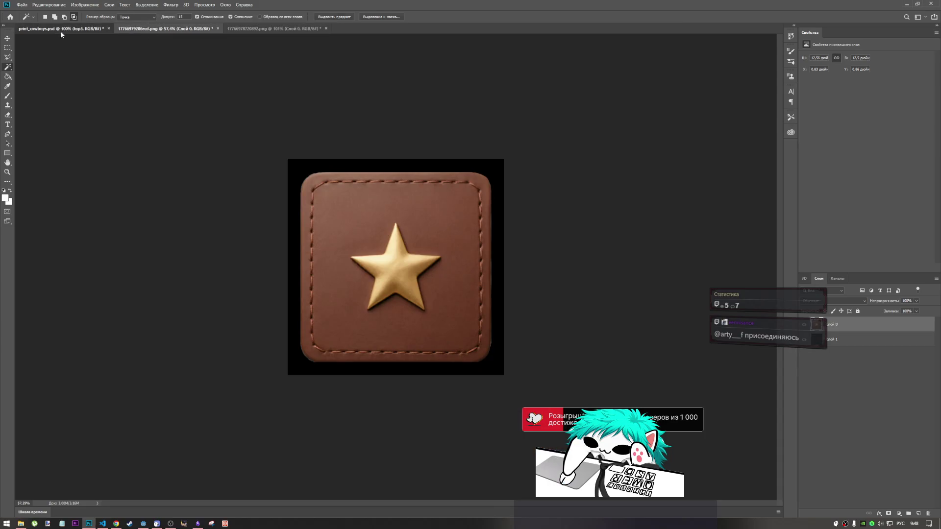
pyautogui.click(60, 30)
pyautogui.click(146, 28)
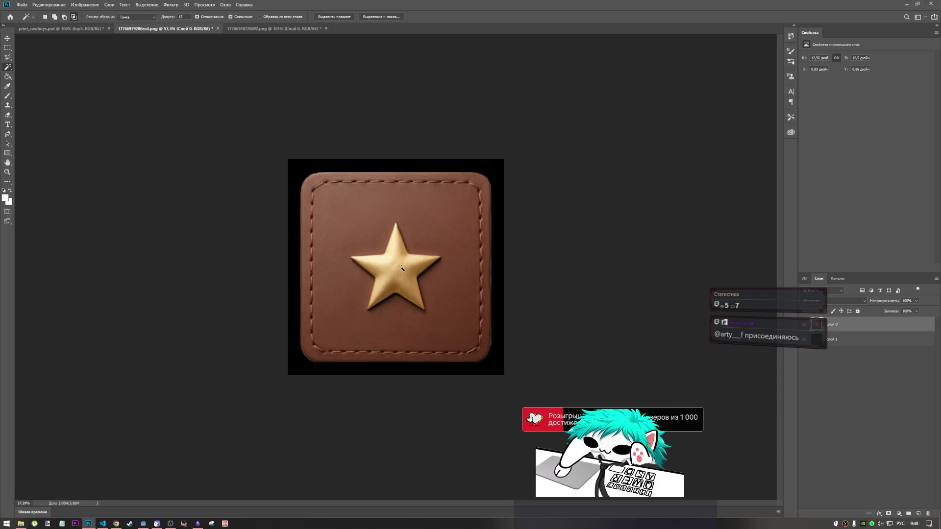
pyautogui.click(260, 29)
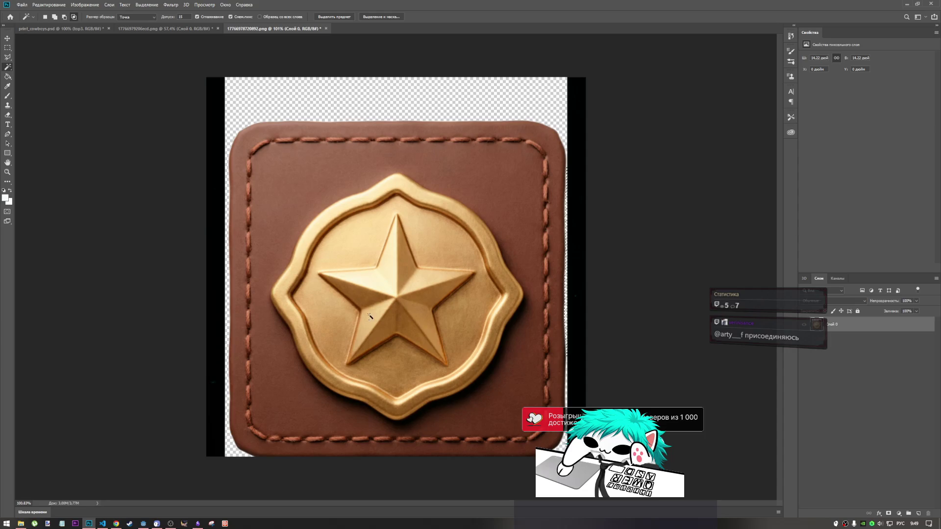
pyautogui.click(169, 30)
pyautogui.hotkey('ctrl', 'v')
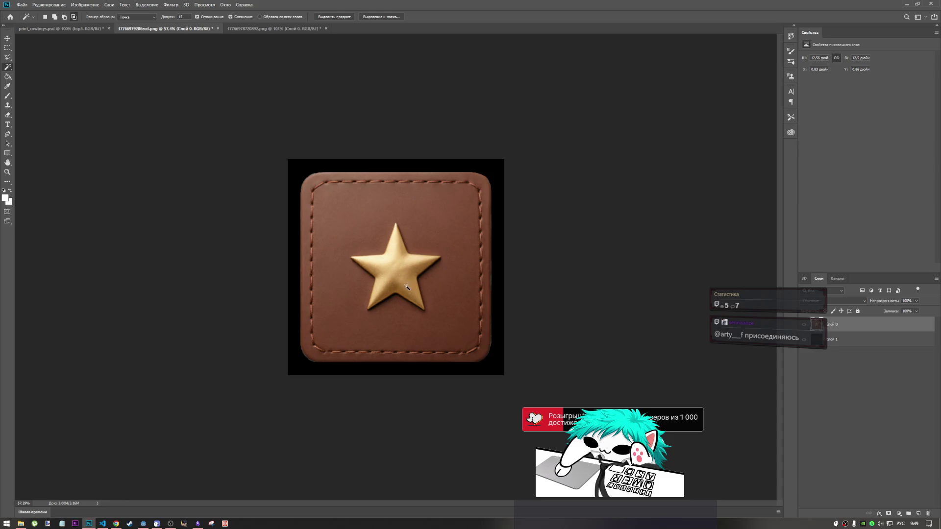
pyautogui.click(284, 31)
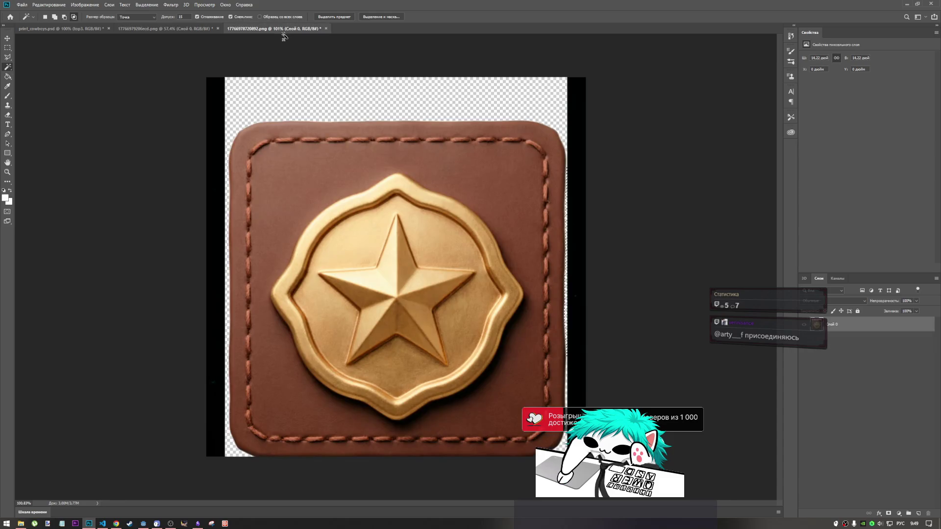
pyautogui.click(199, 28)
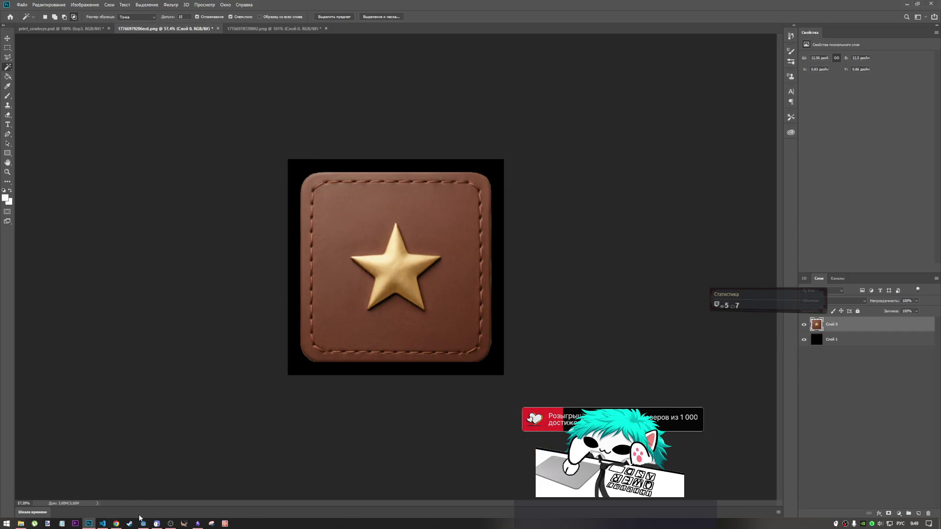
pyautogui.click(142, 522)
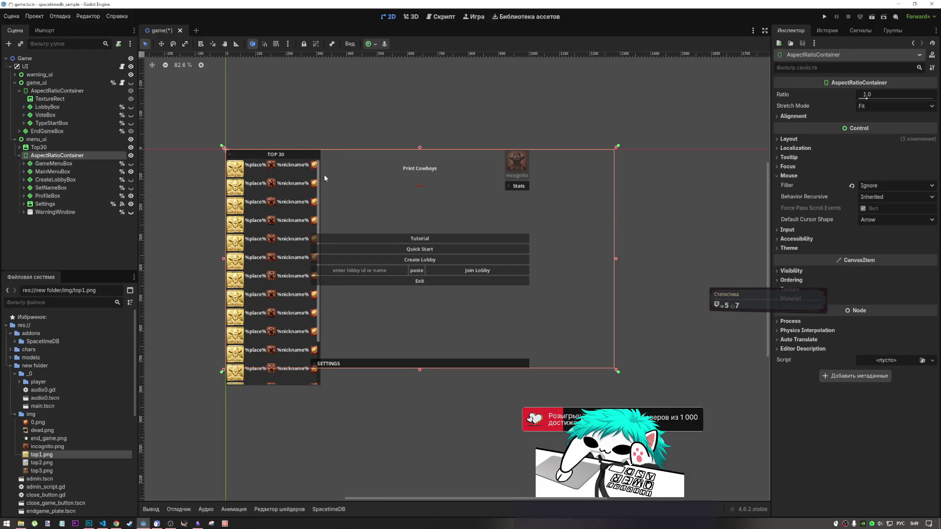
# - Zoom the Godot viewport over the main menu and TOP 30 list, then return to Photoshop
pyautogui.scroll(4, 324, 174)
pyautogui.scroll(3, 314, 175)
pyautogui.scroll(-7, 313, 175)
pyautogui.scroll(4, 315, 179)
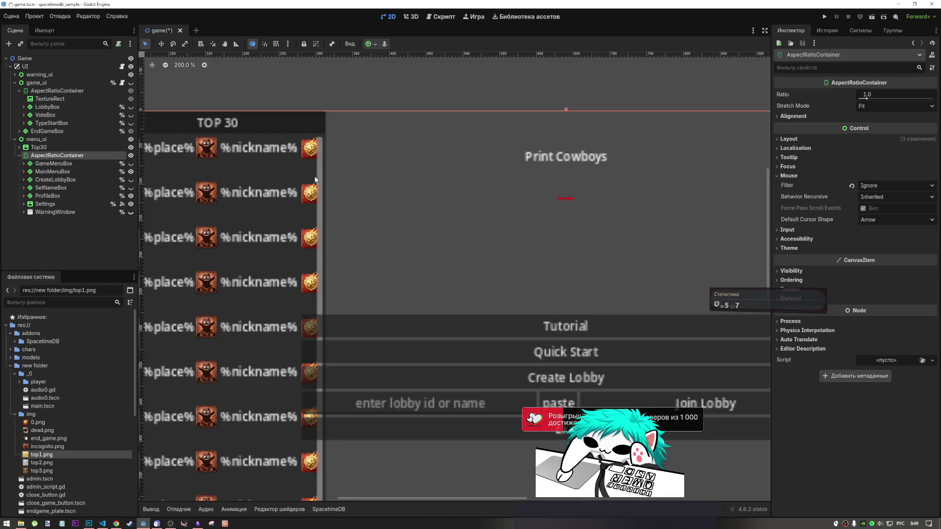
pyautogui.scroll(-2, 346, 179)
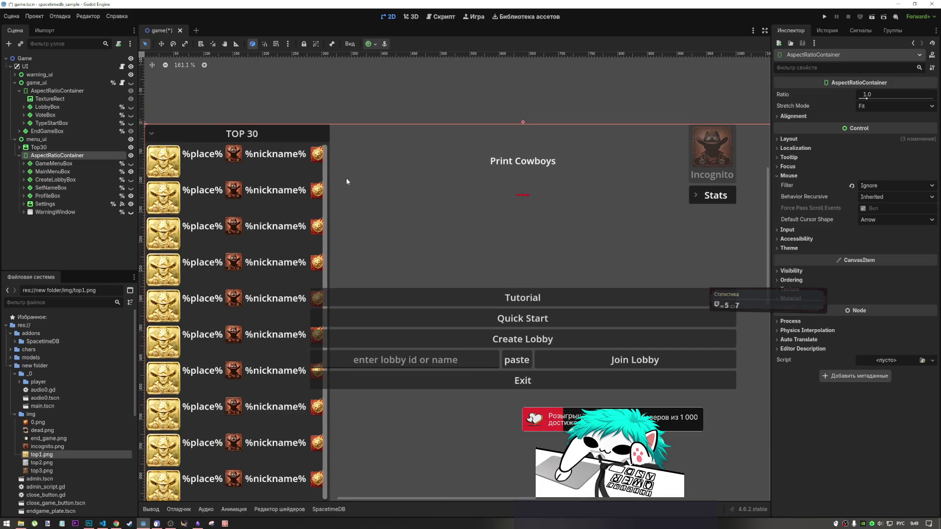
pyautogui.scroll(-1, 341, 184)
pyautogui.scroll(1, 337, 189)
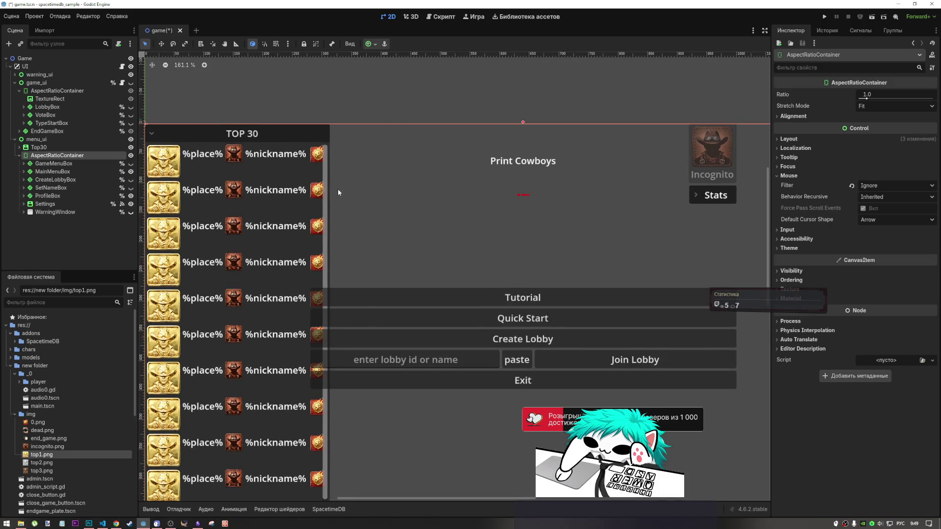
pyautogui.scroll(-1, 336, 189)
pyautogui.scroll(1, 335, 190)
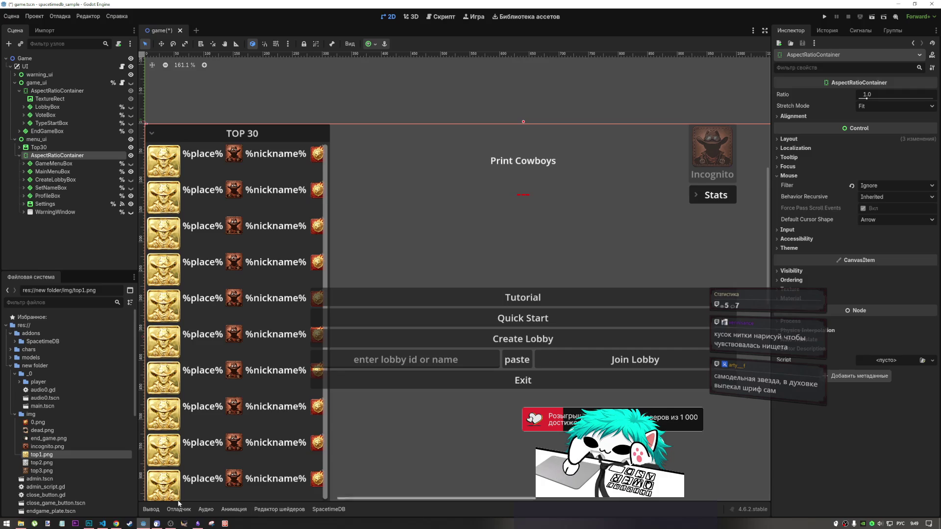
pyautogui.click(89, 523)
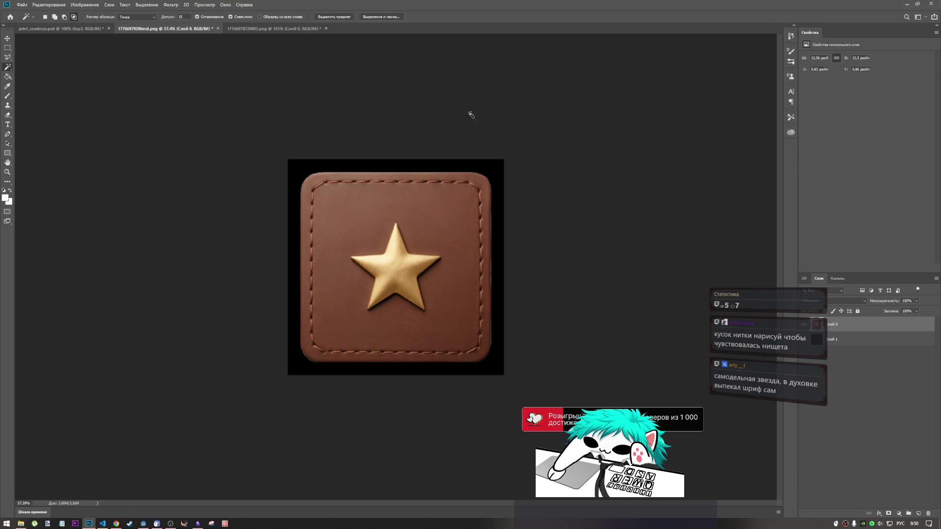
# - In print_cowboys.psd, expand the revolver group and hide the flaming badge and revolver layers
pyautogui.click(54, 28)
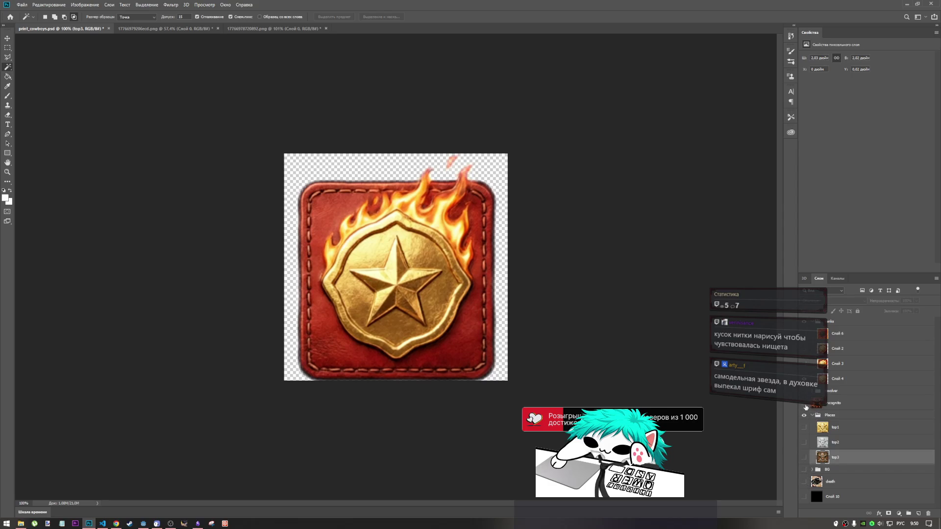
pyautogui.click(804, 391)
pyautogui.click(812, 390)
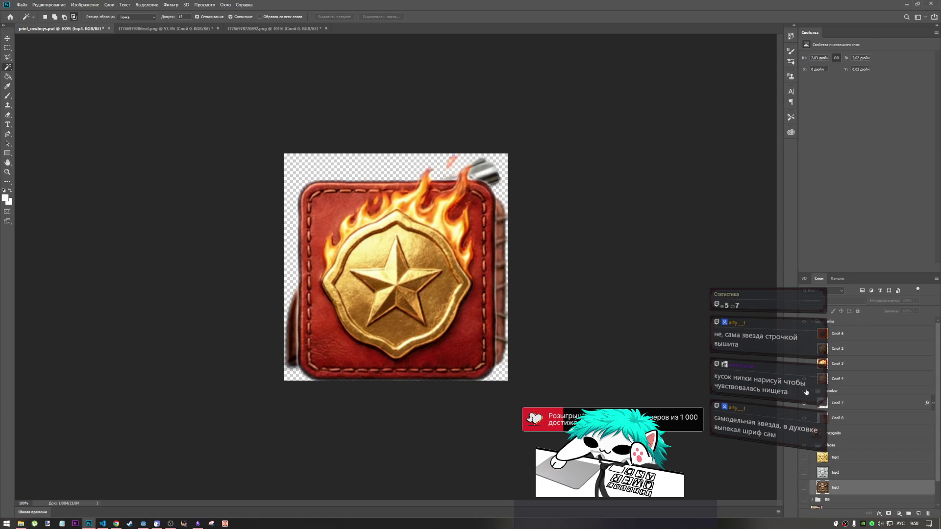
pyautogui.click(805, 379)
pyautogui.click(806, 406)
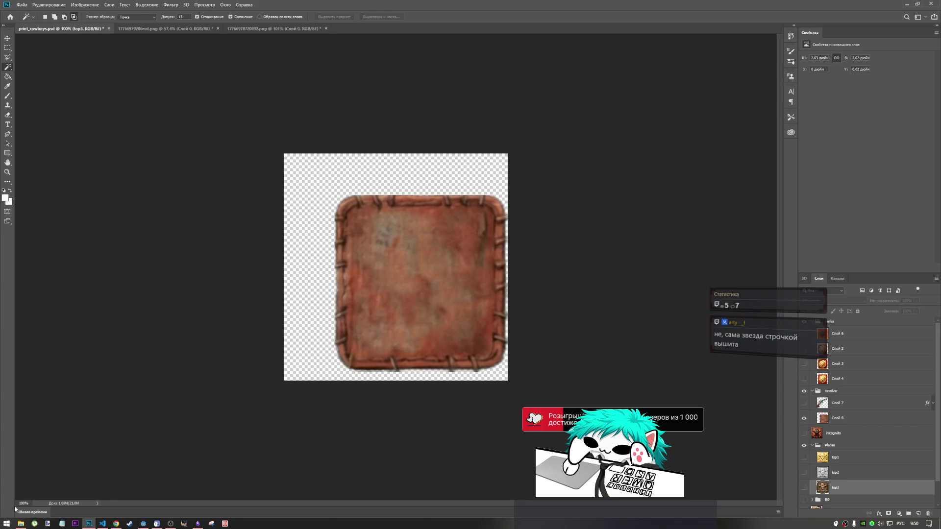
pyautogui.click(21, 523)
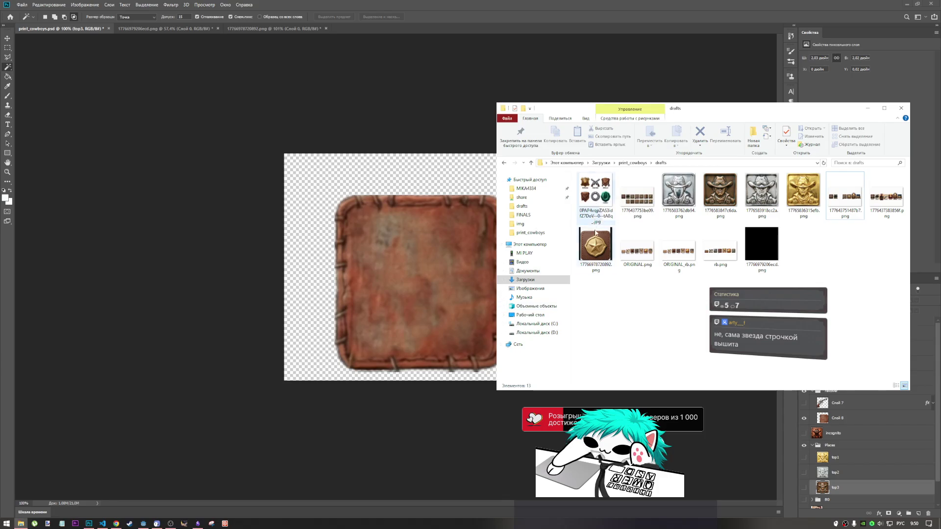
pyautogui.click(867, 108)
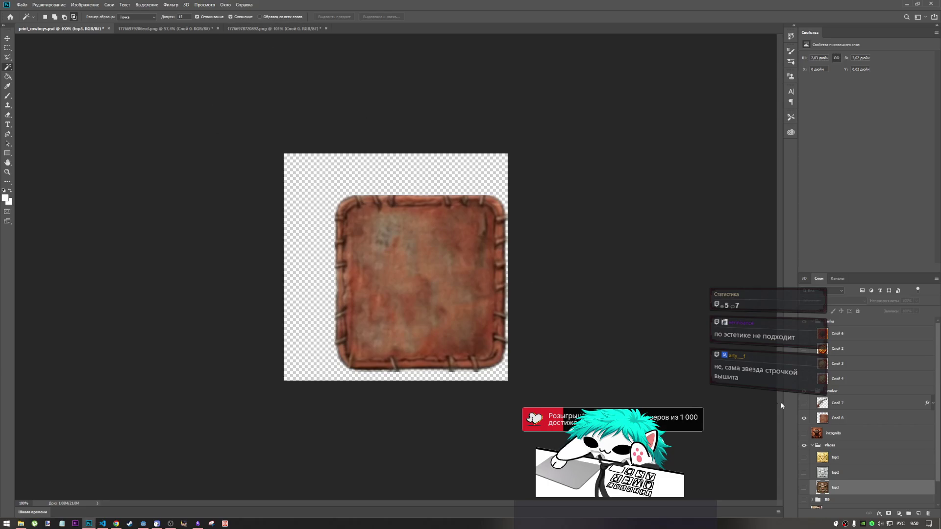
# - Toggle the revolver, leather patch and fiery star badge layers, leaving all three hidden
pyautogui.click(804, 404)
pyautogui.click(804, 418)
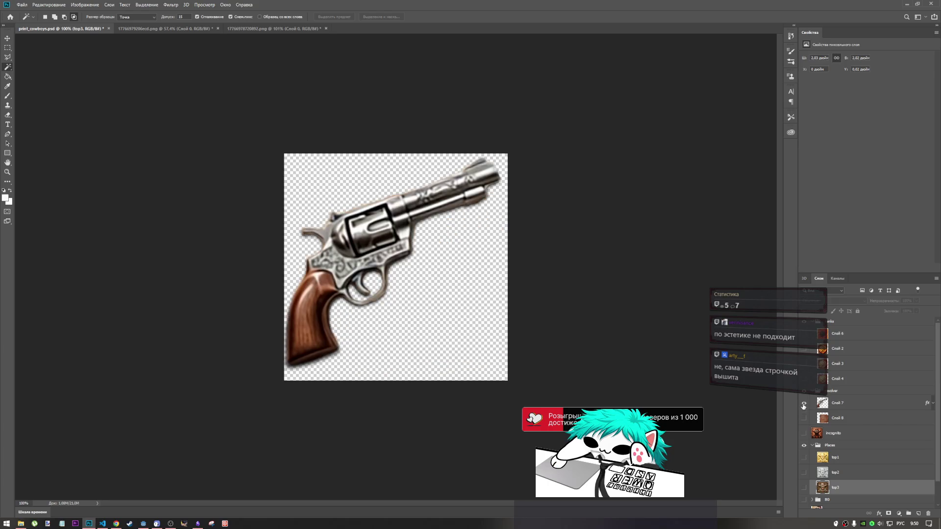
pyautogui.click(804, 403)
pyautogui.click(804, 419)
pyautogui.click(805, 419)
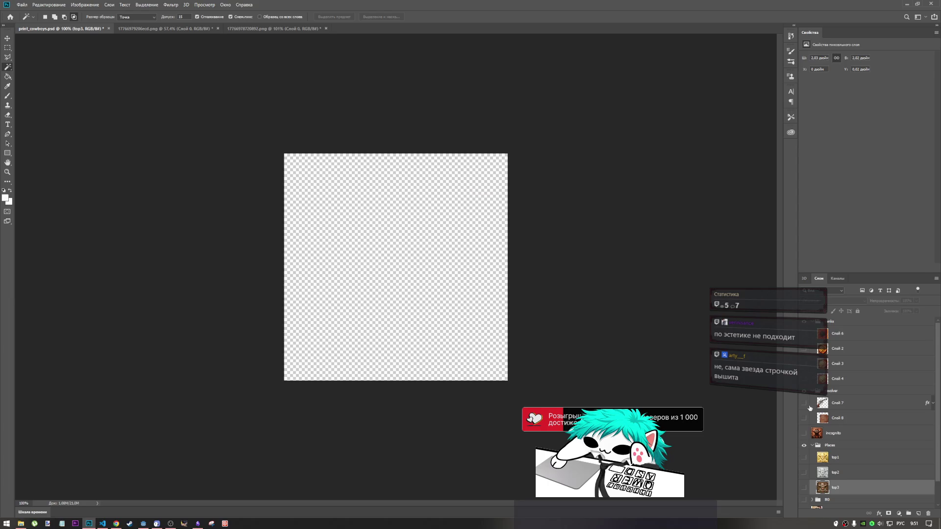
pyautogui.click(804, 379)
pyautogui.click(805, 380)
# - Compare the leather and plain star badge documents, then switch to the YouTube video
pyautogui.click(309, 29)
pyautogui.click(188, 29)
pyautogui.click(257, 29)
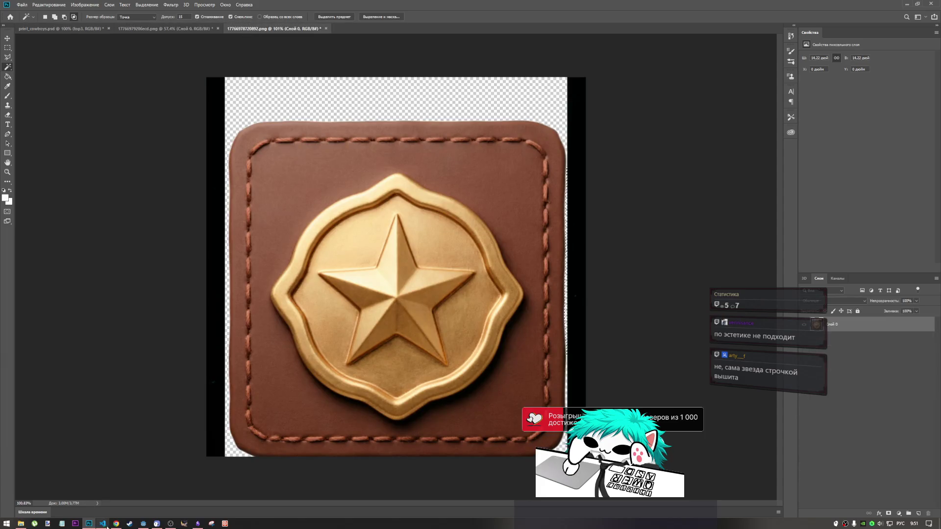
pyautogui.click(116, 523)
# - Start the This Is War album video playing and return to the Photoshop badge
pyautogui.moveTo(55, 469)
pyautogui.click(105, 351)
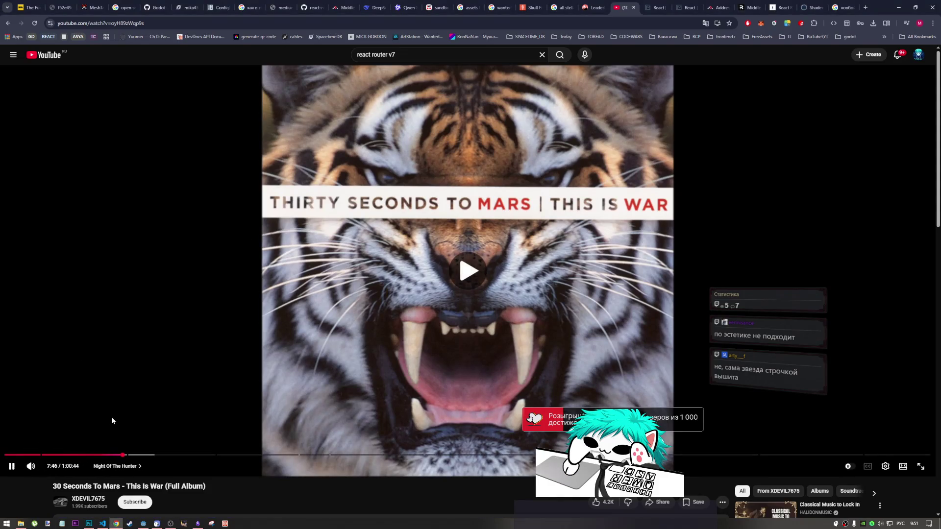
pyautogui.click(170, 523)
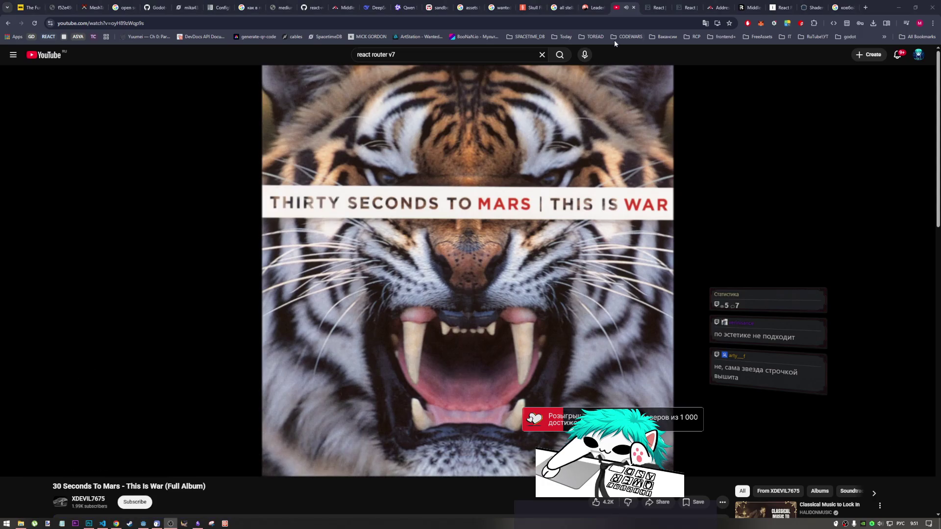
pyautogui.hotkey('alt', 'Tab')
pyautogui.hotkey('ctrl', 'l')
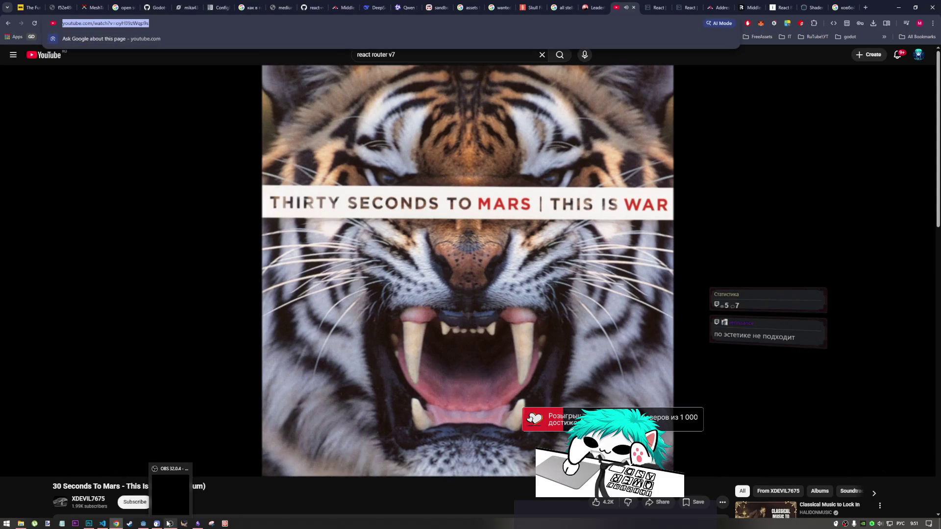
pyautogui.click(92, 526)
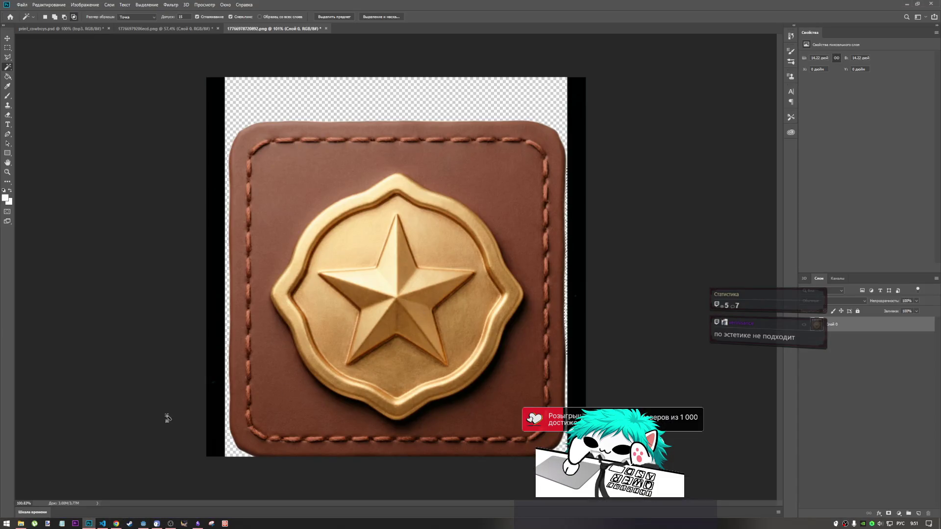
pyautogui.click(189, 30)
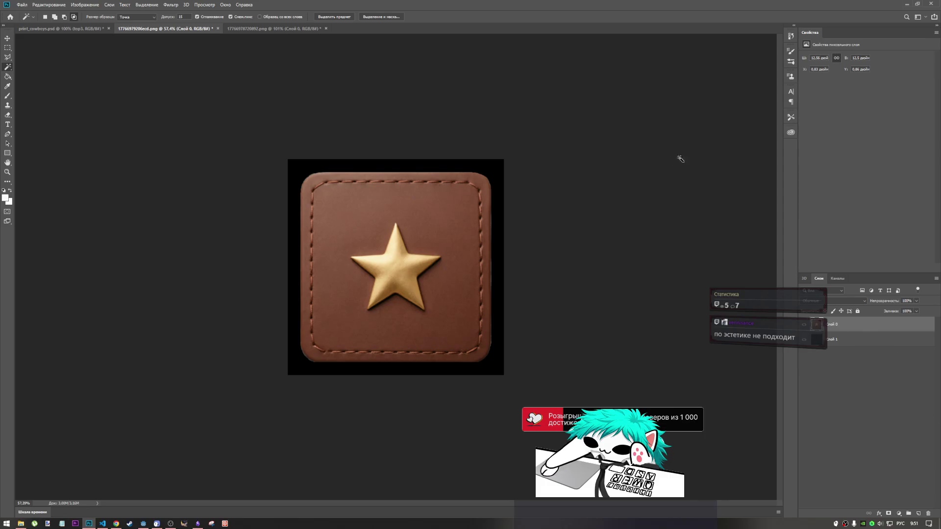
pyautogui.click(21, 524)
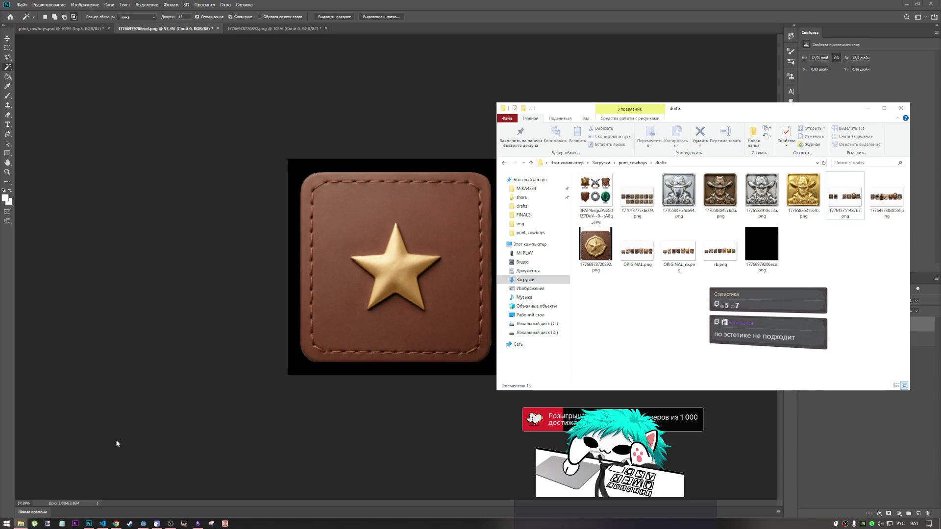
pyautogui.click(116, 523)
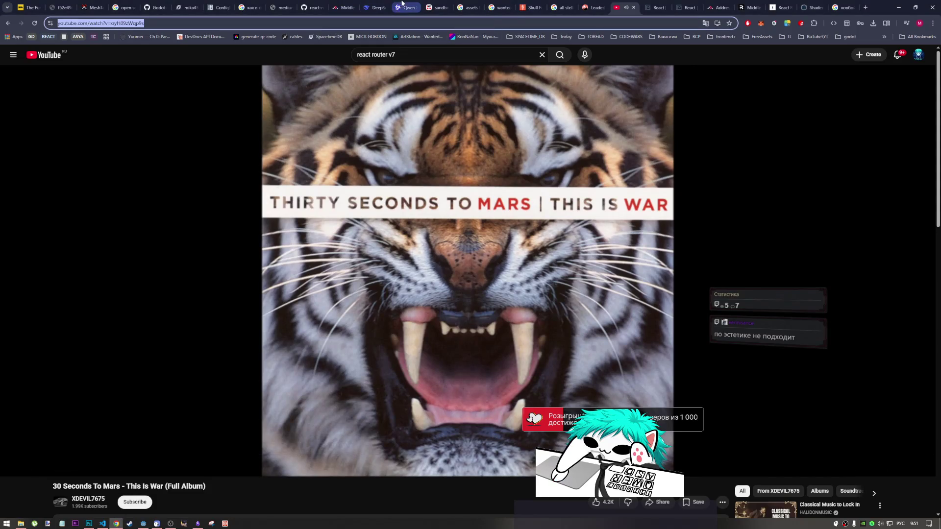
# - Reopen the prompt 'more simplify design lower rank even more' and append ', make star'
pyautogui.click(403, 8)
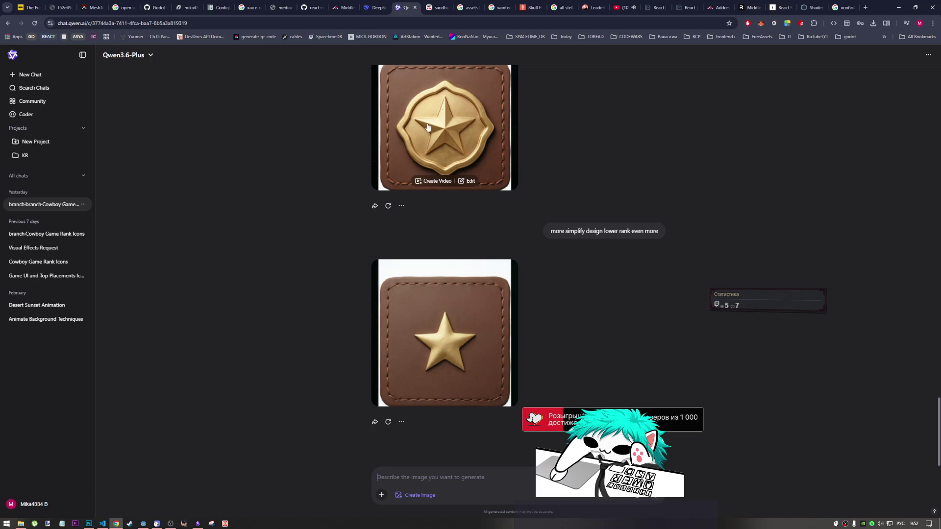
pyautogui.moveTo(641, 233)
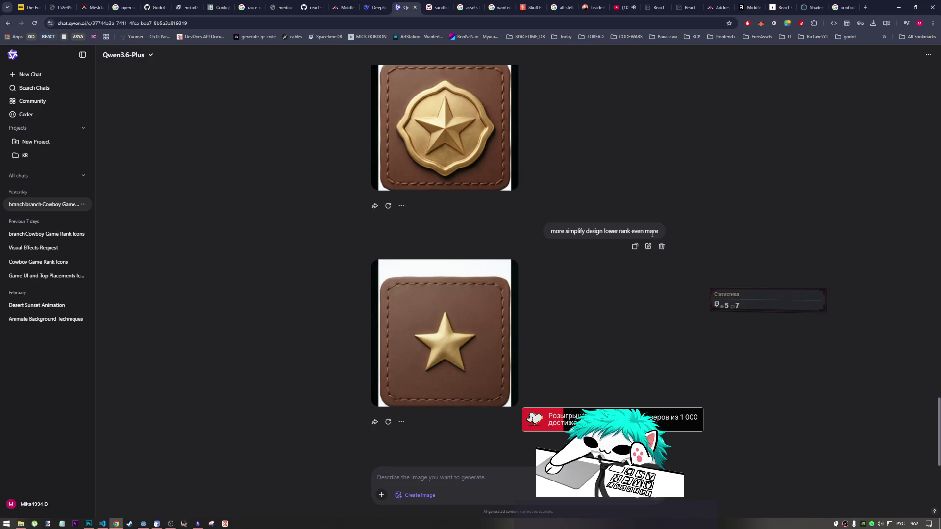
pyautogui.click(649, 247)
pyautogui.tripleClick(471, 236)
pyautogui.click(472, 236)
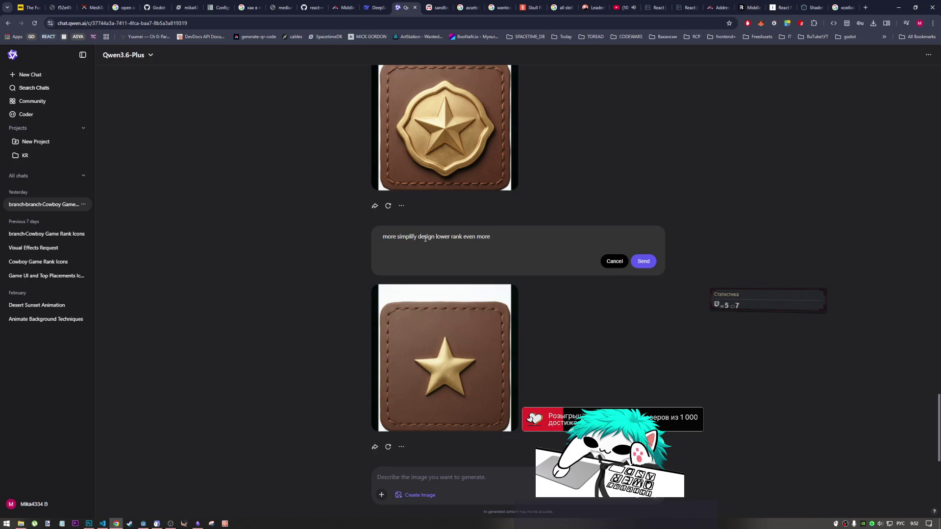
pyautogui.click(493, 238)
pyautogui.write('б ')
pyautogui.write('ыф')
pyautogui.write('ma')
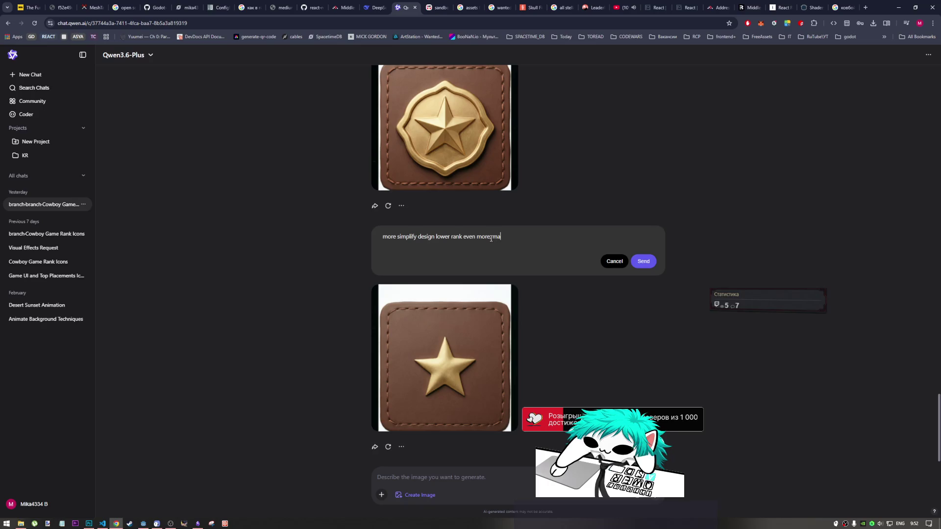
pyautogui.write('ke tar')
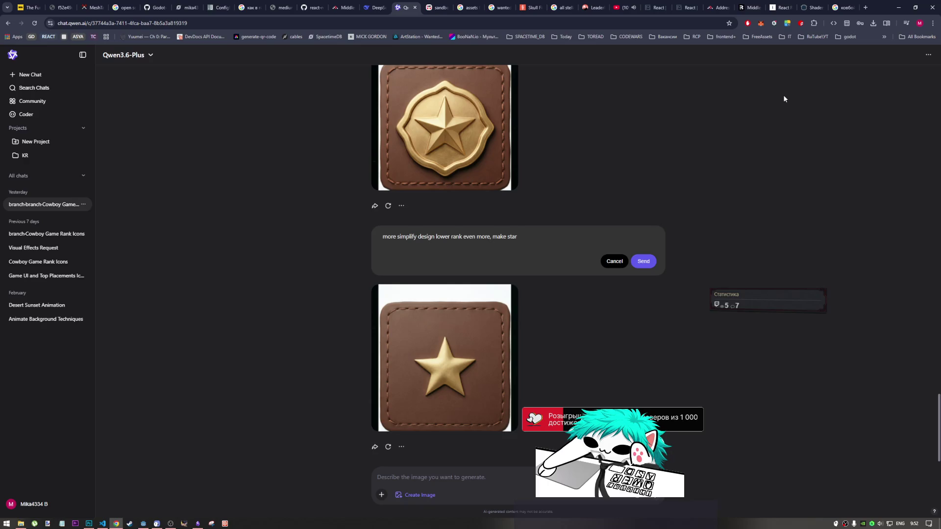
# - Open Google Translate in a new tab and set it to translate Russian into English
pyautogui.click(867, 11)
pyautogui.write('gtht')
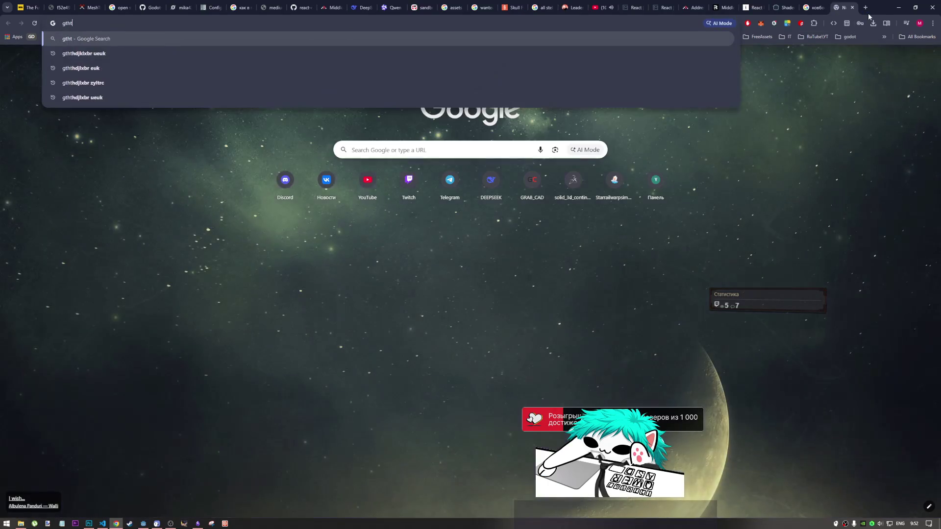
pyautogui.write('hdjlxbr ueuk')
pyautogui.press('Return')
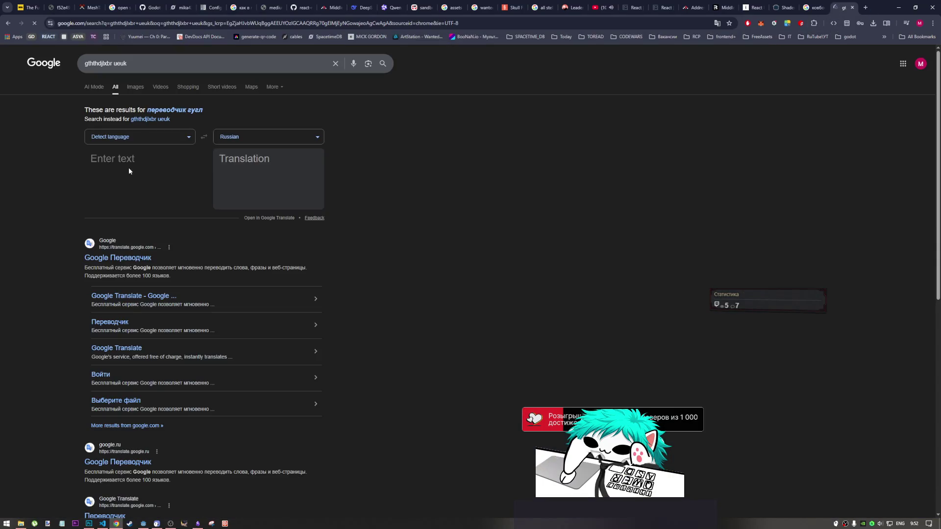
pyautogui.click(249, 139)
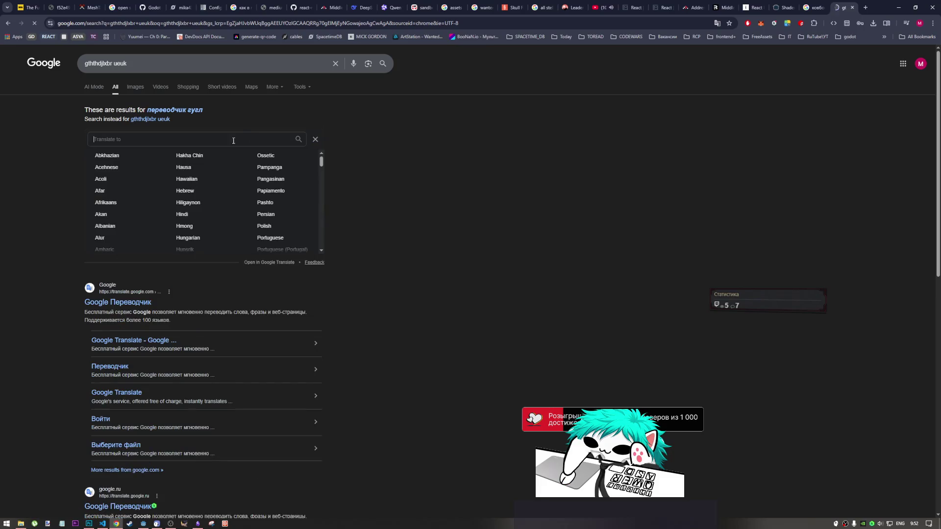
pyautogui.click(314, 143)
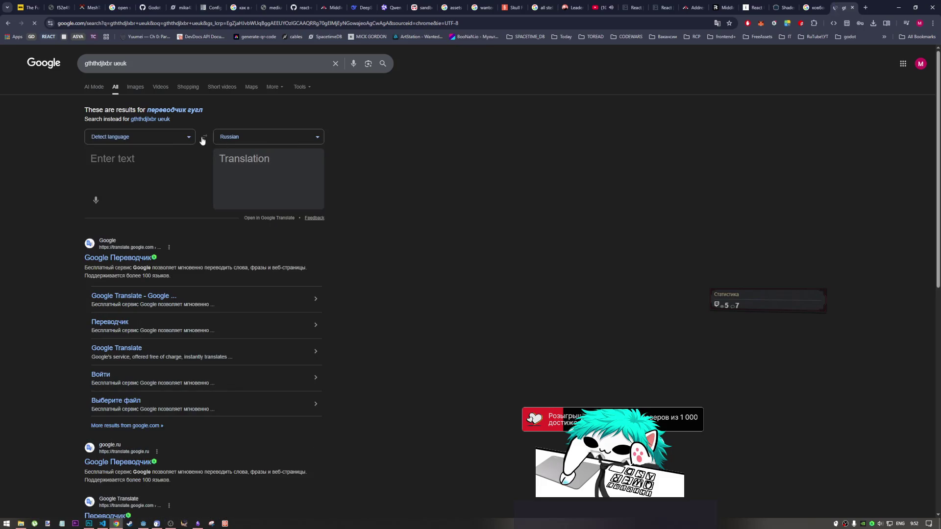
pyautogui.click(186, 139)
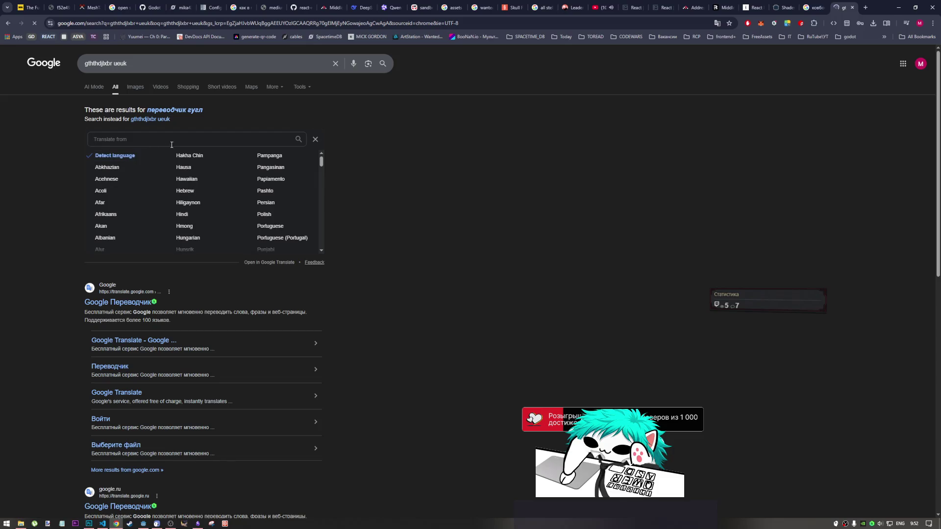
pyautogui.write('eng')
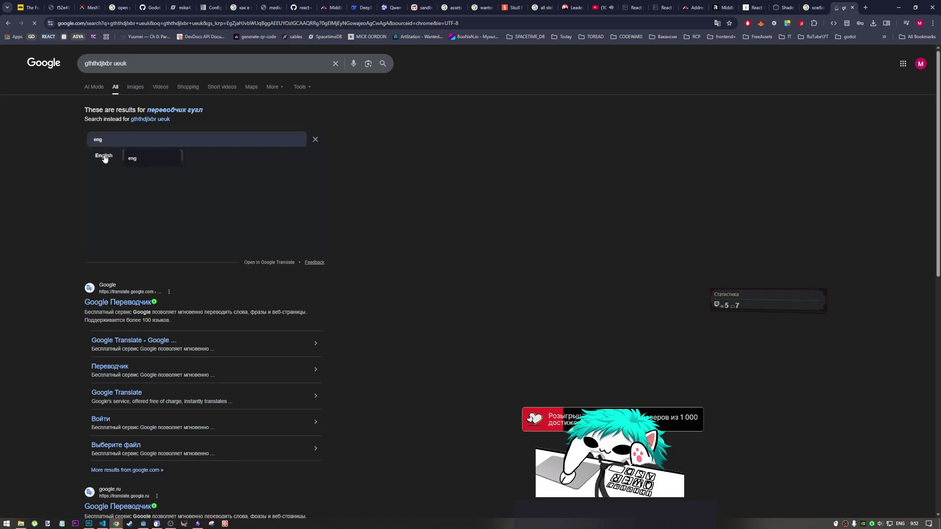
pyautogui.click(105, 157)
pyautogui.click(206, 137)
# - Translate нашивка and select the English result 'stripe'
pyautogui.click(152, 171)
pyautogui.write('yfib')
pyautogui.press('BackSpace')
pyautogui.press('BackSpace')
pyautogui.press('BackSpace')
pyautogui.hotkey('alt', 'shift')
pyautogui.write('нашивка')
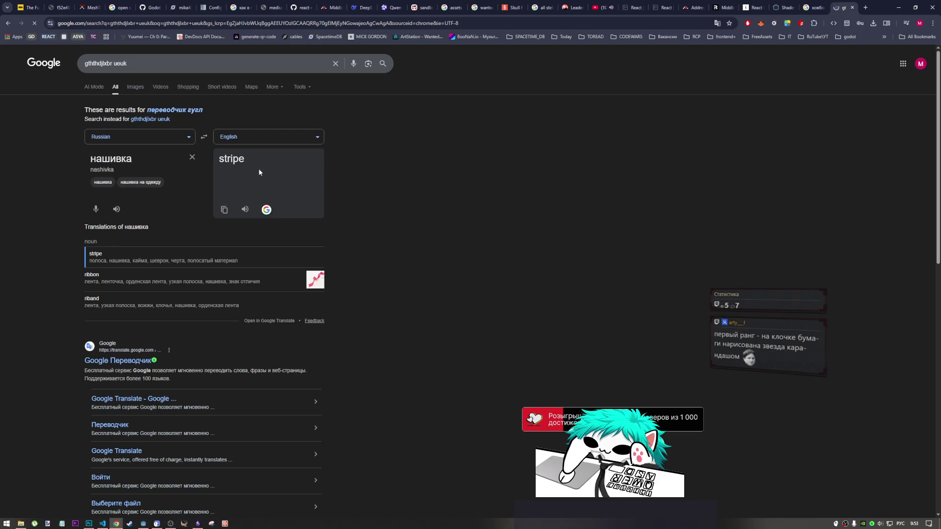
pyautogui.moveTo(265, 157); pyautogui.dragTo(227, 158)
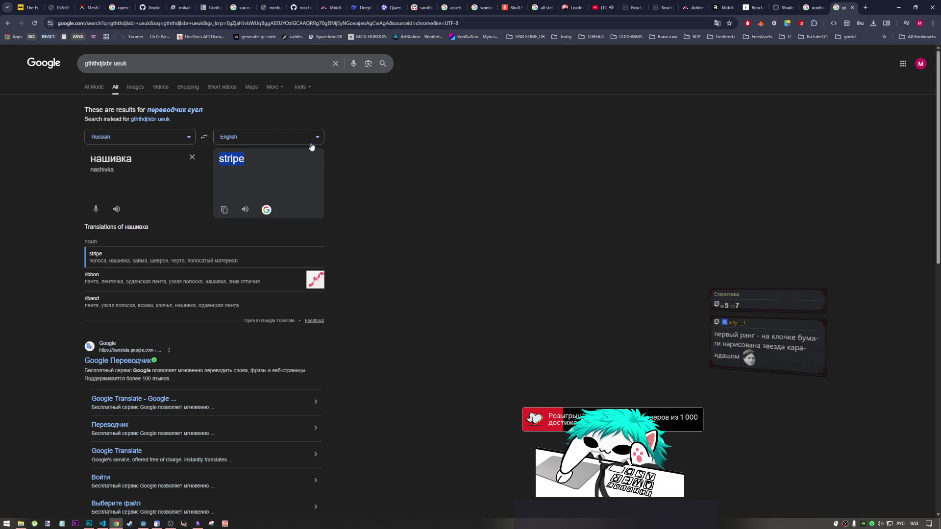
pyautogui.click(47, 523)
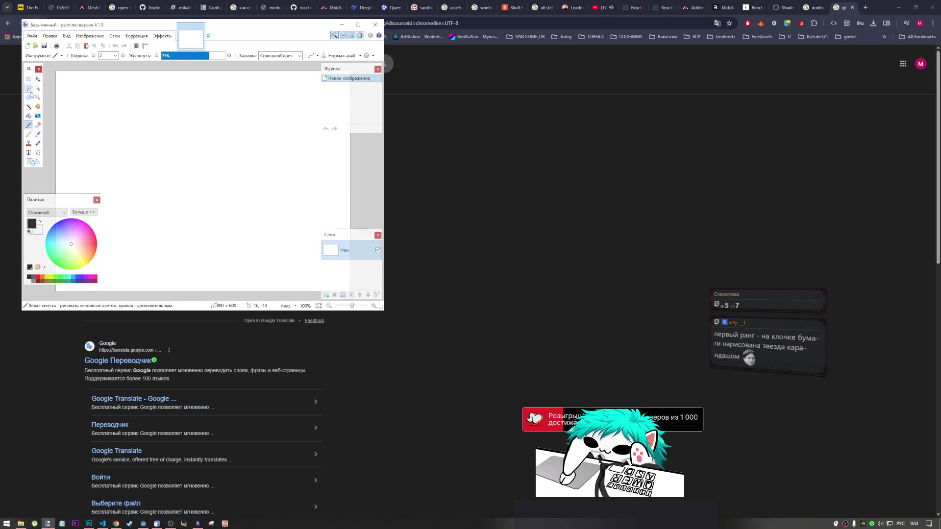
# - Draw a freehand star on the blank canvas surrounded by stitch dashes
pyautogui.click(28, 106)
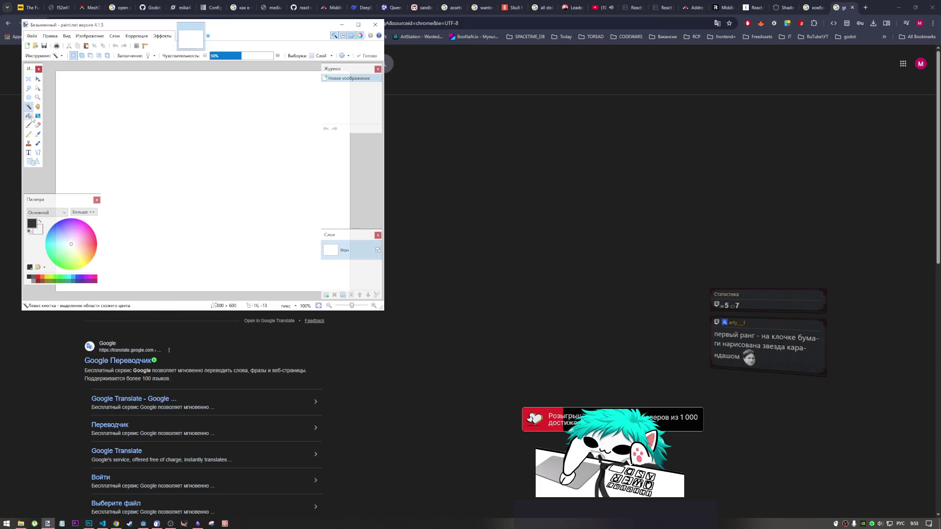
pyautogui.click(29, 125)
pyautogui.moveTo(157, 195)
pyautogui.mouseDown()
pyautogui.moveTo(193, 126)
pyautogui.moveTo(224, 182)
pyautogui.moveTo(165, 135)
pyautogui.moveTo(266, 125)
pyautogui.moveTo(181, 181)
pyautogui.mouseUp()
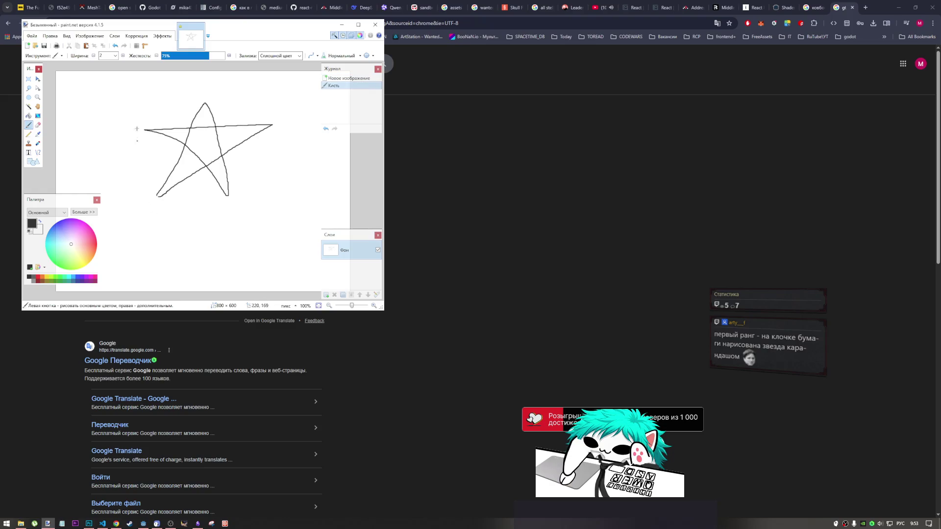
pyautogui.moveTo(135, 104); pyautogui.dragTo(135, 107)
pyautogui.moveTo(131, 136); pyautogui.dragTo(131, 149)
pyautogui.moveTo(127, 183)
pyautogui.mouseDown()
pyautogui.moveTo(154, 215)
pyautogui.moveTo(270, 216)
pyautogui.mouseUp()
pyautogui.moveTo(285, 207); pyautogui.dragTo(283, 142)
pyautogui.moveTo(282, 105)
pyautogui.mouseDown()
pyautogui.moveTo(281, 91)
pyautogui.moveTo(255, 79)
pyautogui.mouseUp()
pyautogui.moveTo(222, 82); pyautogui.dragTo(211, 81)
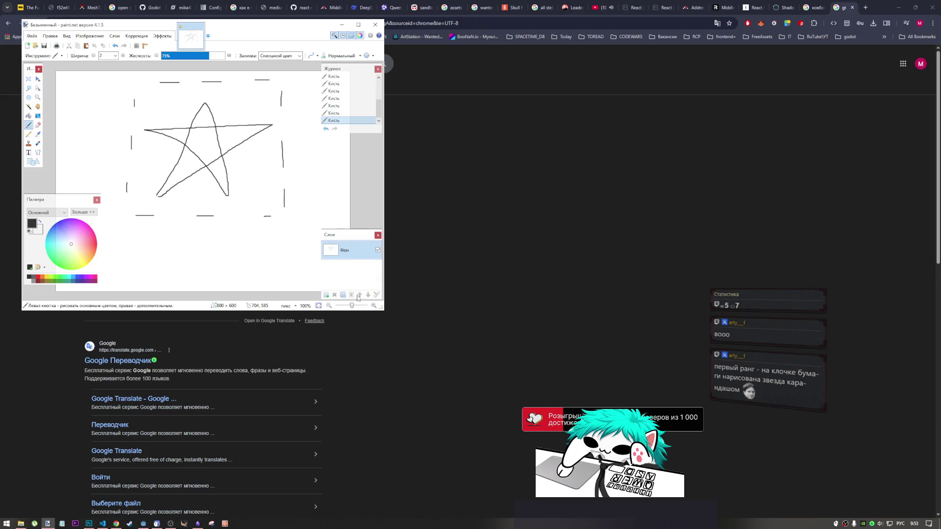
# - Pick yellow and try filling the star, undoing the fill around it and a stray brush mark
pyautogui.click(86, 264)
pyautogui.click(28, 116)
pyautogui.click(206, 148)
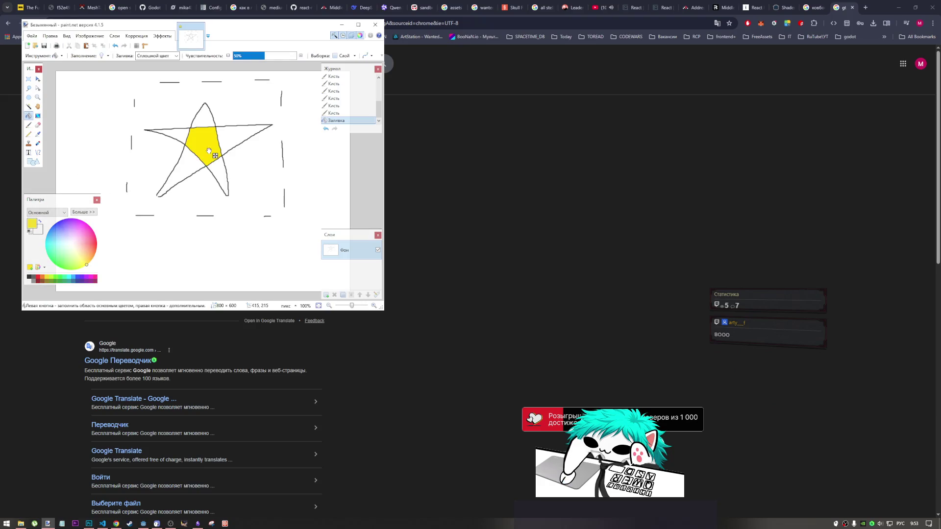
pyautogui.click(185, 182)
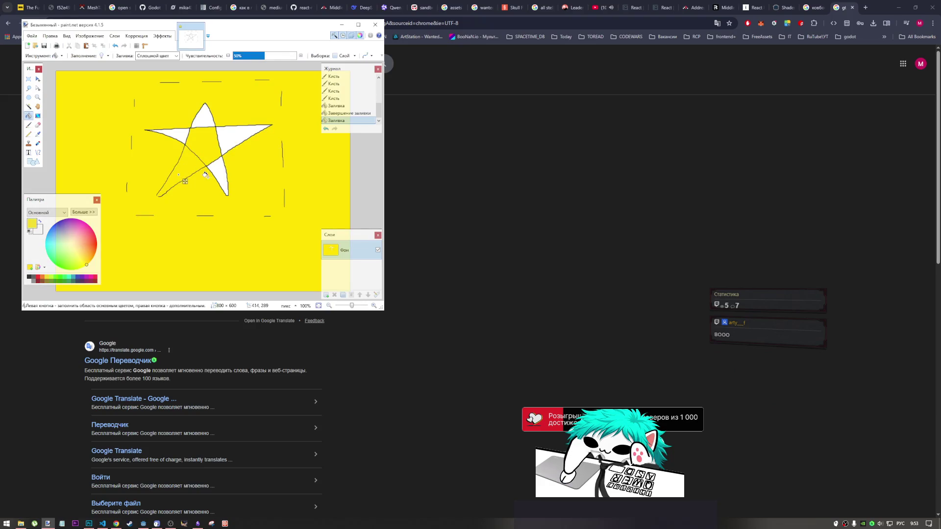
pyautogui.hotkey('ctrl', 'z')
pyautogui.click(38, 125)
pyautogui.click(29, 125)
pyautogui.click(158, 196)
pyautogui.hotkey('ctrl', 'z')
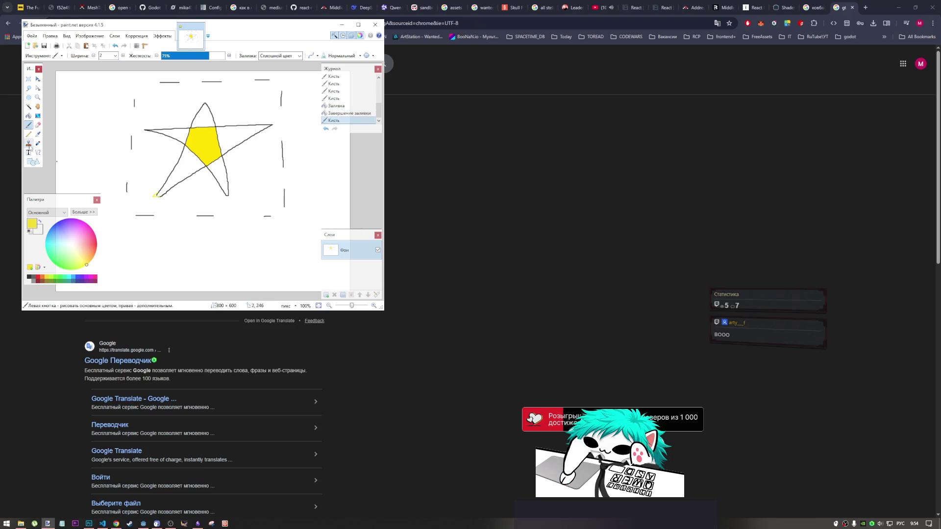
# - Fill the star's five arms yellow with the Paint Bucket, then return to Google Translate
pyautogui.click(29, 107)
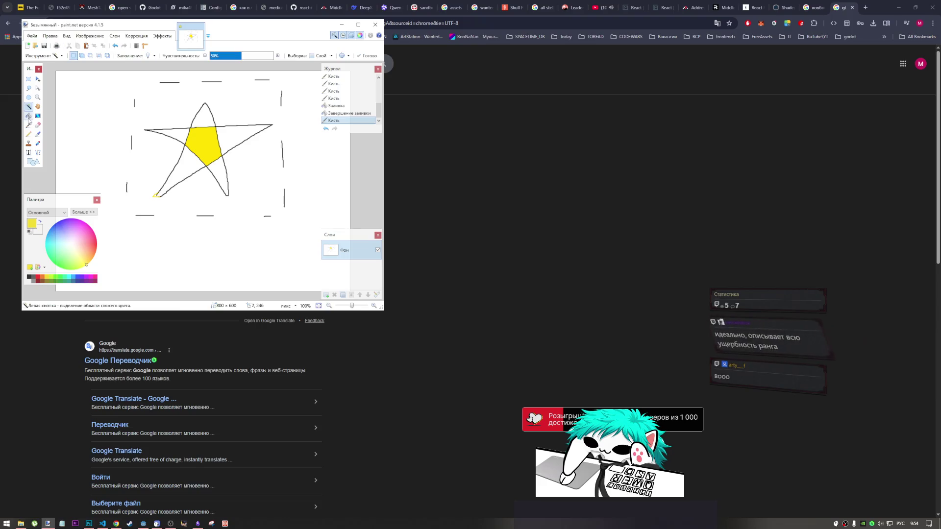
pyautogui.click(28, 116)
pyautogui.click(182, 172)
pyautogui.click(217, 174)
pyautogui.click(228, 138)
pyautogui.click(177, 134)
pyautogui.click(201, 118)
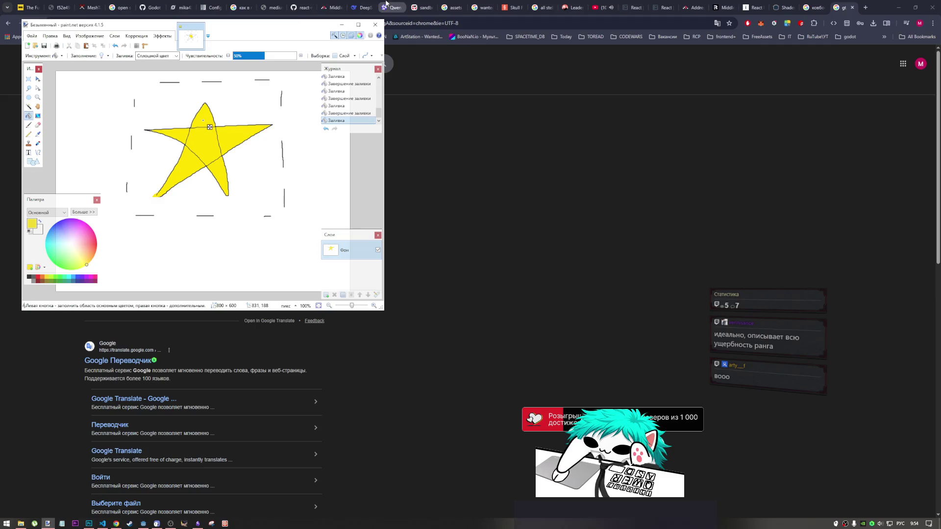
pyautogui.click(392, 5)
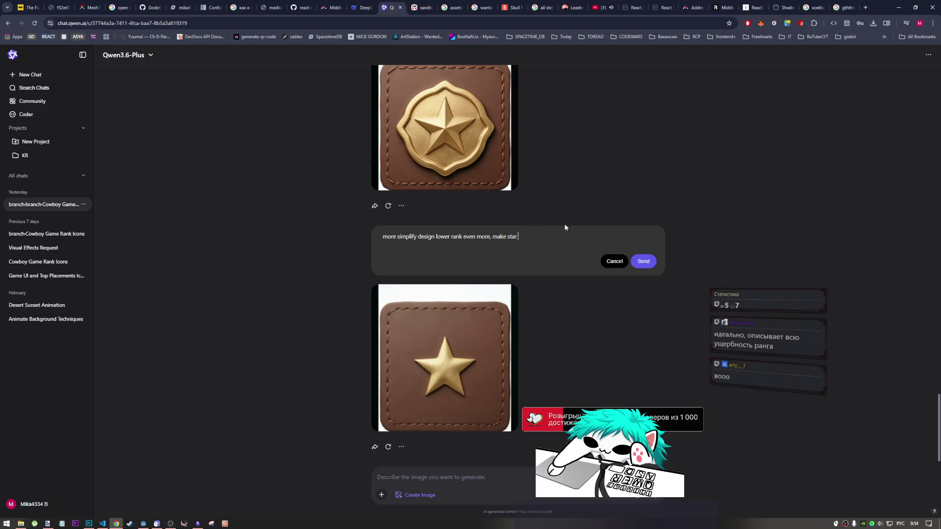
pyautogui.click(843, 7)
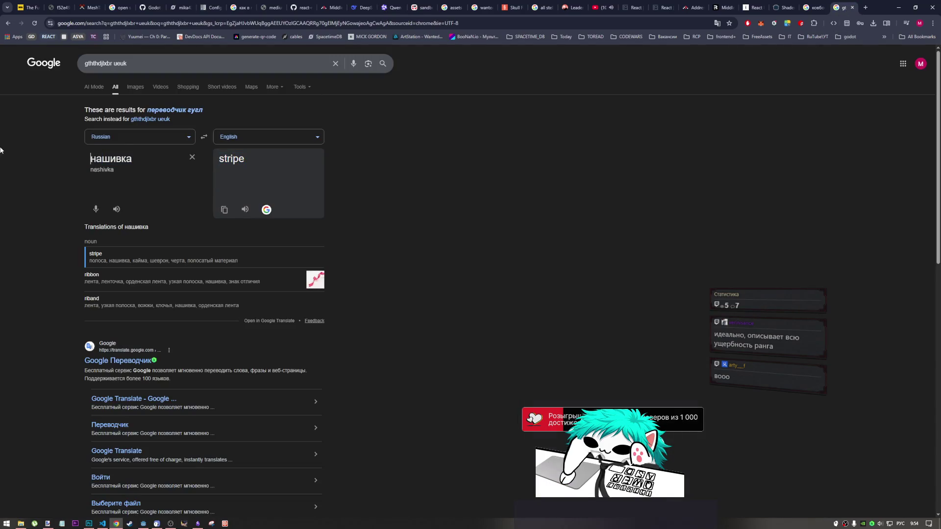
# - Replace the source text with the Russian word шить
pyautogui.hotkey('ctrl', 'a')
pyautogui.hotkey('alt', 'shift')
pyautogui.write('dib')
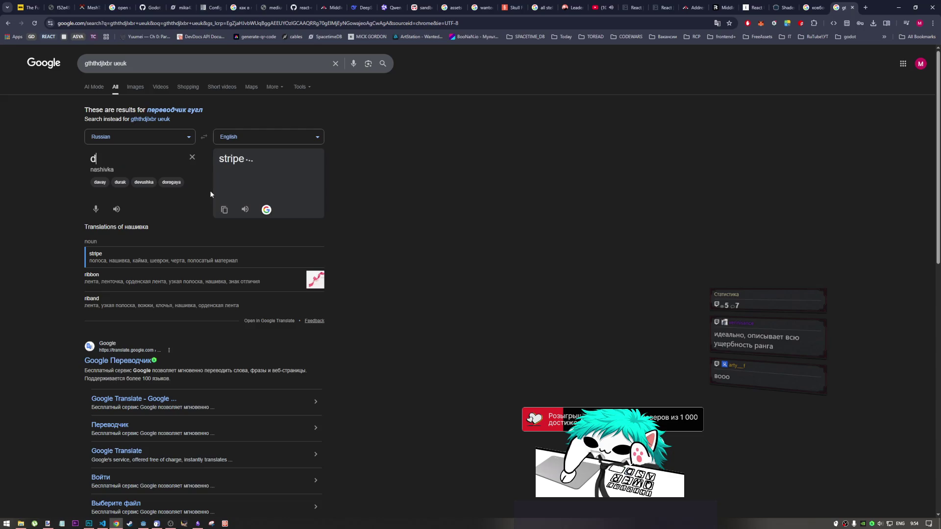
pyautogui.hotkey('ctrl', 'a')
pyautogui.press('BackSpace')
pyautogui.hotkey('alt', 'shift')
pyautogui.write('вшить')
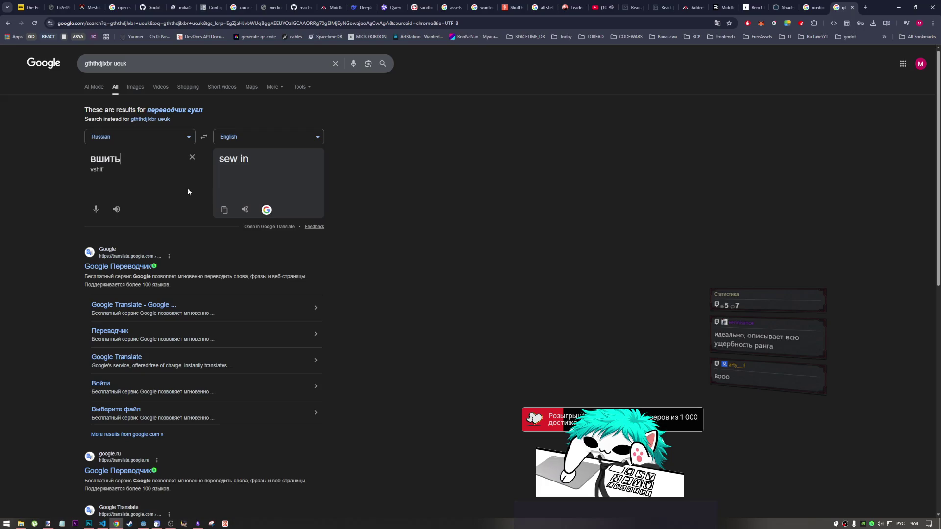
pyautogui.press('Left')
pyautogui.press('Left')
pyautogui.press('Left')
pyautogui.press('BackSpace')
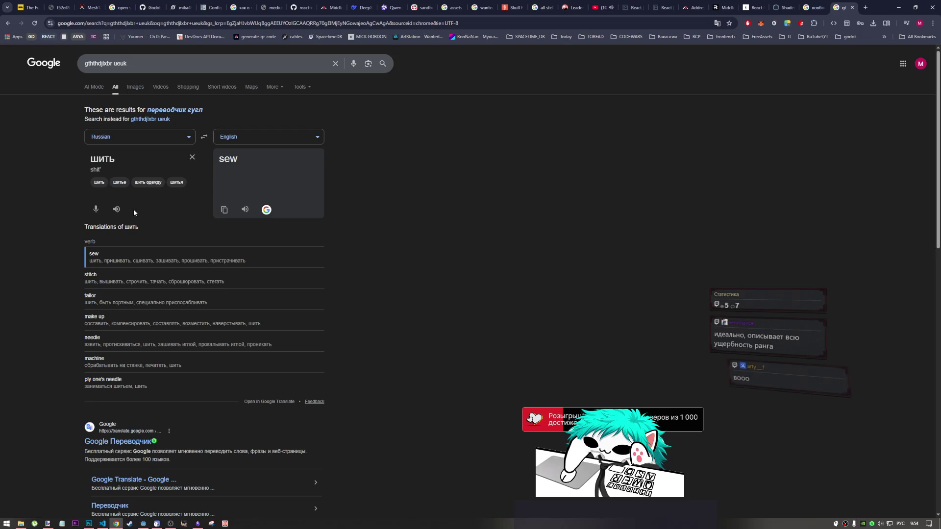
# - Swap to English → Russian and translate 'sewed star' into 'сшитая звезда'
pyautogui.click(204, 137)
pyautogui.write('sewed star')
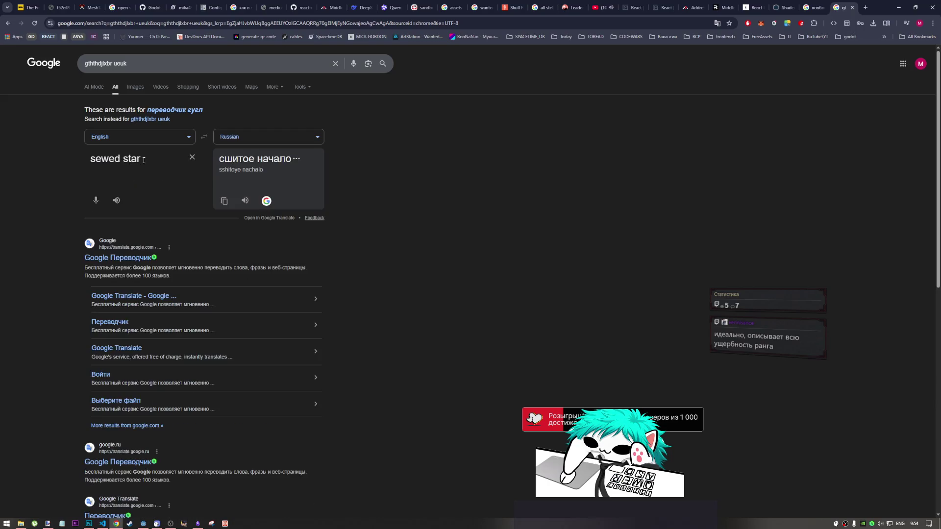
pyautogui.moveTo(294, 161); pyautogui.dragTo(215, 163)
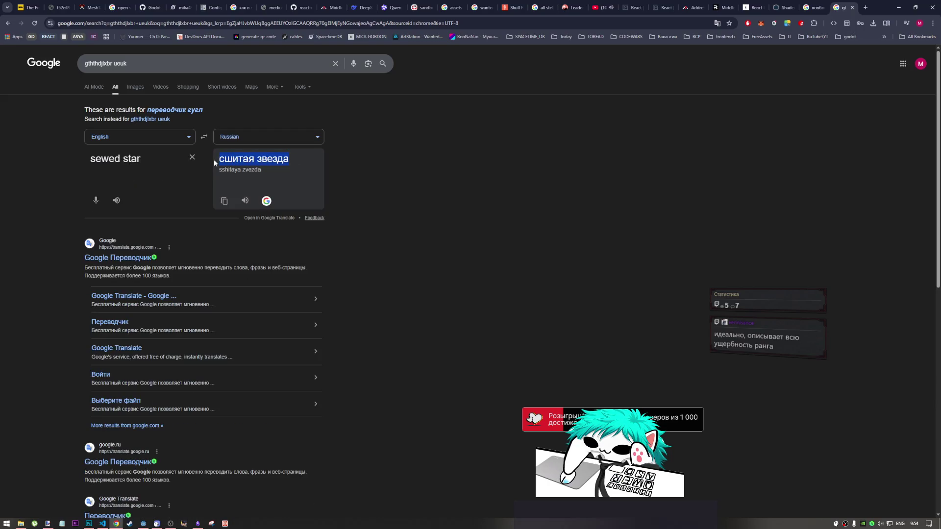
pyautogui.moveTo(147, 159); pyautogui.dragTo(83, 153)
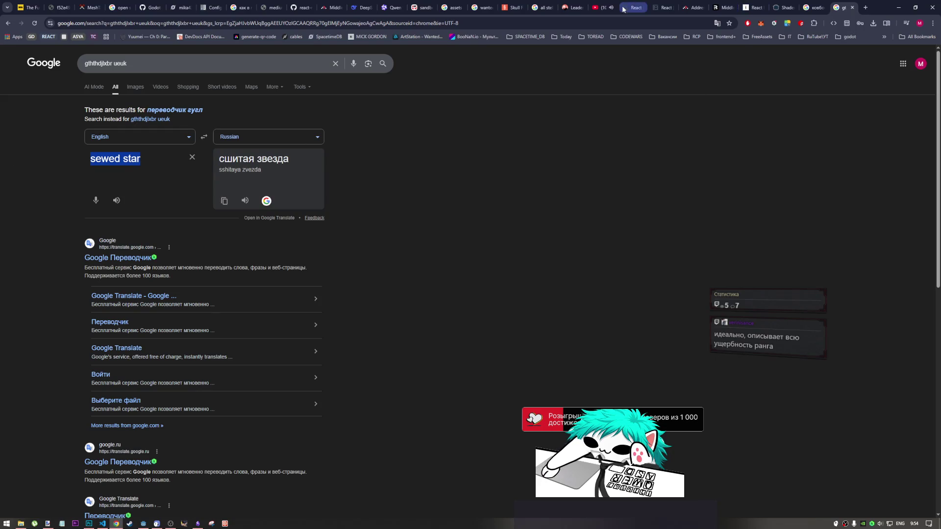
pyautogui.click(386, 4)
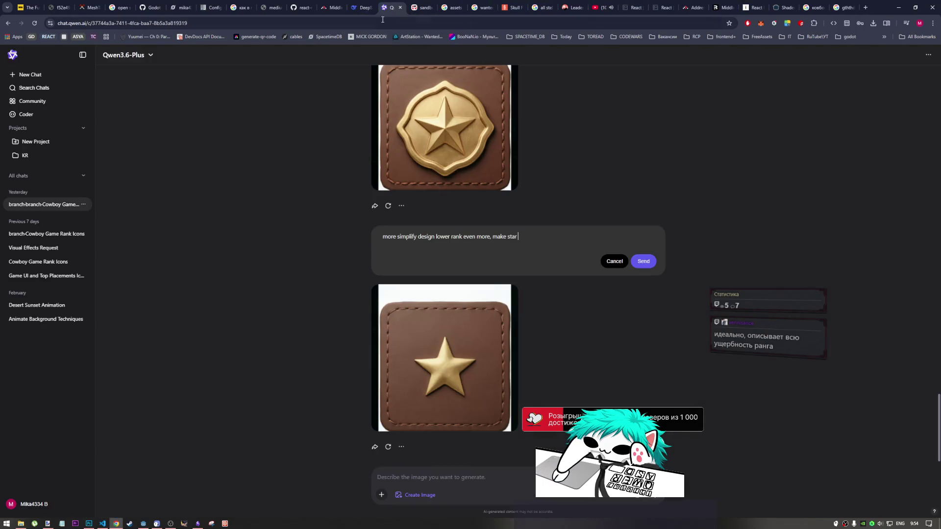
# - Resend the badge prompt with 'sewed star instead of gold' and enlarge the stitched-star result
pyautogui.doubleClick(512, 237)
pyautogui.write('sewed star')
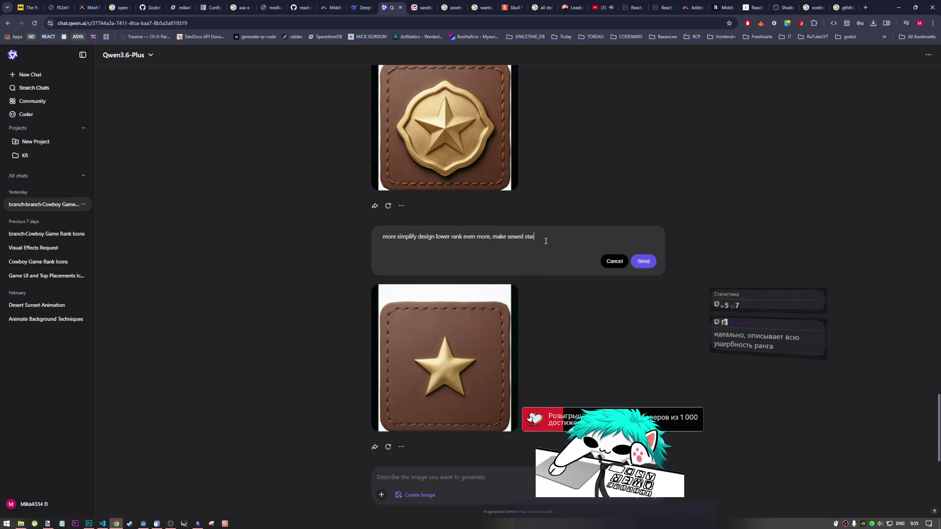
pyautogui.write(' instead')
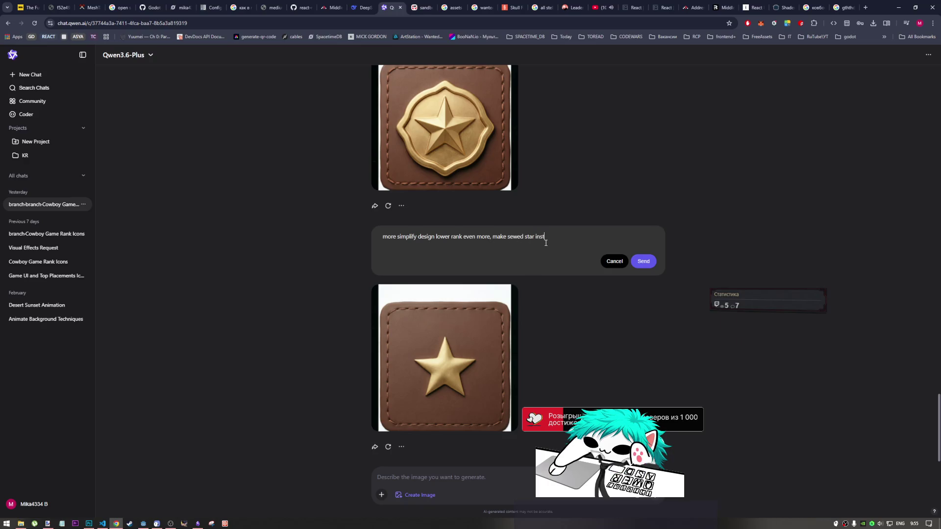
pyautogui.write(' of gold')
pyautogui.click(649, 261)
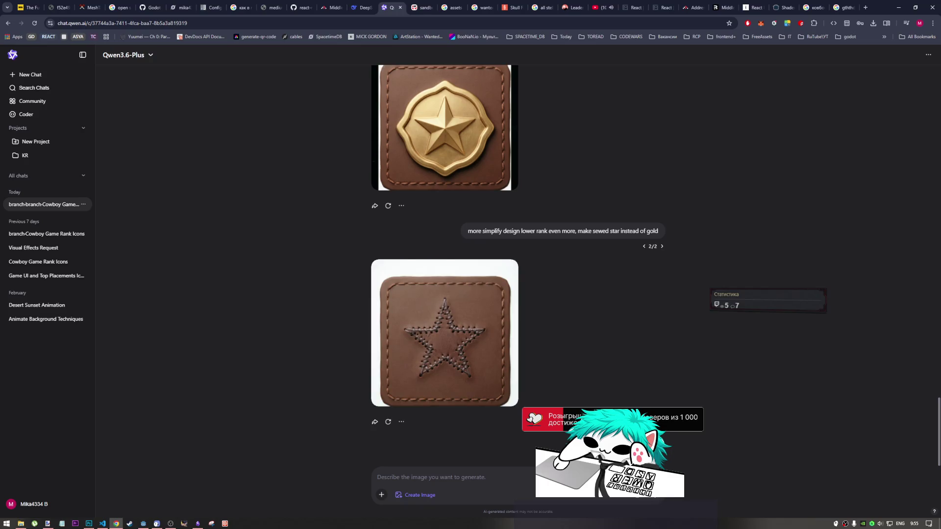
pyautogui.moveTo(475, 369)
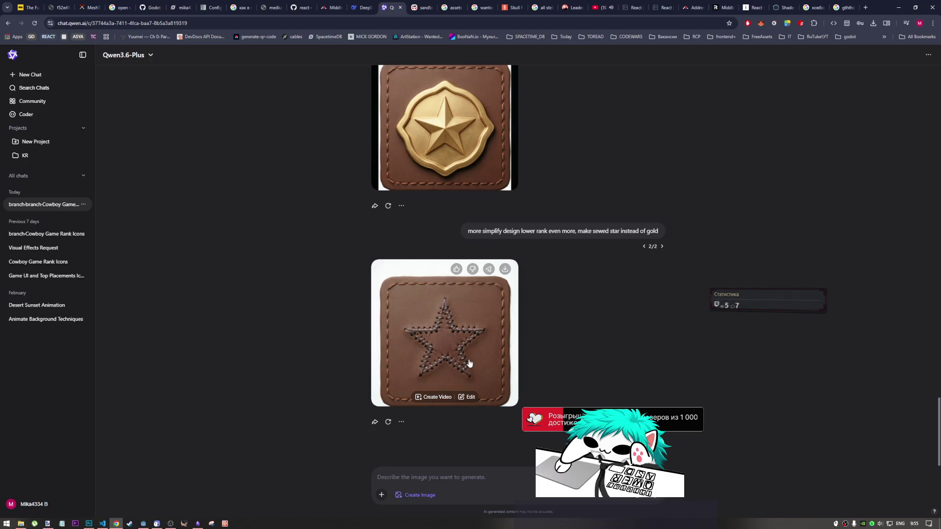
pyautogui.click(469, 358)
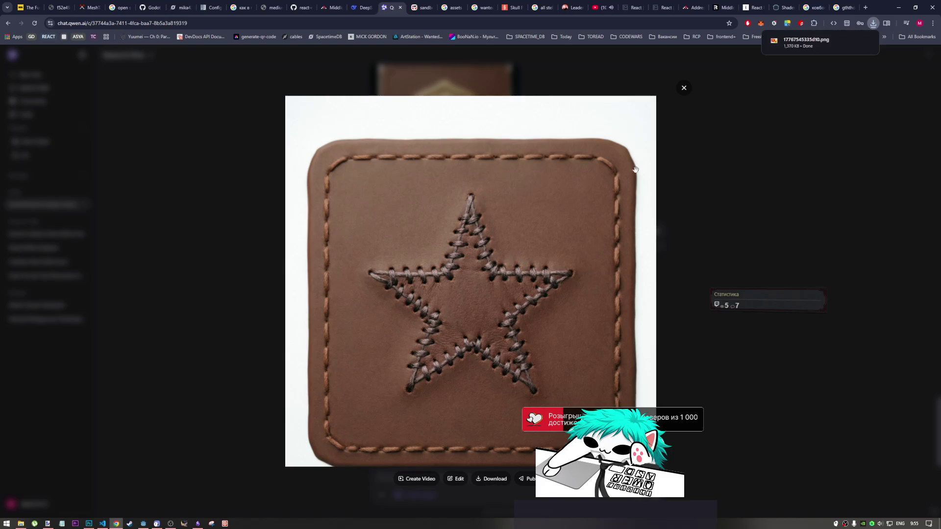
# - Close the enlarged stitched-star image and show the browser's recent downloads list
pyautogui.click(682, 89)
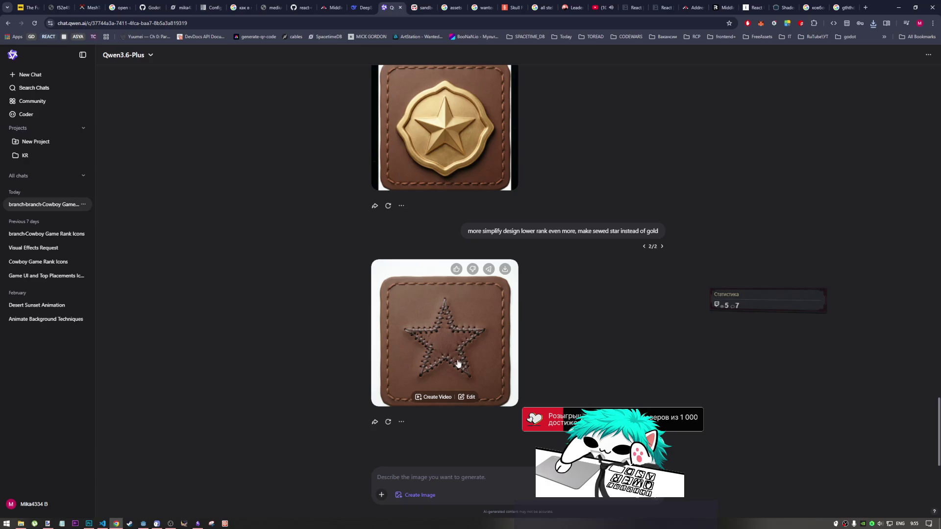
pyautogui.click(874, 23)
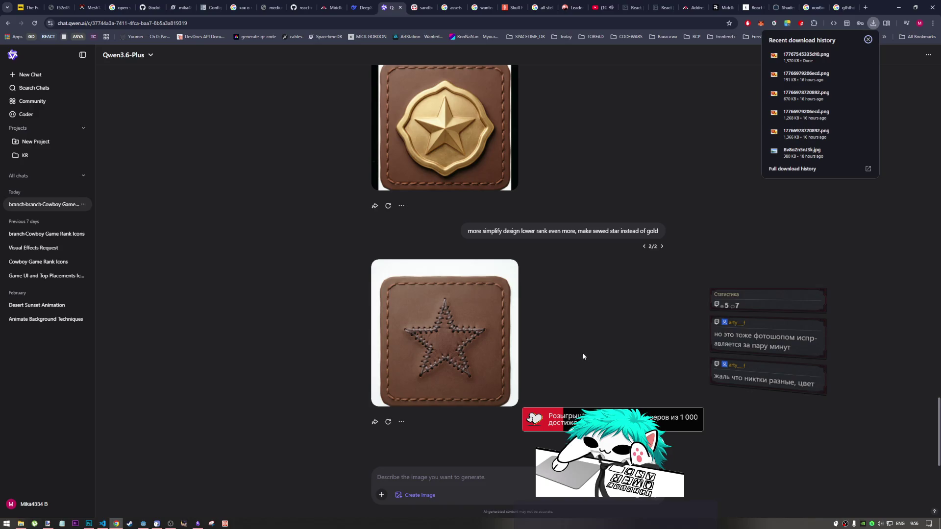
pyautogui.moveTo(506, 305)
pyautogui.moveTo(448, 300)
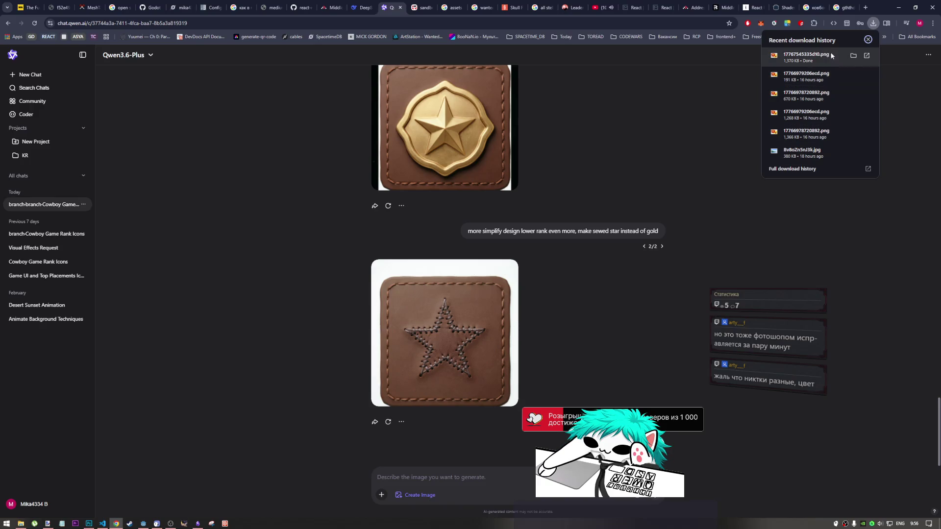
# - Reveal the downloaded badge in its folder and rename it to lowest_rank.png
pyautogui.click(854, 55)
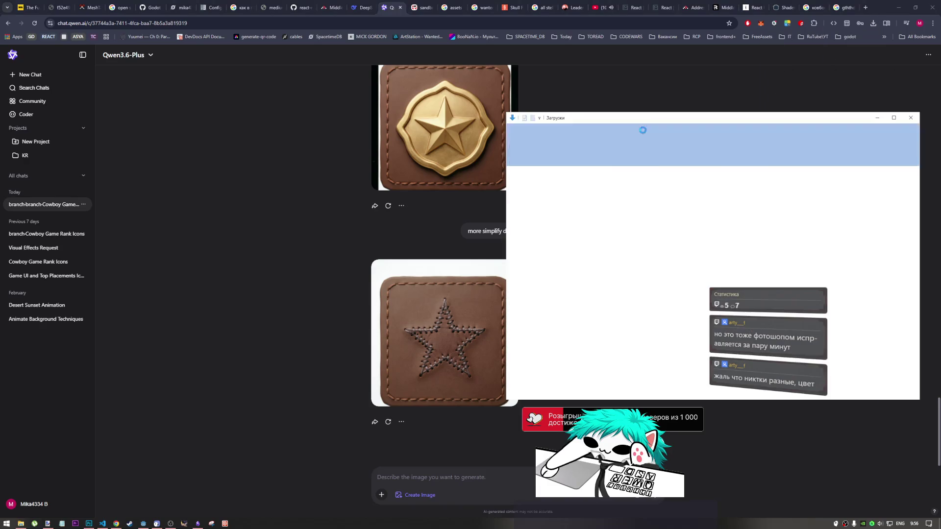
pyautogui.click(602, 203)
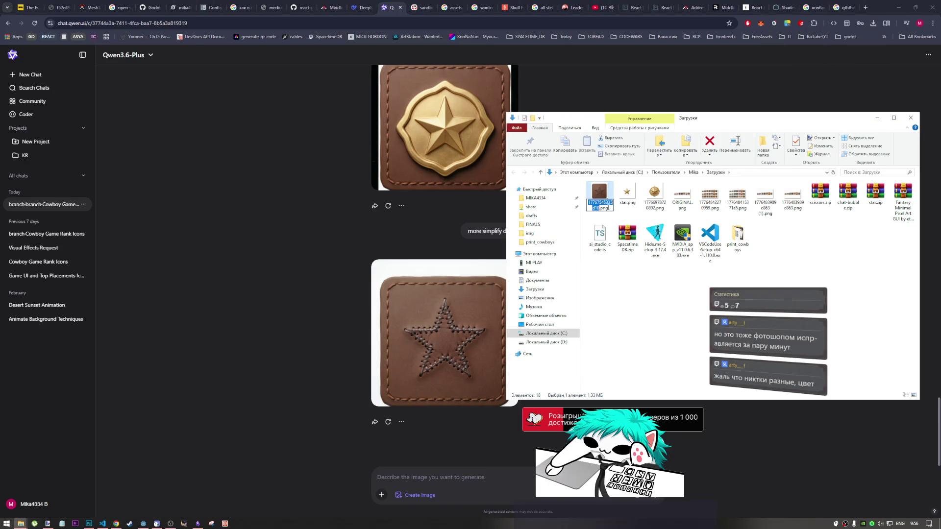
pyautogui.write('lowe')
pyautogui.write('st_rank')
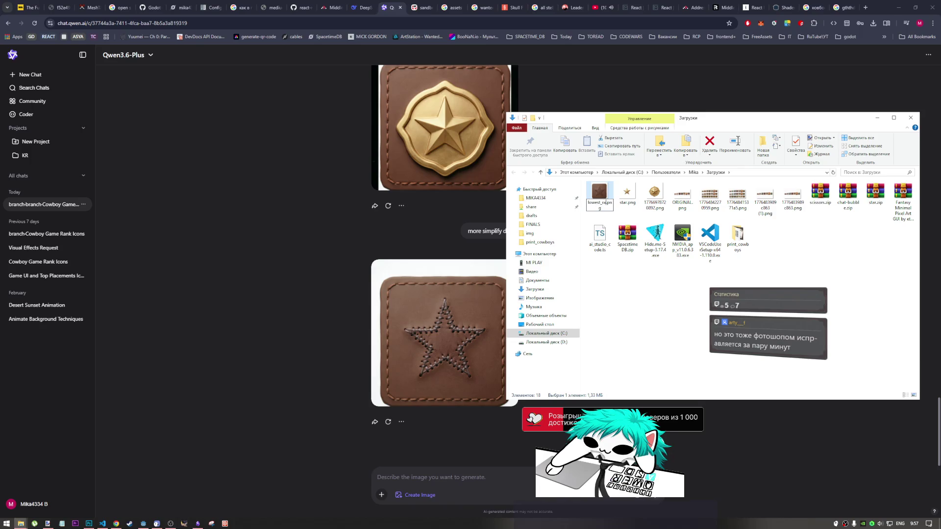
pyautogui.press('Return')
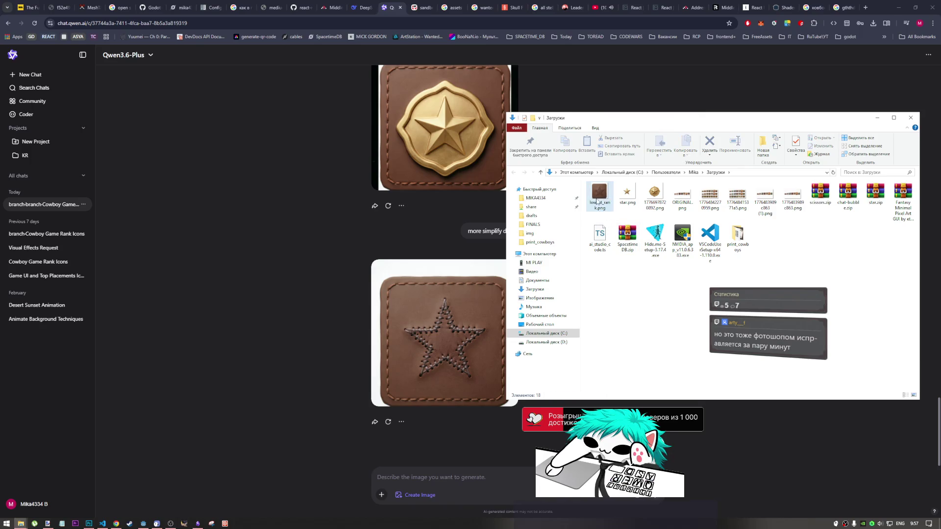
# - Paste lowest_rank.png into print_cowboys\drafts and open it in Photoshop
pyautogui.click(693, 173)
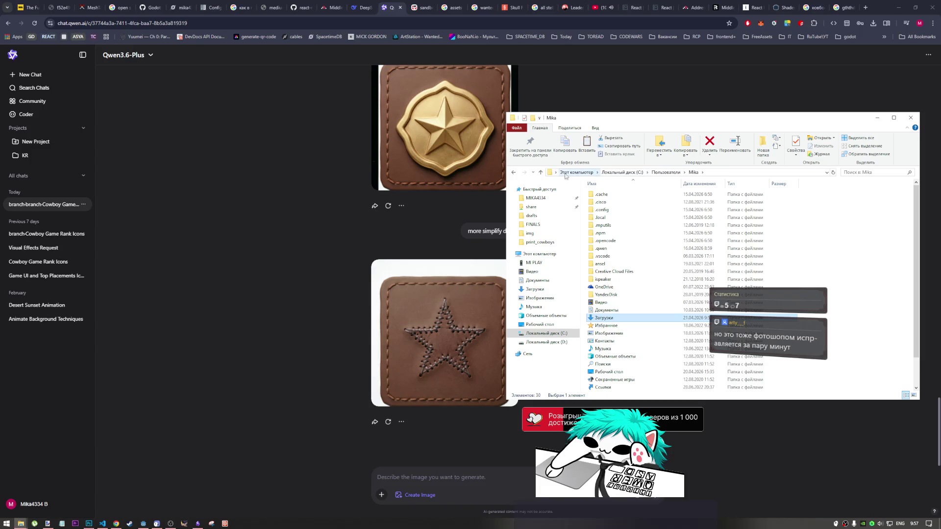
pyautogui.click(514, 173)
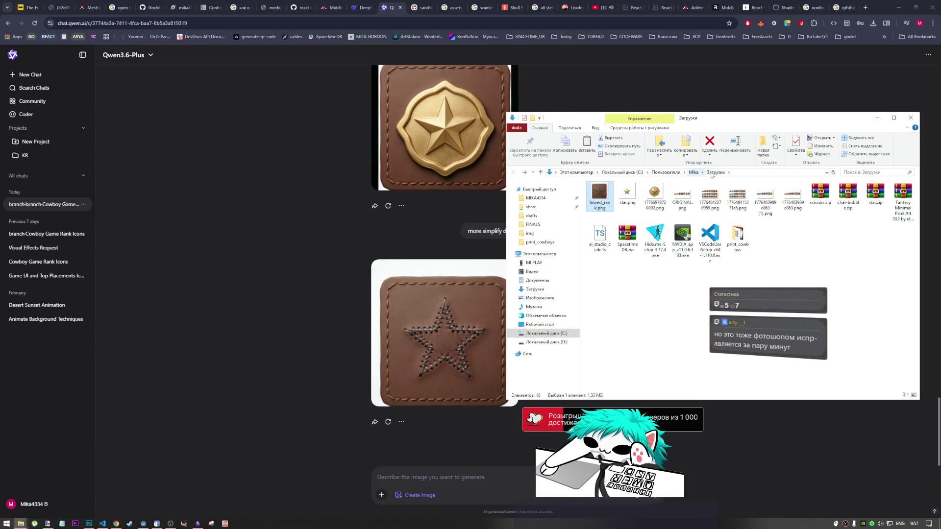
pyautogui.click(744, 241)
pyautogui.doubleClick(744, 241)
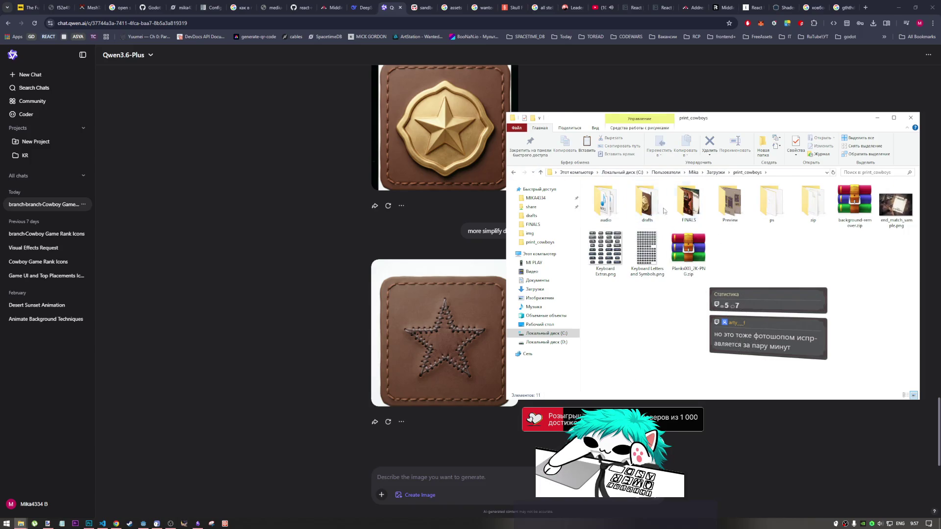
pyautogui.doubleClick(646, 201)
pyautogui.rightClick(645, 311)
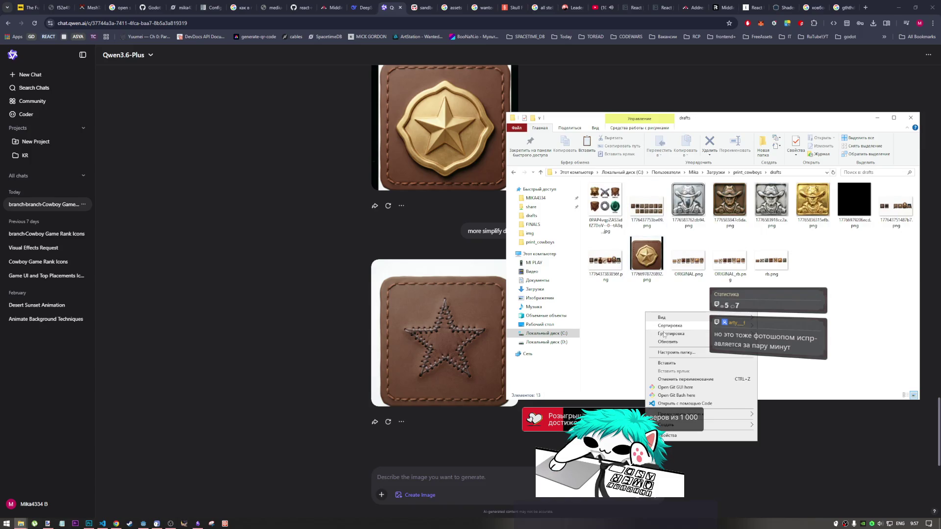
pyautogui.click(655, 366)
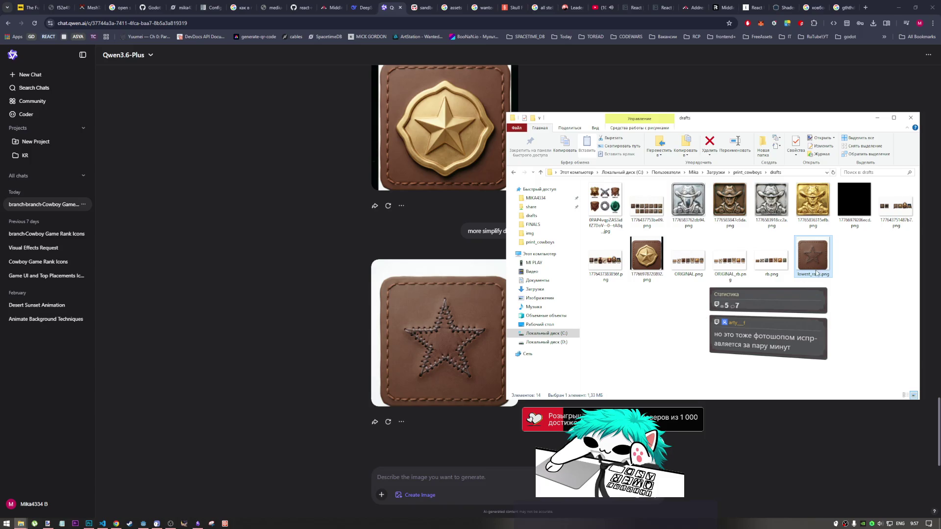
pyautogui.moveTo(813, 255)
pyautogui.mouseDown()
pyautogui.moveTo(755, 274)
pyautogui.moveTo(583, 274)
pyautogui.moveTo(294, 441)
pyautogui.moveTo(93, 505)
pyautogui.moveTo(89, 523)
pyautogui.moveTo(463, 43)
pyautogui.mouseUp()
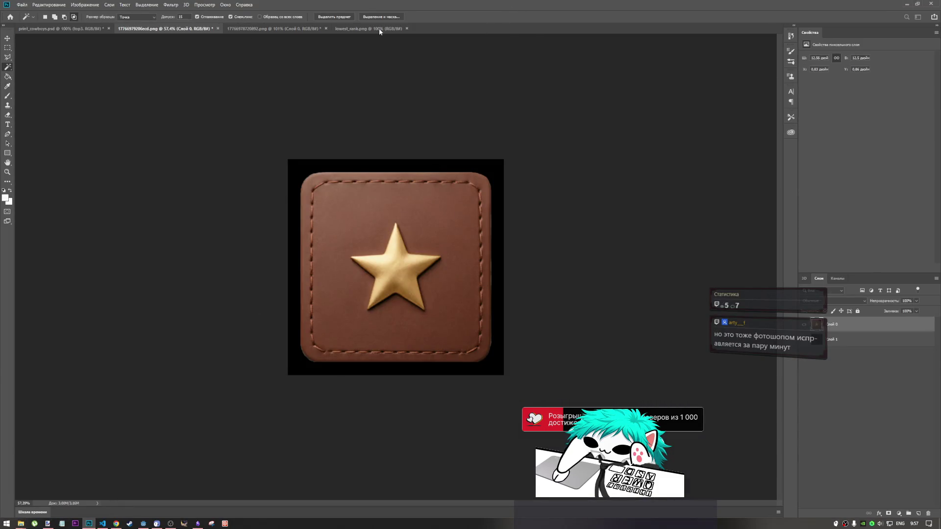
pyautogui.click(379, 30)
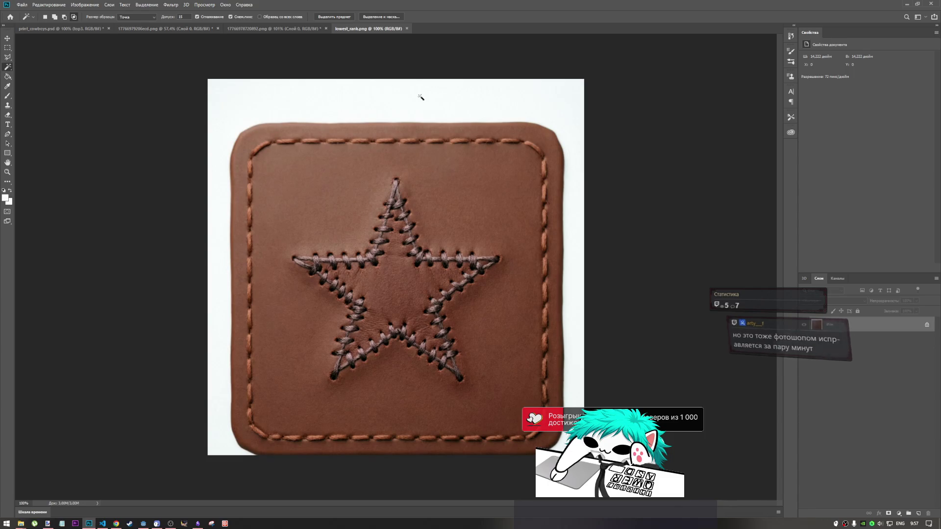
# - Magic-wand the white surround of lowest_rank.png, unlock the Background layer into Layer 0, and delete it
pyautogui.click(578, 329)
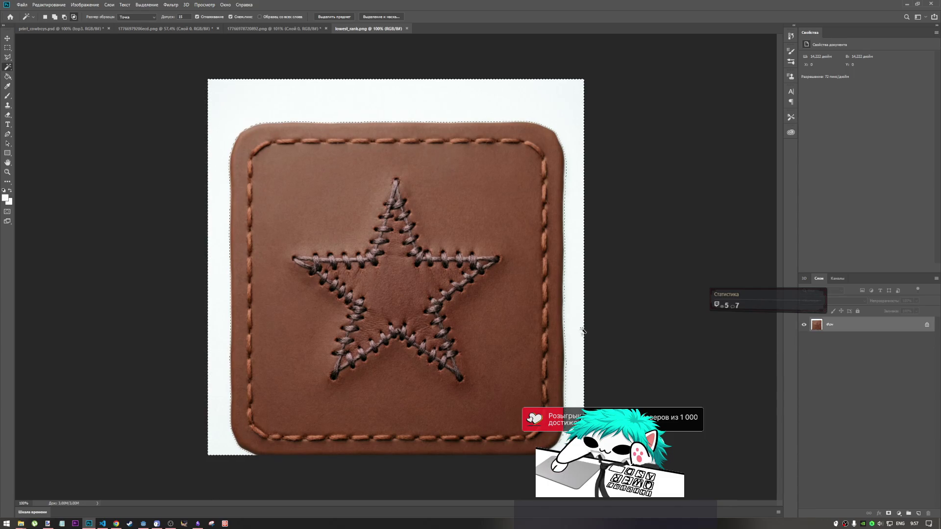
pyautogui.rightClick(581, 227)
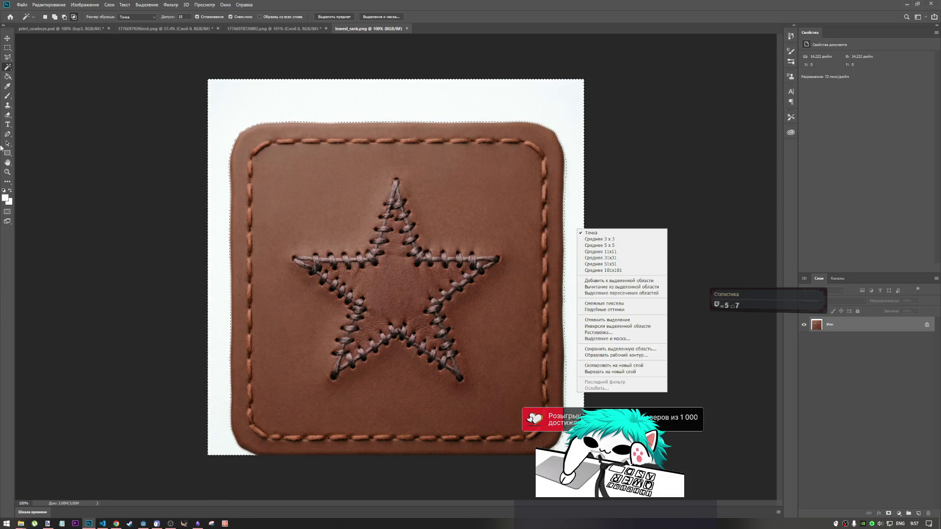
pyautogui.click(588, 332)
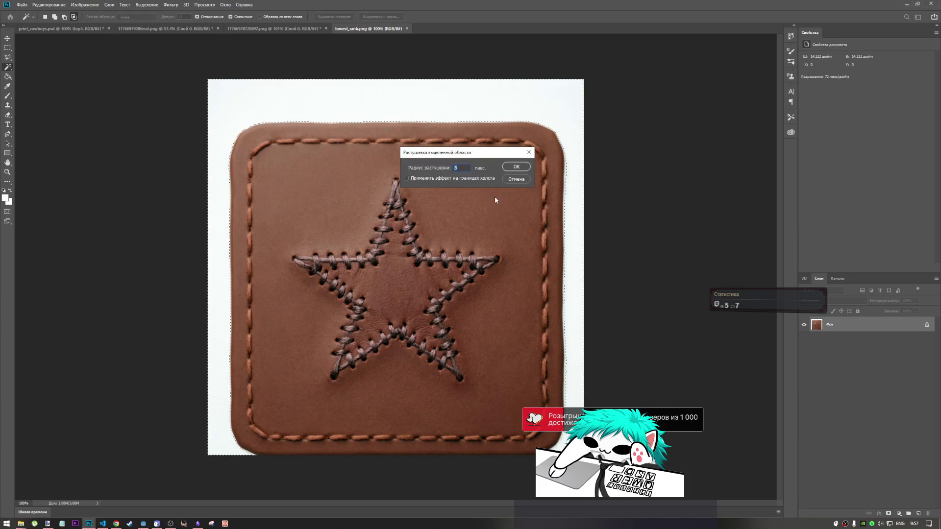
pyautogui.click(515, 170)
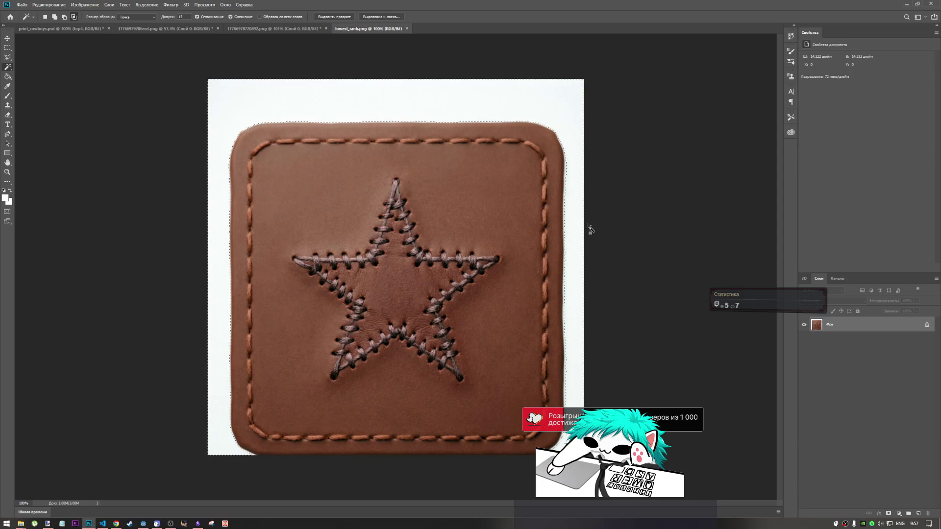
pyautogui.rightClick(572, 267)
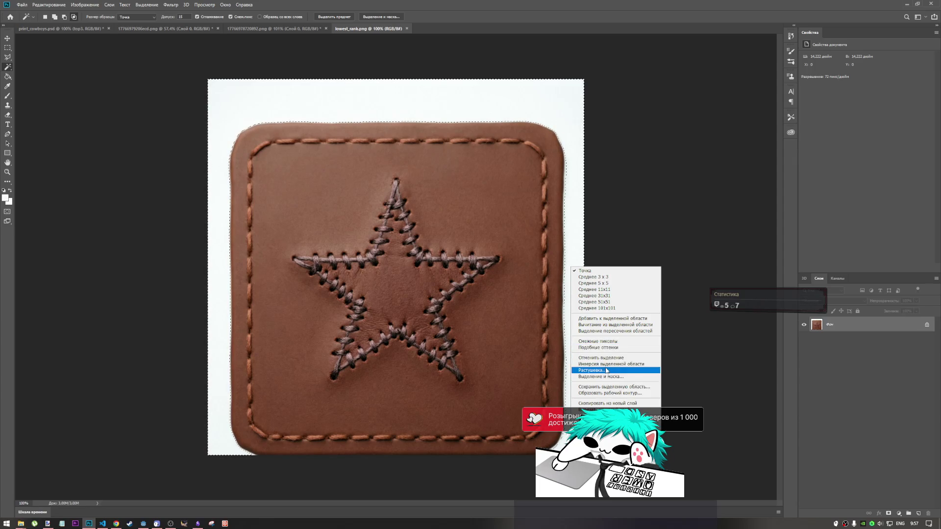
pyautogui.click(909, 304)
pyautogui.click(927, 325)
pyautogui.press('Delete')
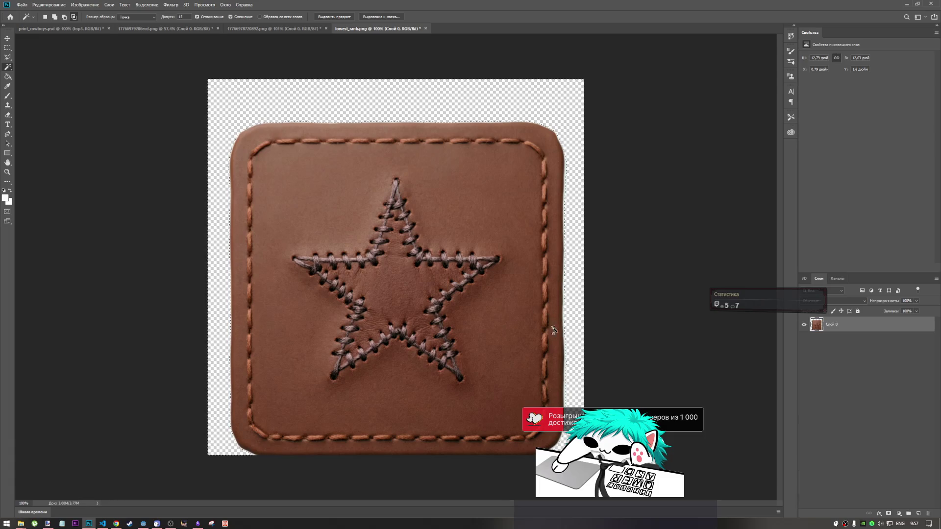
pyautogui.scroll(1, 490, 373)
pyautogui.scroll(-1, 490, 372)
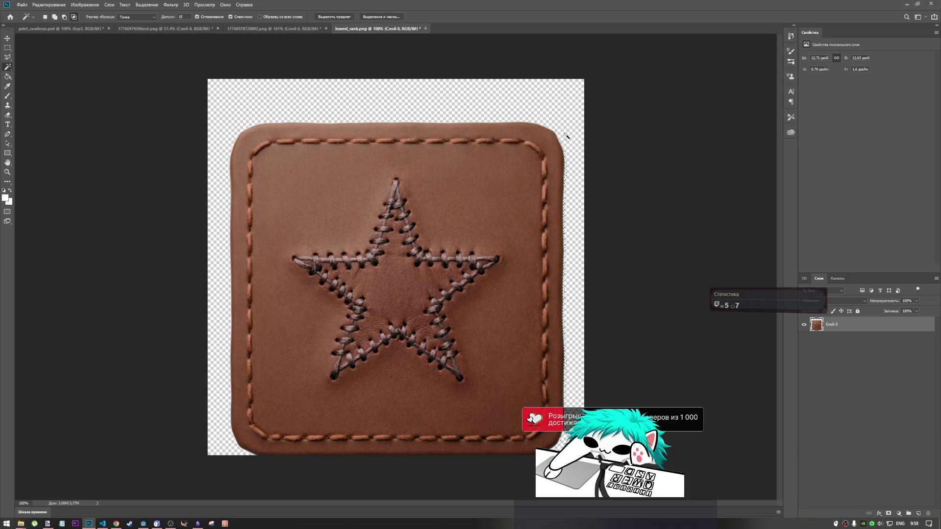
pyautogui.scroll(3, 502, 126)
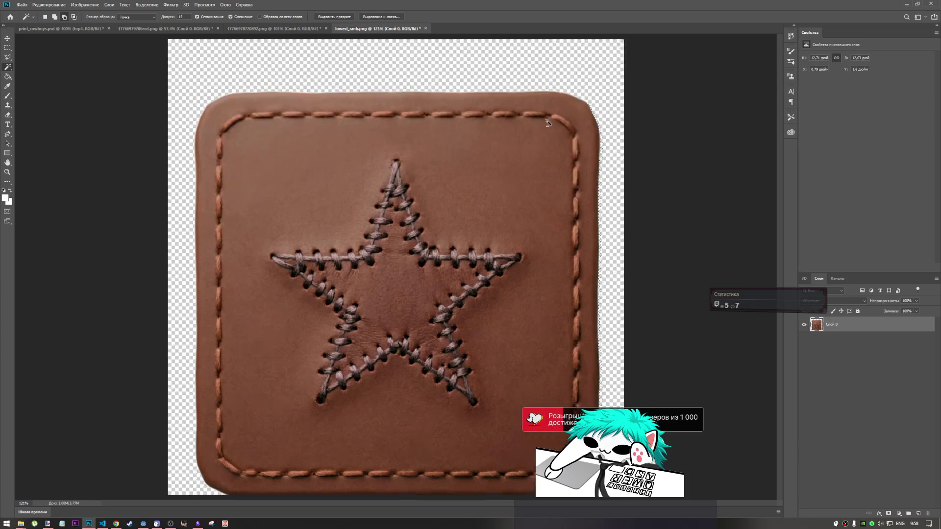
pyautogui.press('Delete')
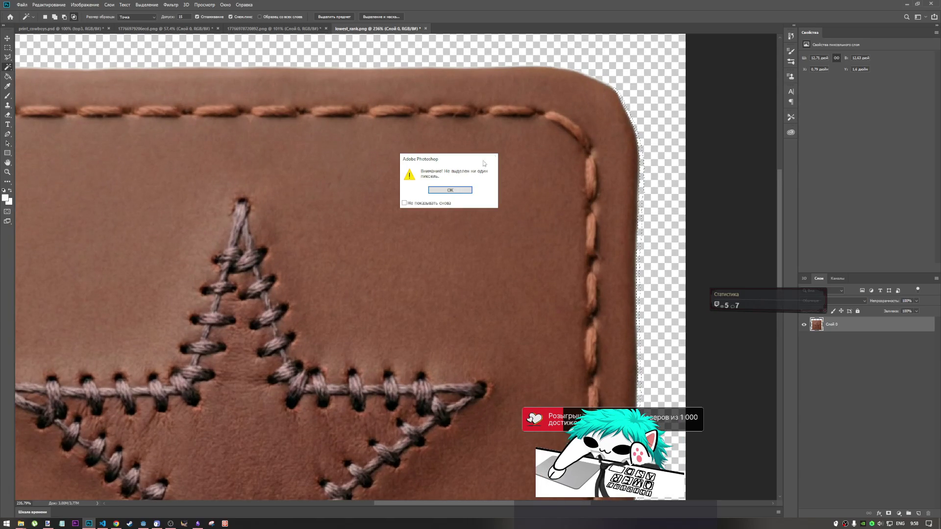
pyautogui.press('Return')
pyautogui.press('Delete')
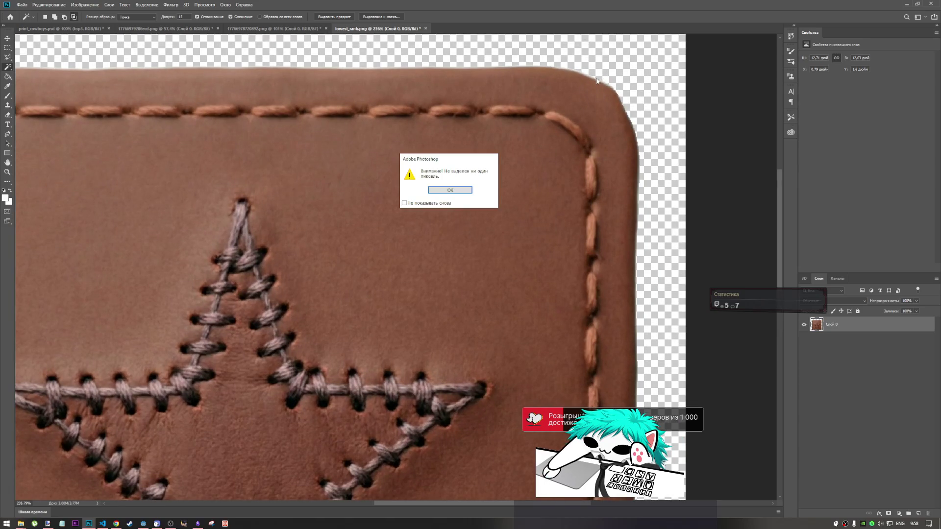
pyautogui.click(450, 190)
pyautogui.click(478, 65)
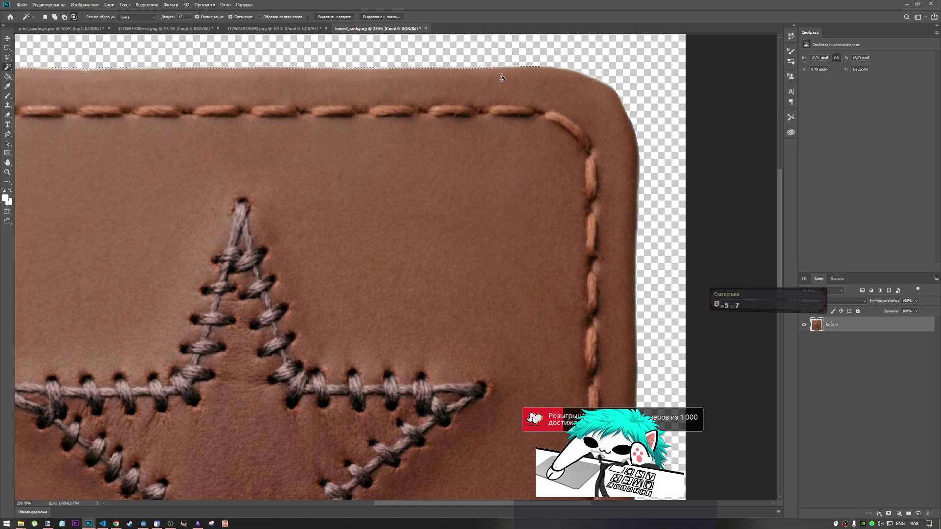
pyautogui.hotkey('ctrl', 'd')
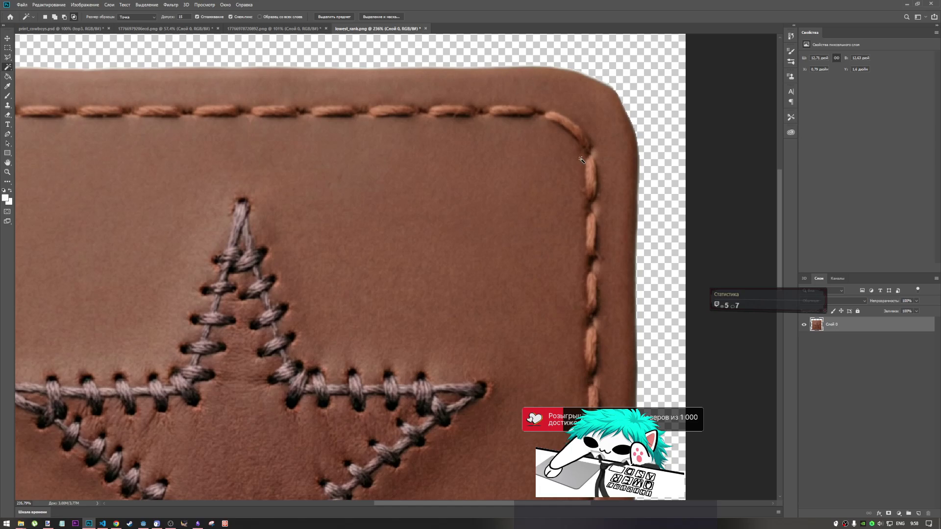
pyautogui.scroll(-4, 509, 94)
pyautogui.scroll(5, 215, 124)
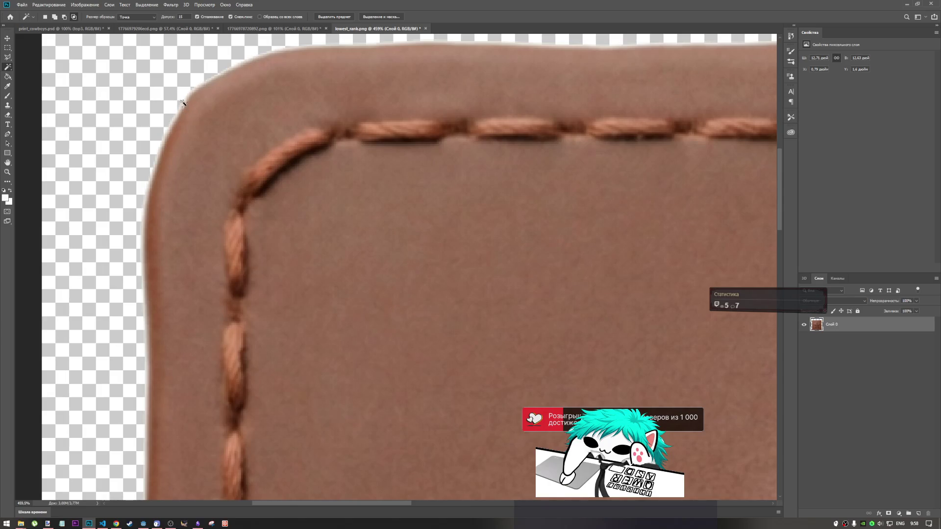
pyautogui.click(182, 103)
pyautogui.click(438, 190)
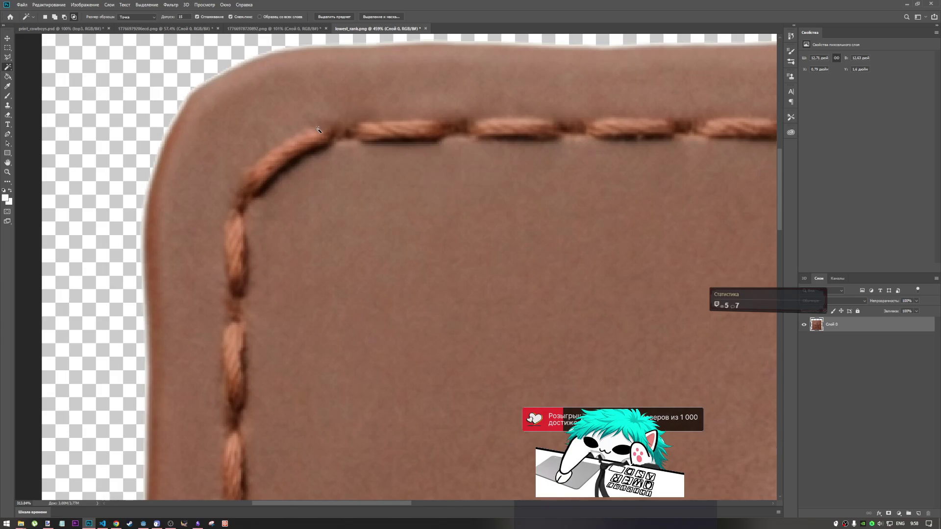
pyautogui.scroll(-4, 317, 130)
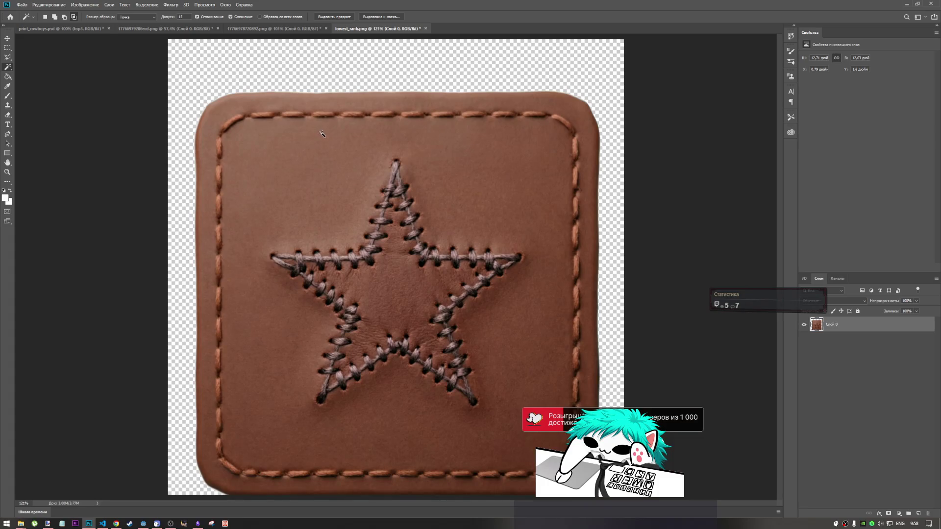
# - Marquee the leather patch, delete the stray pixels around its edges, and restore the patch
pyautogui.click(7, 48)
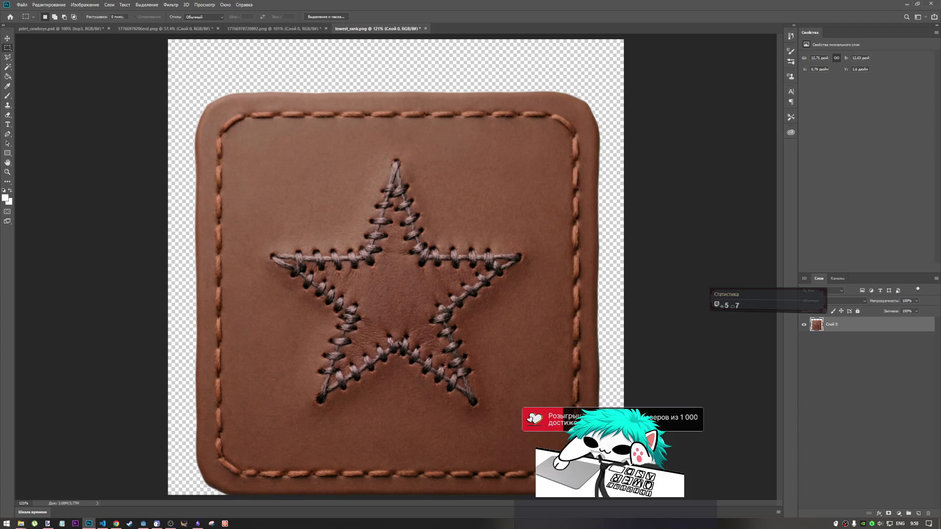
pyautogui.moveTo(598, 492)
pyautogui.mouseDown()
pyautogui.moveTo(582, 367)
pyautogui.moveTo(458, 313)
pyautogui.moveTo(568, 372)
pyautogui.moveTo(588, 407)
pyautogui.moveTo(598, 492)
pyautogui.mouseUp()
pyautogui.moveTo(599, 495)
pyautogui.mouseDown()
pyautogui.moveTo(201, 163)
pyautogui.moveTo(197, 92)
pyautogui.mouseUp()
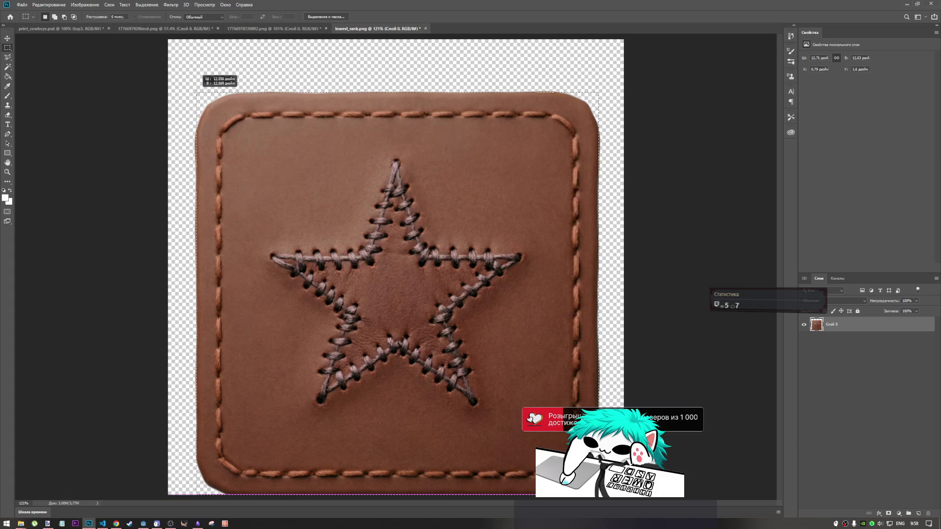
pyautogui.moveTo(197, 92); pyautogui.dragTo(197, 93)
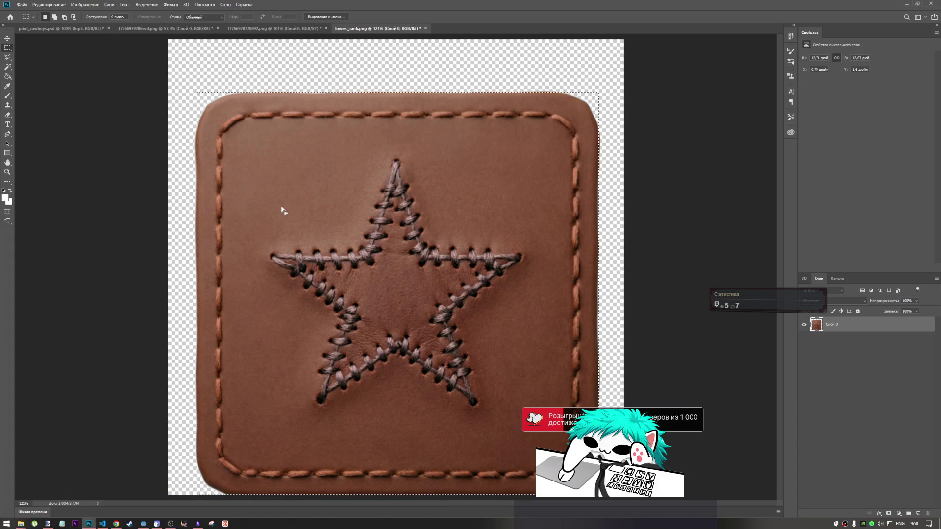
pyautogui.press('Delete')
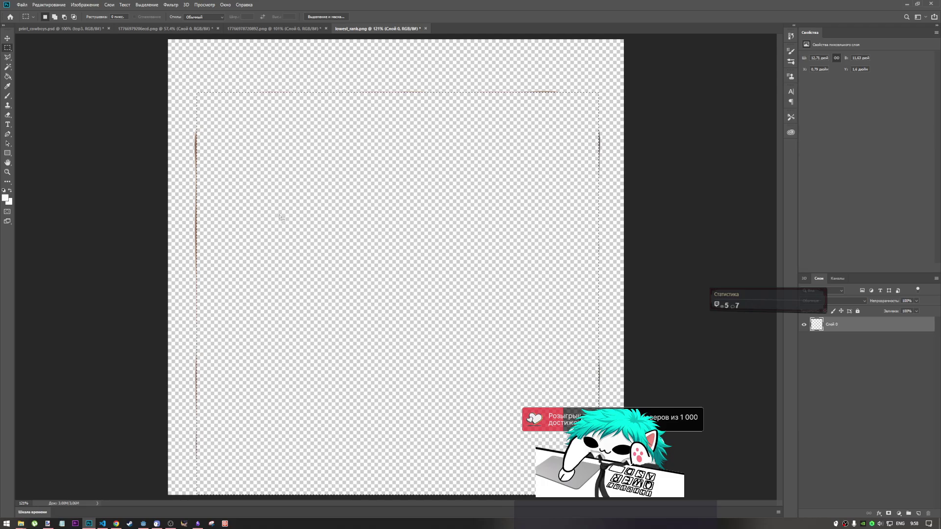
pyautogui.hotkey('ctrl', 'z')
pyautogui.press('Delete')
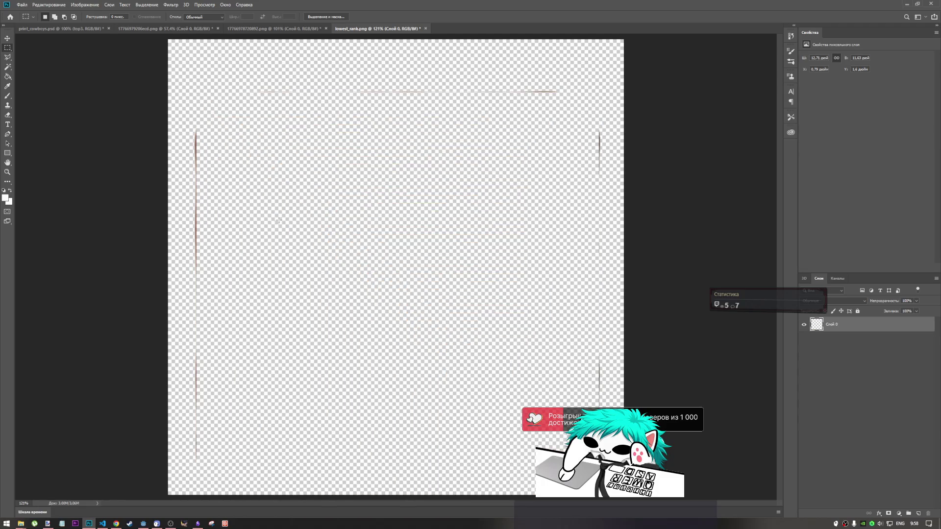
pyautogui.press('Delete')
pyautogui.hotkey('ctrl', 'z')
pyautogui.hotkey('ctrl', 'z')
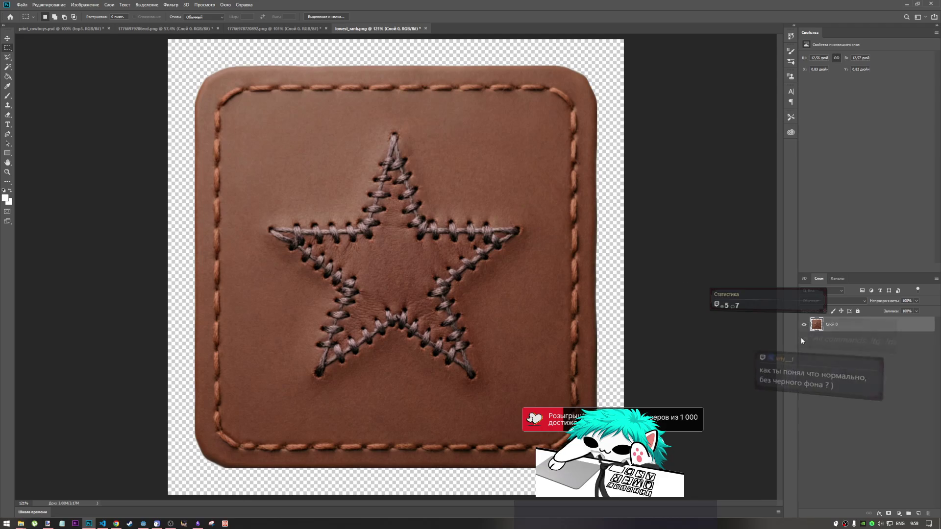
# - Copy the whole leather patch from lowest_rank.png to the clipboard
pyautogui.hotkey('ctrl', 'a')
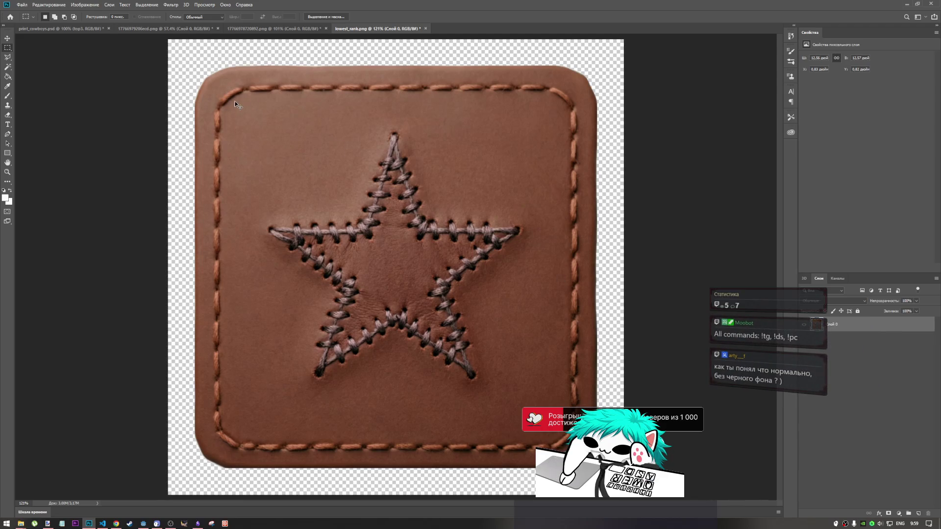
pyautogui.press('Delete')
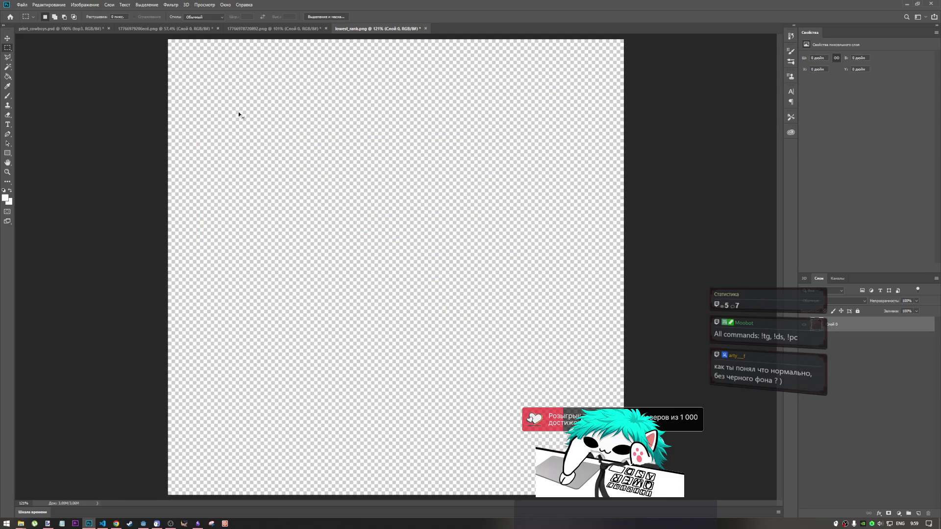
pyautogui.hotkey('ctrl', 'z')
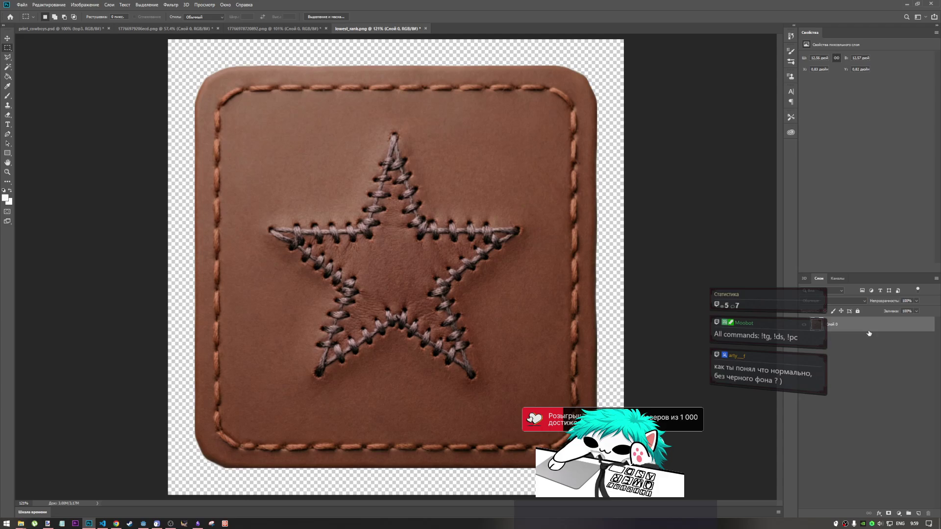
# - Hide the black background layer in the gold-star badge document
pyautogui.click(189, 29)
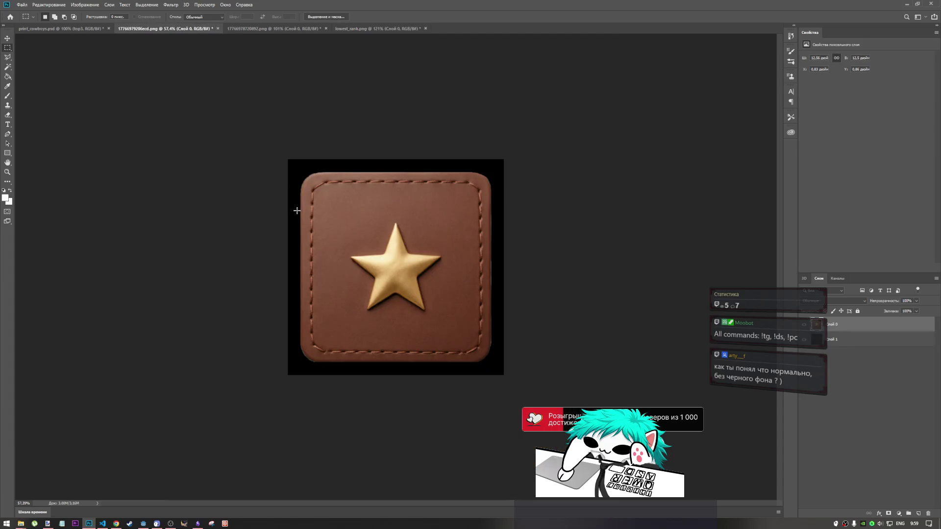
pyautogui.click(804, 343)
pyautogui.click(804, 343)
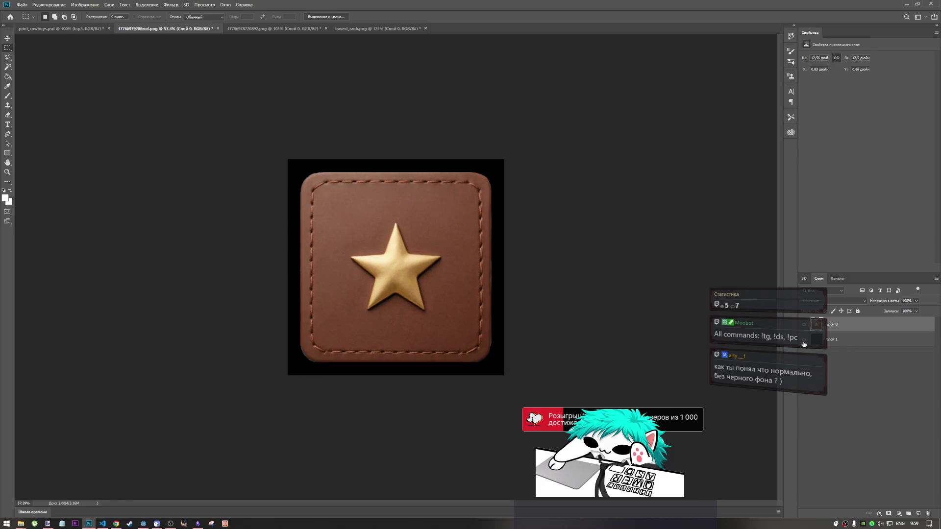
pyautogui.click(804, 343)
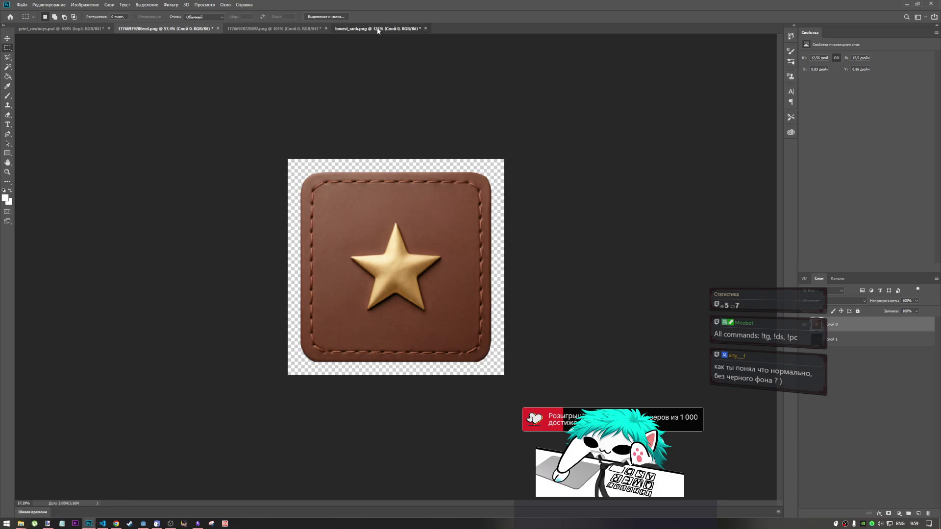
# - Paste the leather patch into print_cowboys.psd as a new layer
pyautogui.click(378, 30)
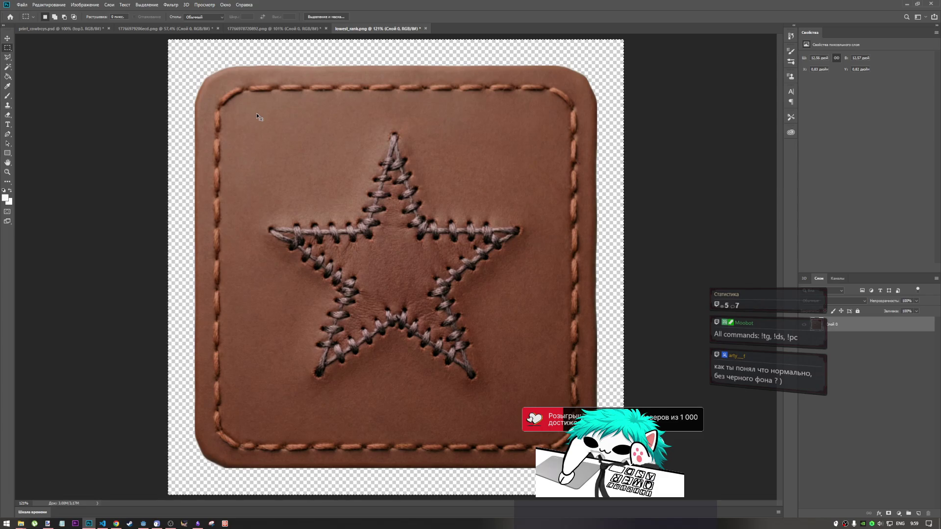
pyautogui.click(104, 30)
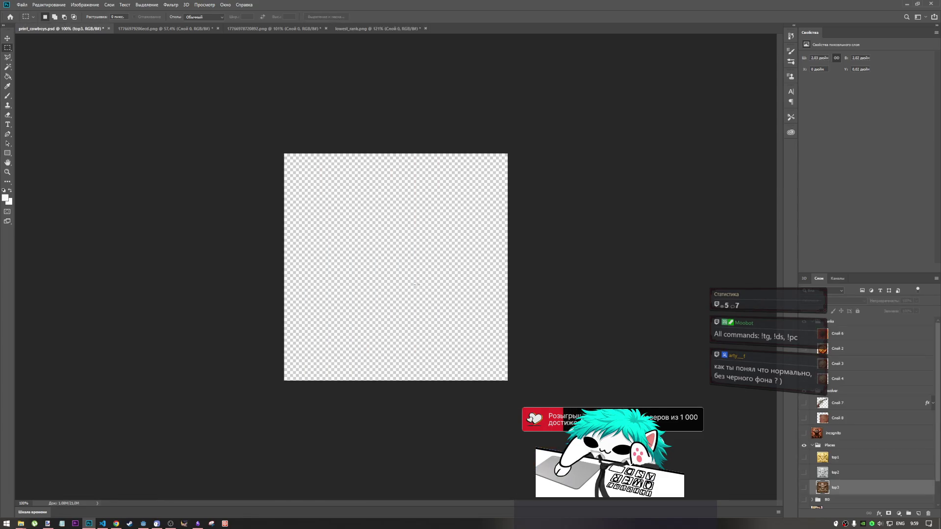
pyautogui.hotkey('ctrl', 'v')
# - Move and scale the pasted leather patch to about 65%, and show the flaming gold-star layer
pyautogui.hotkey('ctrl', 't')
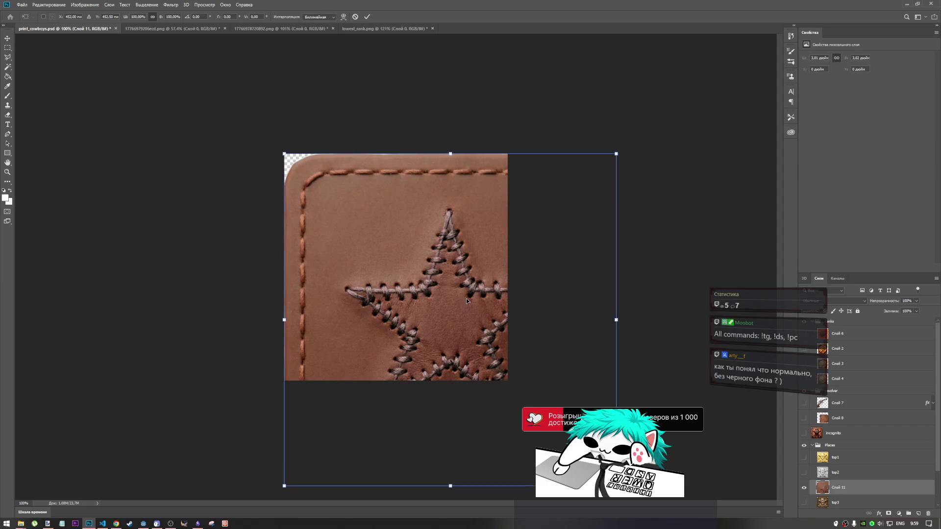
pyautogui.moveTo(453, 315)
pyautogui.mouseDown()
pyautogui.moveTo(418, 271)
pyautogui.moveTo(399, 269)
pyautogui.moveTo(405, 240)
pyautogui.moveTo(408, 251)
pyautogui.mouseUp()
pyautogui.moveTo(404, 211)
pyautogui.mouseDown()
pyautogui.moveTo(496, 228)
pyautogui.moveTo(422, 286)
pyautogui.moveTo(251, 209)
pyautogui.moveTo(405, 149)
pyautogui.moveTo(410, 121)
pyautogui.moveTo(392, 234)
pyautogui.moveTo(427, 290)
pyautogui.moveTo(407, 276)
pyautogui.moveTo(430, 265)
pyautogui.moveTo(410, 268)
pyautogui.moveTo(404, 254)
pyautogui.moveTo(396, 266)
pyautogui.moveTo(394, 251)
pyautogui.mouseUp()
pyautogui.moveTo(561, 101)
pyautogui.mouseDown()
pyautogui.moveTo(512, 156)
pyautogui.moveTo(502, 150)
pyautogui.moveTo(507, 167)
pyautogui.mouseUp()
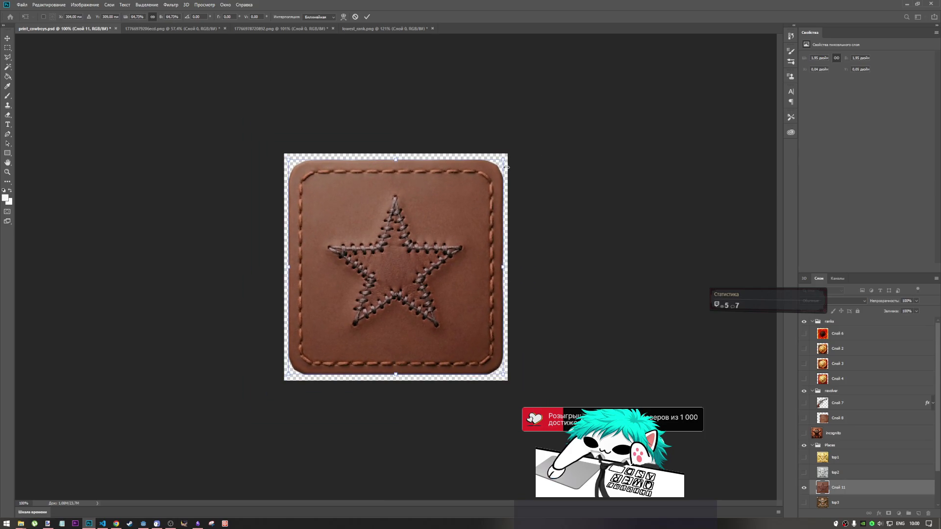
pyautogui.click(804, 379)
pyautogui.press('m')
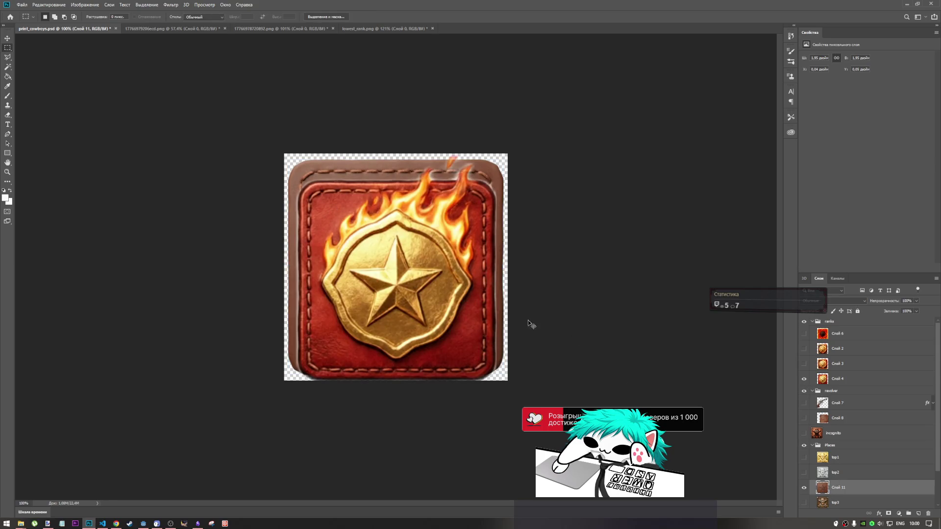
# - Shrink the leather patch to about 92%, lower it, and hide the fiery gold badge layer Слой 4
pyautogui.hotkey('ctrl', 't')
pyautogui.moveTo(502, 157); pyautogui.dragTo(494, 174)
pyautogui.moveTo(410, 238); pyautogui.dragTo(412, 254)
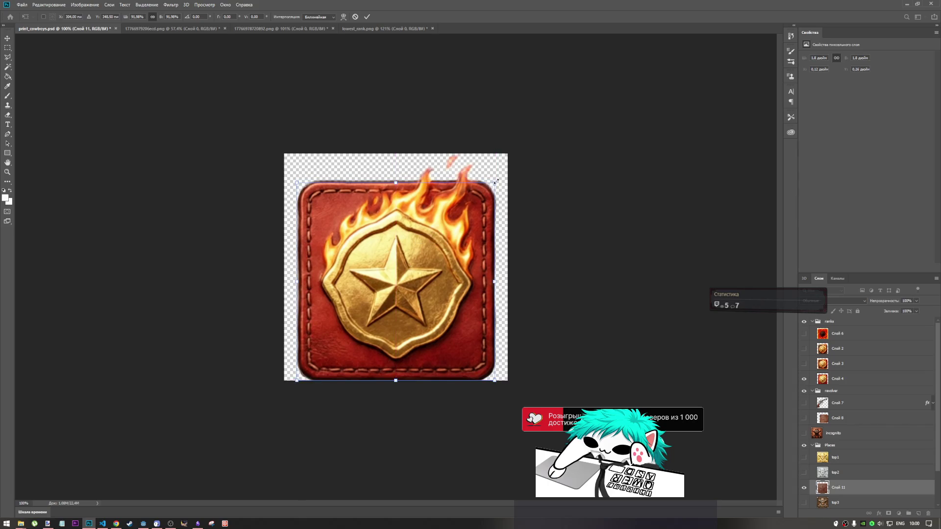
pyautogui.press('m')
pyautogui.click(804, 379)
pyautogui.click(804, 379)
pyautogui.click(803, 379)
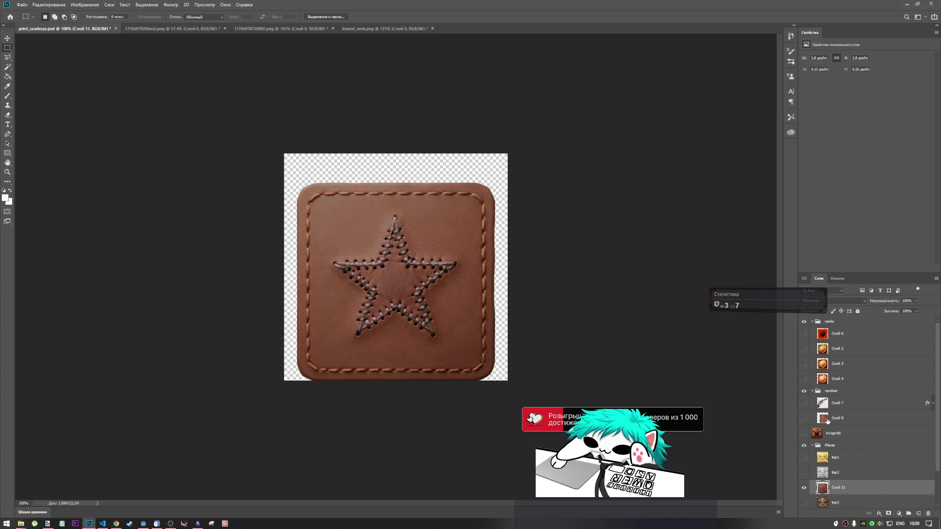
pyautogui.click(274, 29)
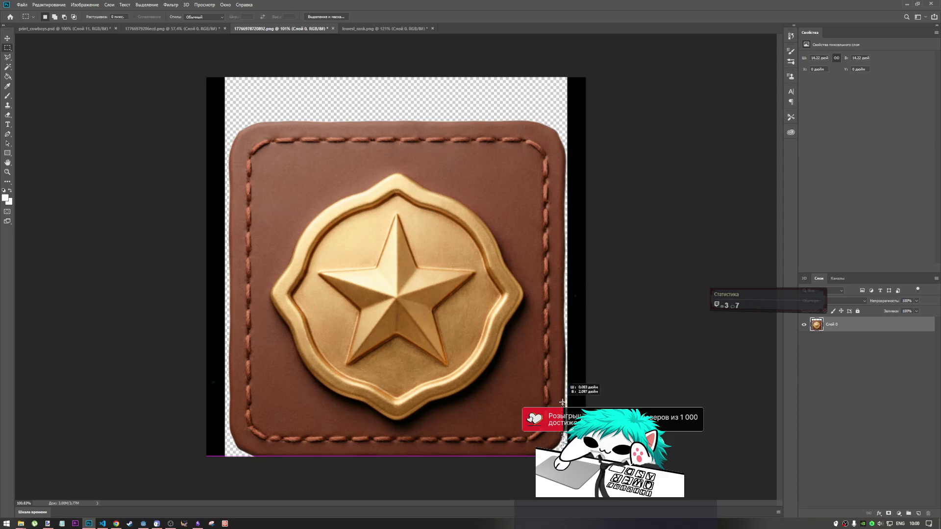
# - Cut the gold star badge out of 17766978720892.png with a rectangular selection
pyautogui.moveTo(565, 456)
pyautogui.mouseDown()
pyautogui.moveTo(510, 311)
pyautogui.moveTo(256, 102)
pyautogui.moveTo(229, 122)
pyautogui.mouseUp()
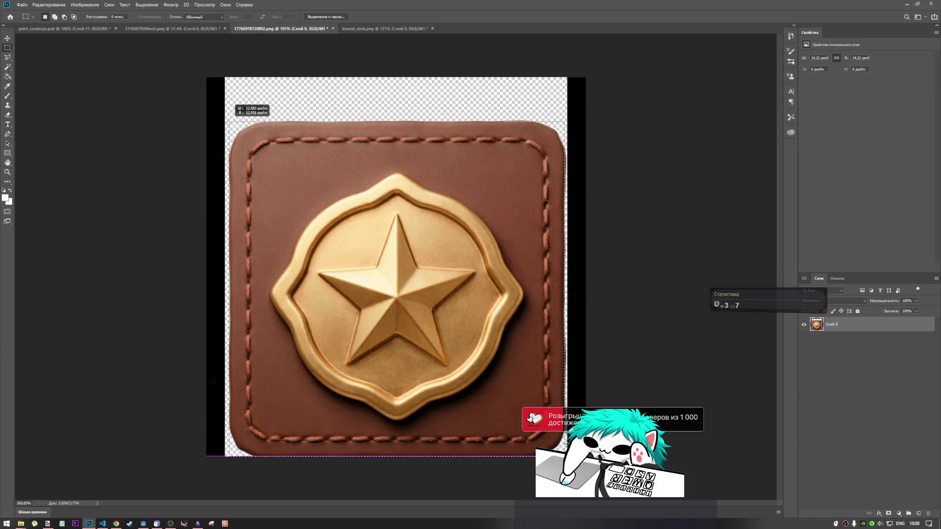
pyautogui.moveTo(229, 122); pyautogui.dragTo(229, 121)
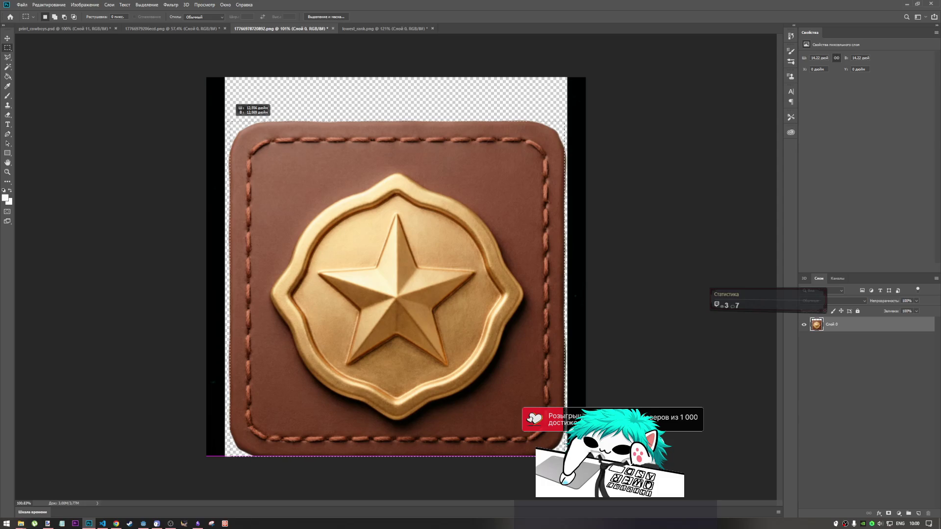
pyautogui.moveTo(230, 122); pyautogui.dragTo(229, 121)
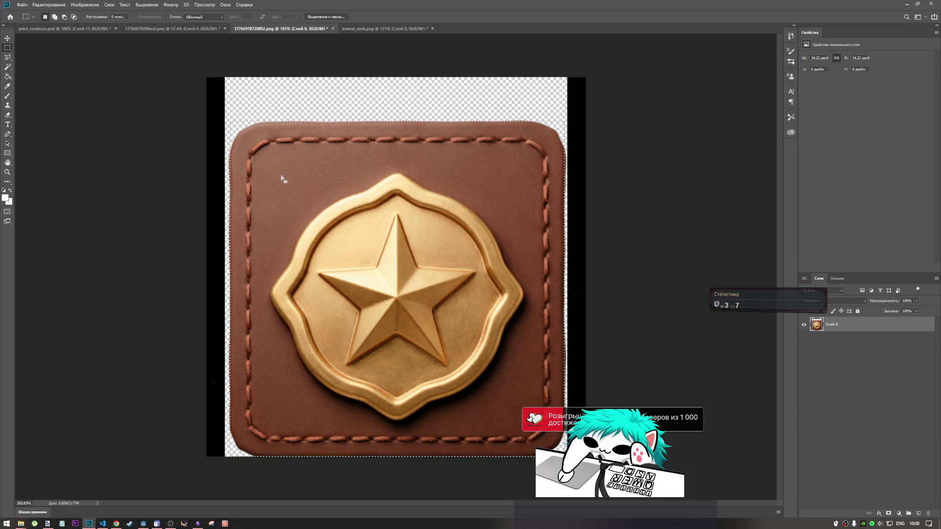
pyautogui.press('Delete')
pyautogui.click(63, 29)
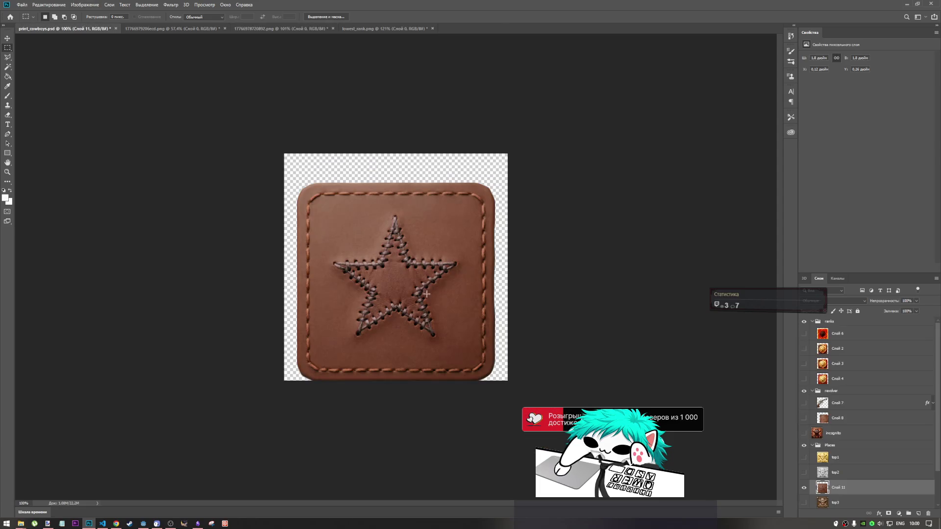
# - Paste the gold badge, scale it to about 59%, and move it to the canvas centre
pyautogui.hotkey('ctrl', 't')
pyautogui.moveTo(456, 333)
pyautogui.mouseDown()
pyautogui.moveTo(409, 277)
pyautogui.moveTo(400, 249)
pyautogui.mouseUp()
pyautogui.moveTo(563, 101); pyautogui.dragTo(494, 169)
pyautogui.moveTo(410, 252); pyautogui.dragTo(410, 267)
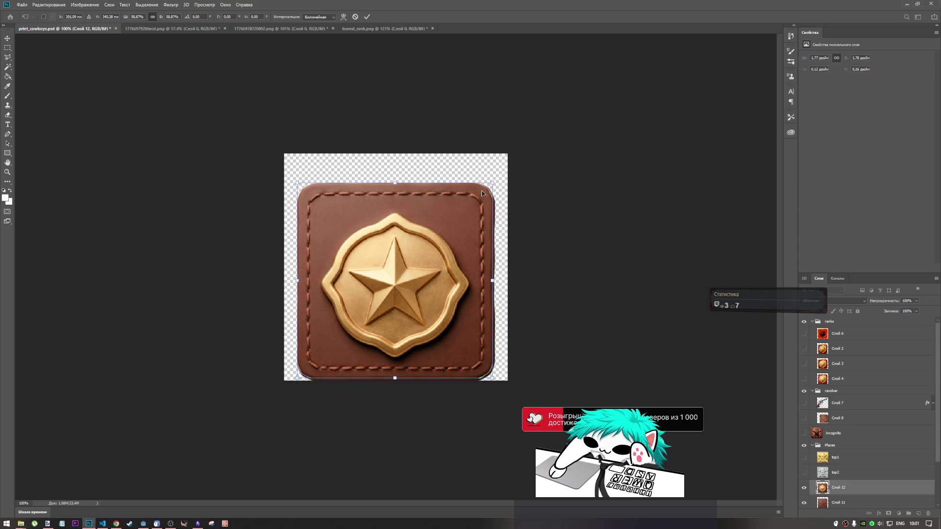
pyautogui.moveTo(438, 221)
pyautogui.mouseDown()
pyautogui.moveTo(439, 240)
pyautogui.moveTo(460, 247)
pyautogui.moveTo(425, 225)
pyautogui.moveTo(440, 228)
pyautogui.mouseUp()
# - Commit the resize and turn on the black background layer Слой 10
pyautogui.scroll(-3, 828, 445)
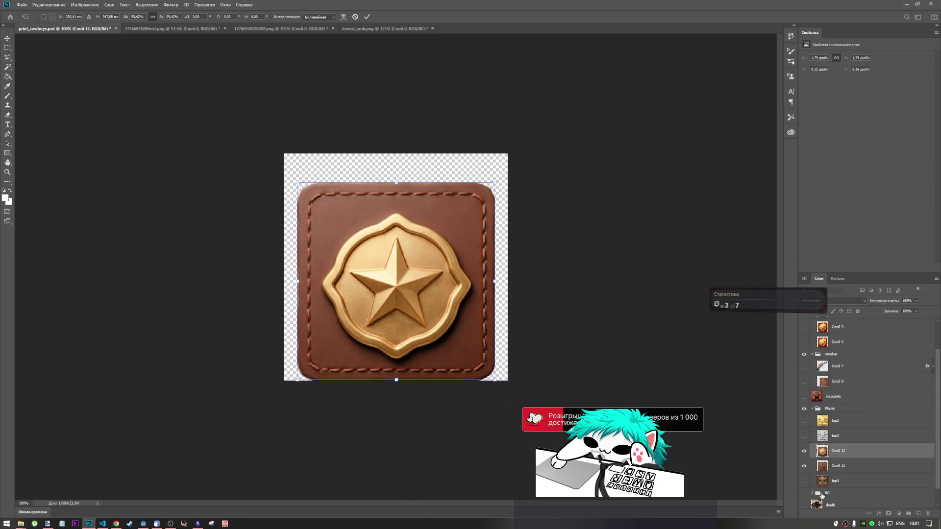
pyautogui.click(816, 501)
pyautogui.click(804, 502)
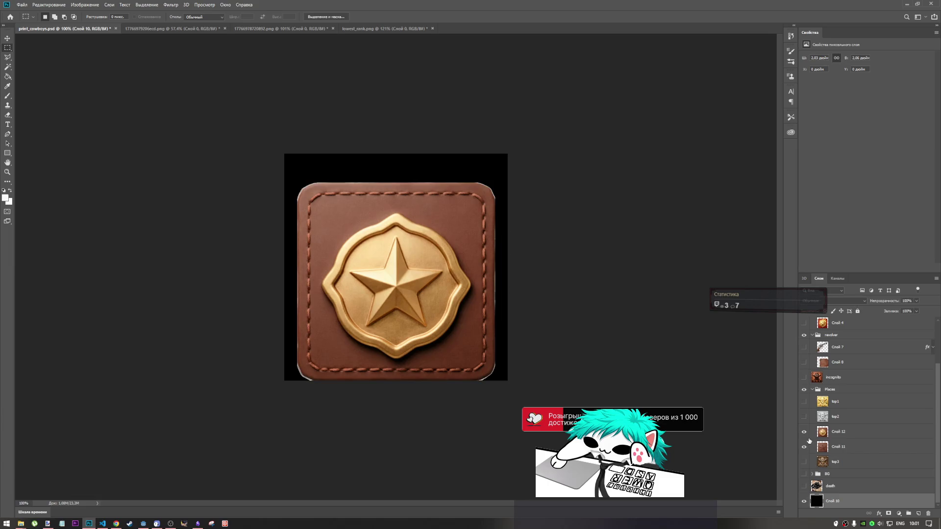
pyautogui.scroll(3, 497, 334)
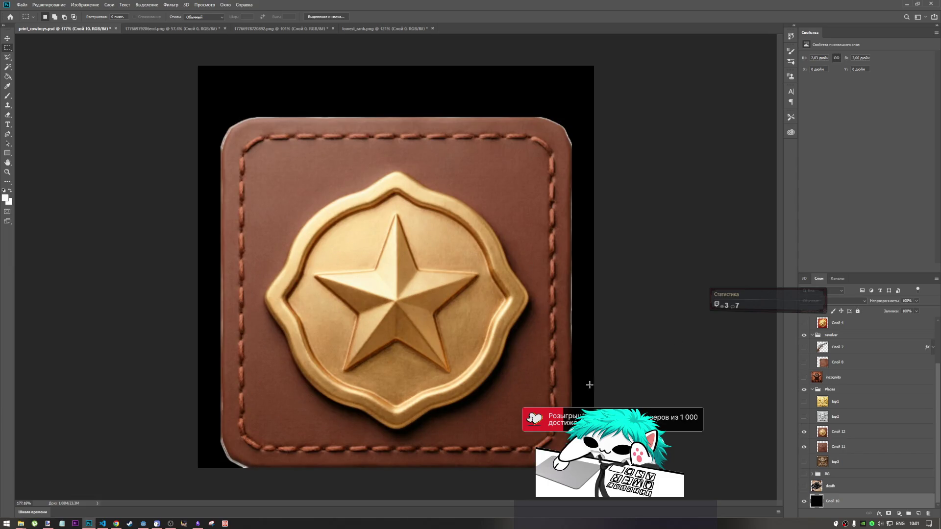
pyautogui.scroll(5, 590, 385)
pyautogui.scroll(-5, 593, 324)
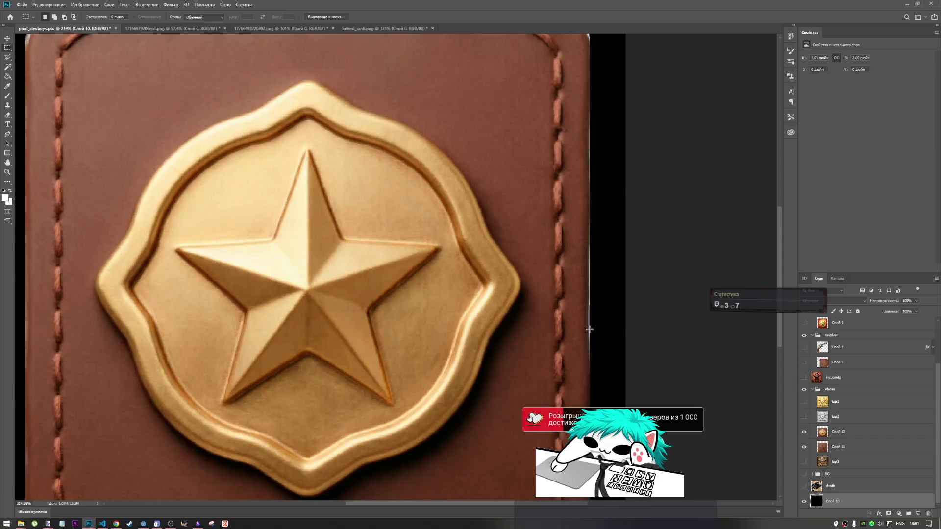
# - Select the Eraser tool from the toolbar
pyautogui.click(7, 97)
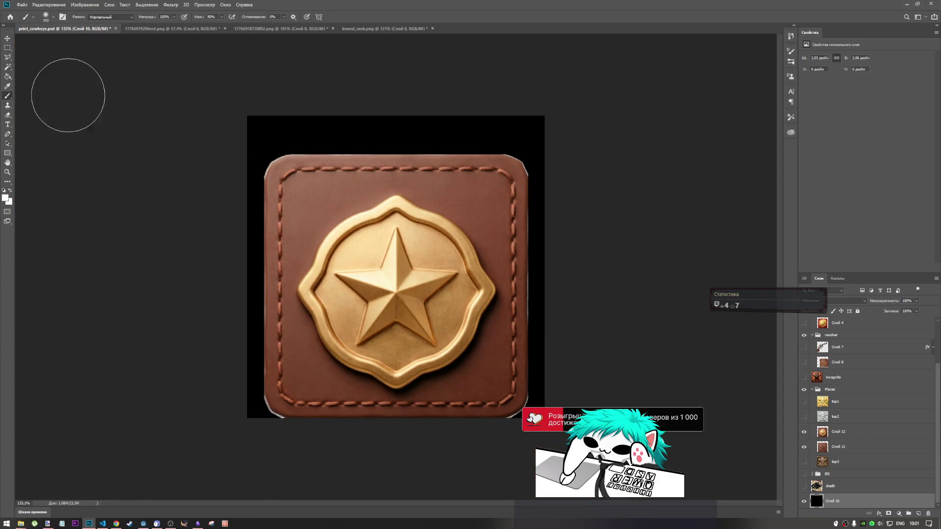
pyautogui.click(7, 77)
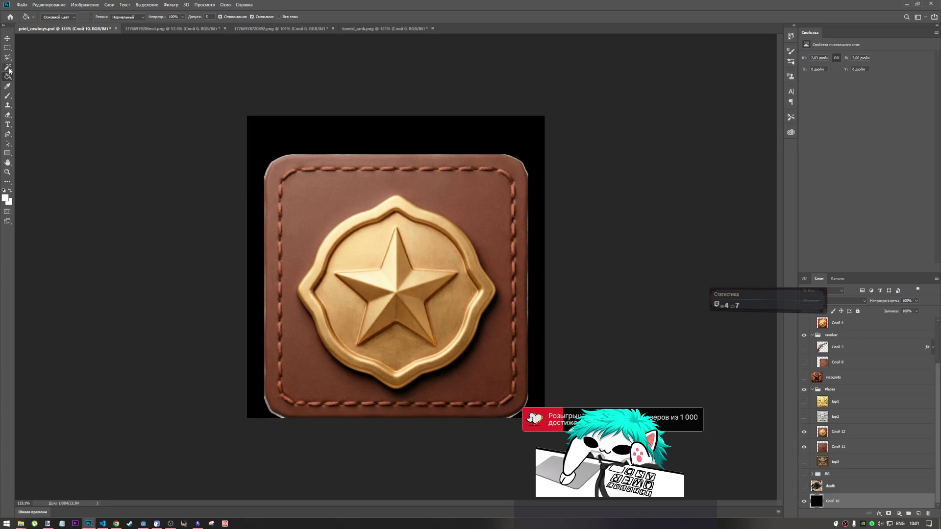
pyautogui.click(7, 114)
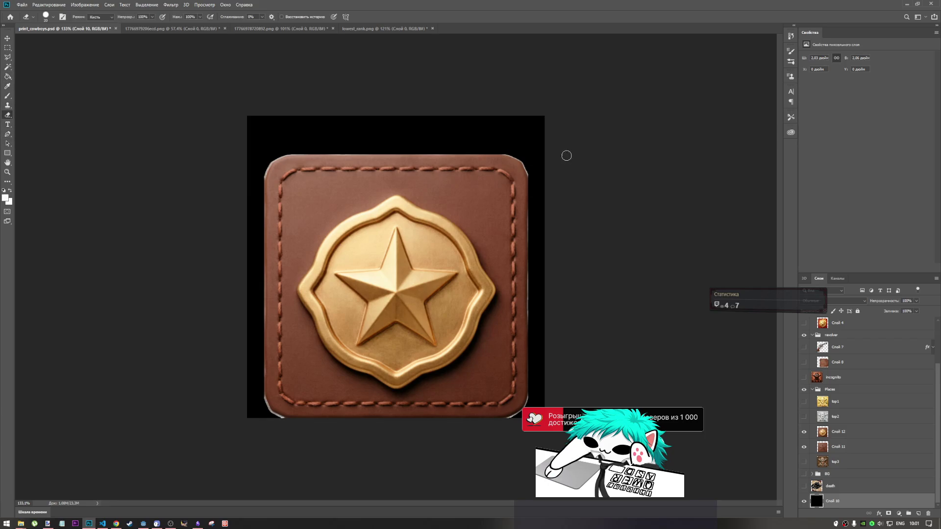
# - Zoom in on the badge's top-left corner and pick the Smudge tool
pyautogui.hotkey('ctrl', '+')
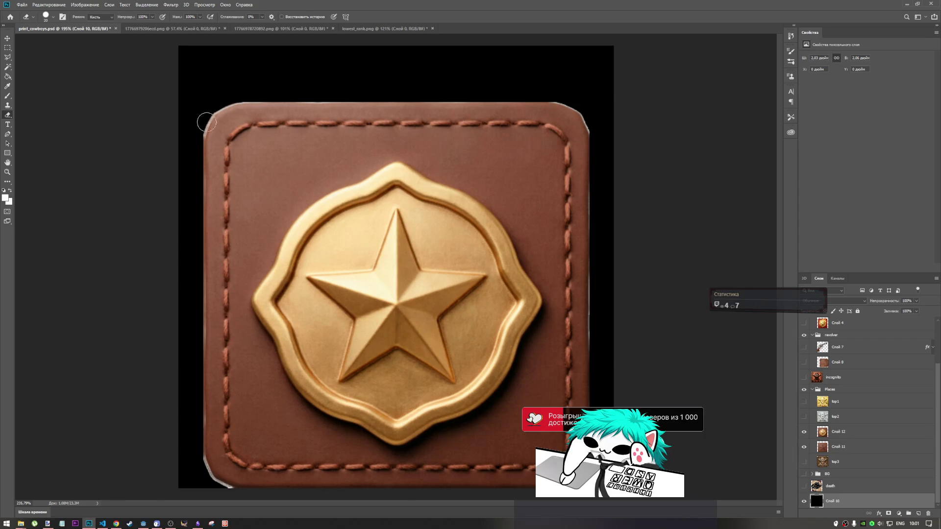
pyautogui.scroll(5, 206, 122)
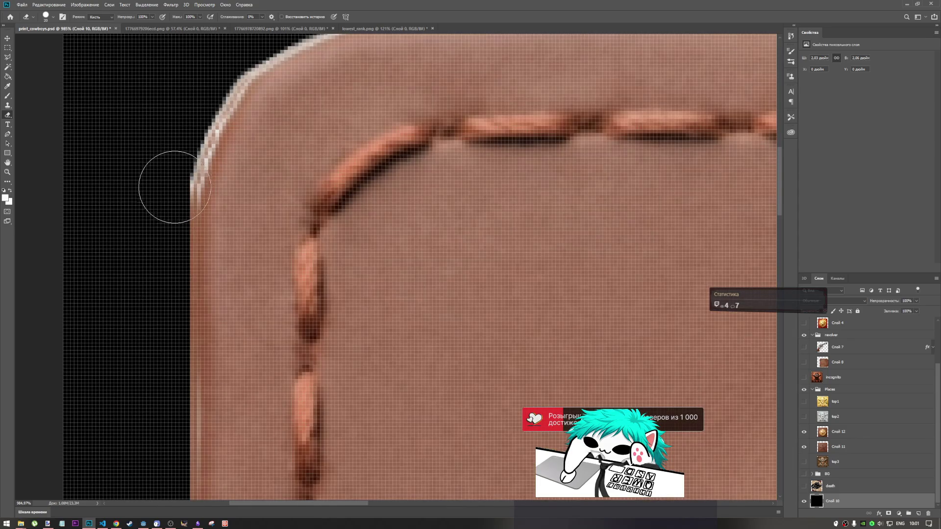
pyautogui.scroll(-4, 175, 187)
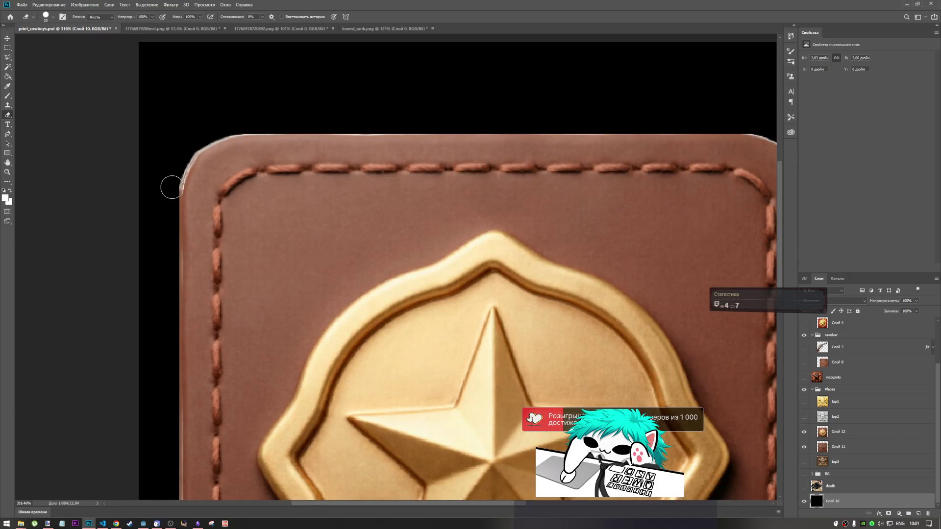
pyautogui.click(8, 182)
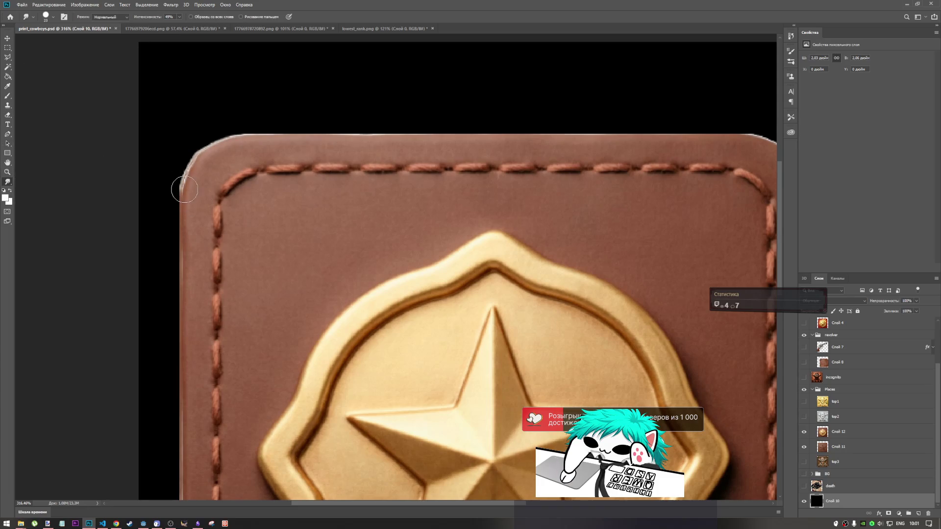
# - Select the gold badge layer Слой 12 and smudge stray pixels off its left edge
pyautogui.click(826, 434)
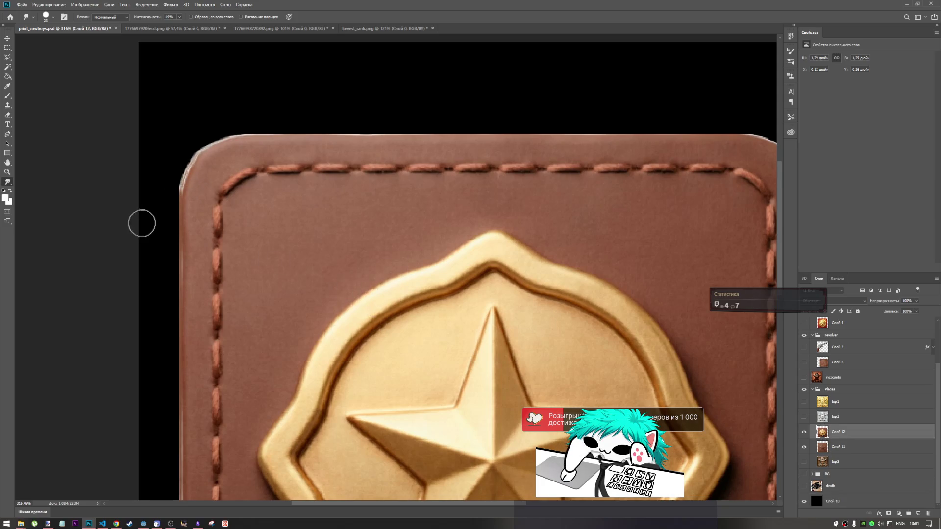
pyautogui.moveTo(184, 162)
pyautogui.mouseDown()
pyautogui.moveTo(185, 172)
pyautogui.moveTo(202, 148)
pyautogui.moveTo(229, 142)
pyautogui.mouseUp()
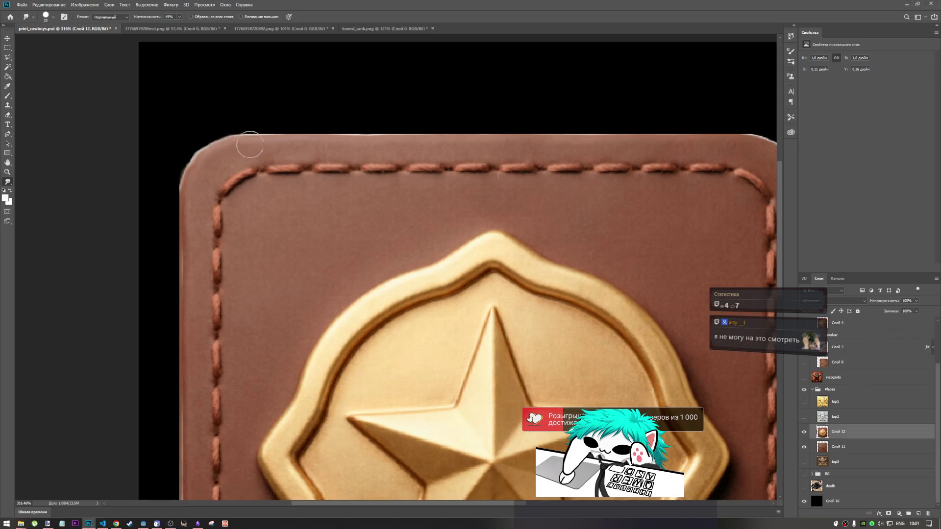
pyautogui.scroll(-3, 325, 223)
pyautogui.scroll(3, 505, 96)
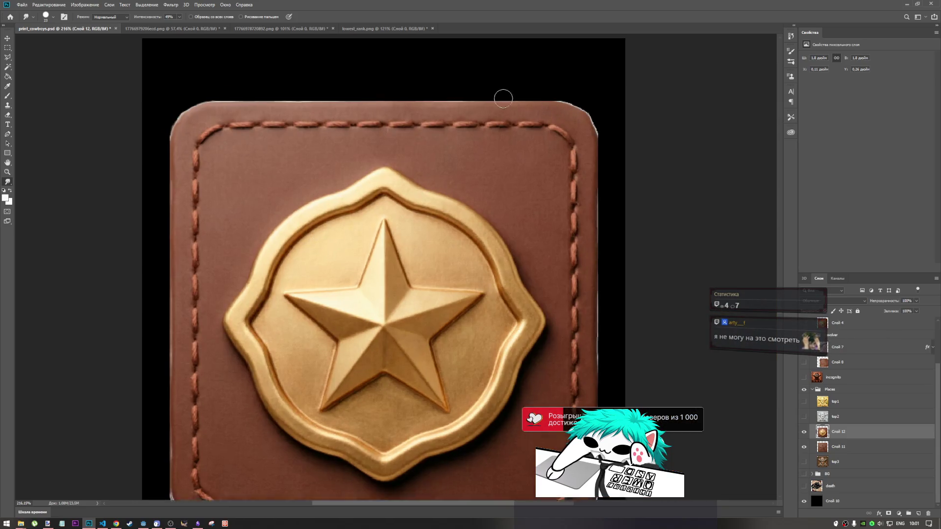
pyautogui.scroll(-3, 225, 99)
pyautogui.scroll(6, 226, 125)
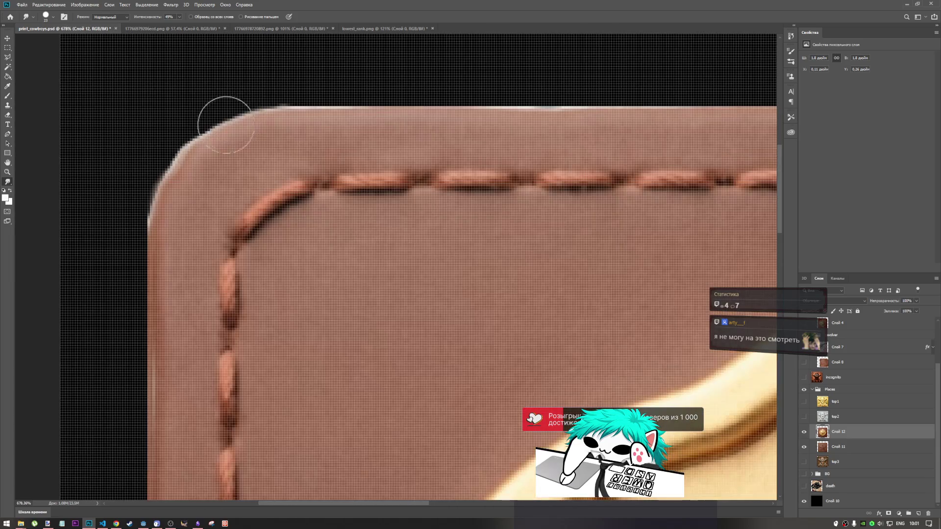
# - Smudge the top-left corner and the light fringe and white highlight along the top edge
pyautogui.moveTo(226, 125)
pyautogui.mouseDown()
pyautogui.moveTo(179, 163)
pyautogui.moveTo(151, 225)
pyautogui.mouseUp()
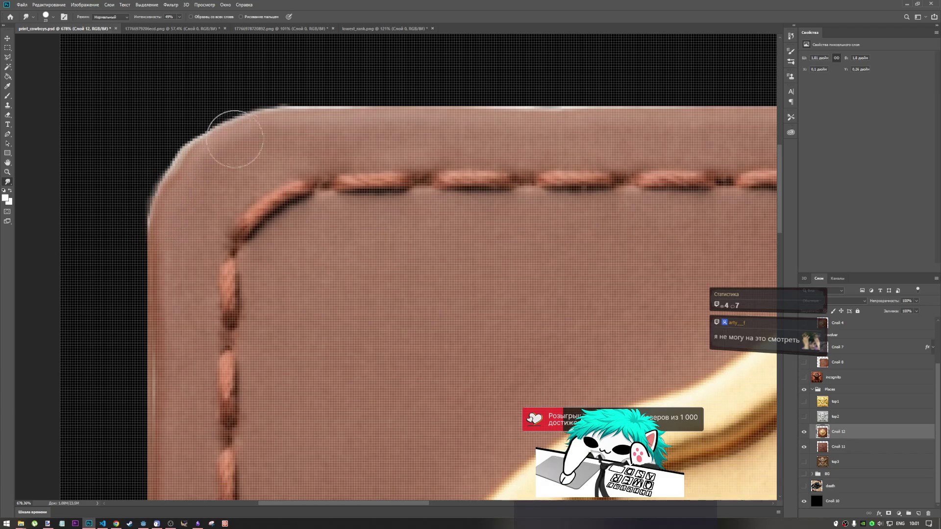
pyautogui.moveTo(277, 116); pyautogui.dragTo(319, 109)
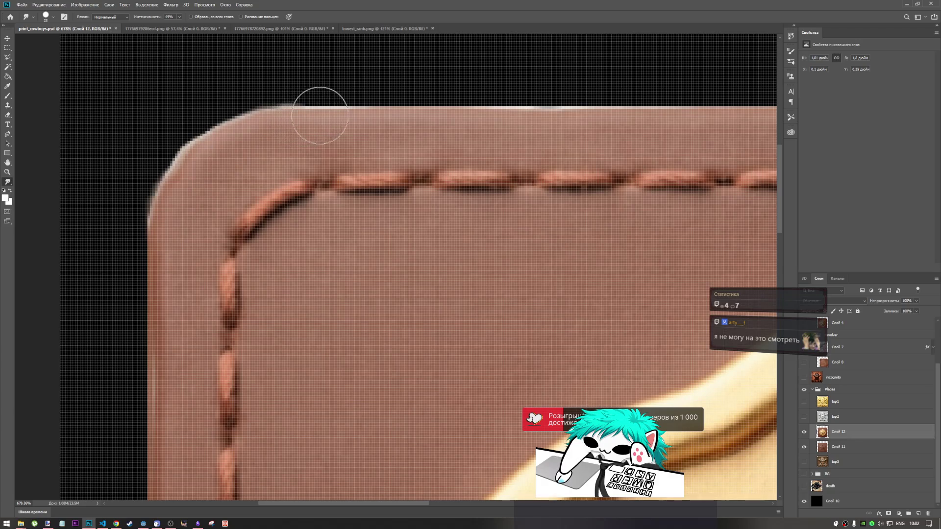
pyautogui.scroll(-2, 281, 178)
pyautogui.scroll(-5, 361, 151)
pyautogui.scroll(6, 322, 76)
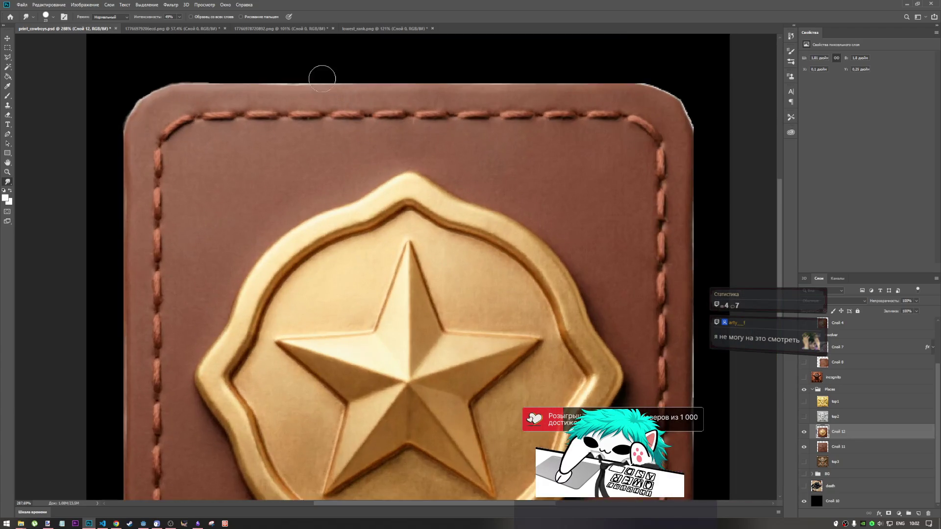
pyautogui.moveTo(259, 93)
pyautogui.mouseDown()
pyautogui.moveTo(326, 84)
pyautogui.moveTo(290, 90)
pyautogui.moveTo(347, 93)
pyautogui.mouseUp()
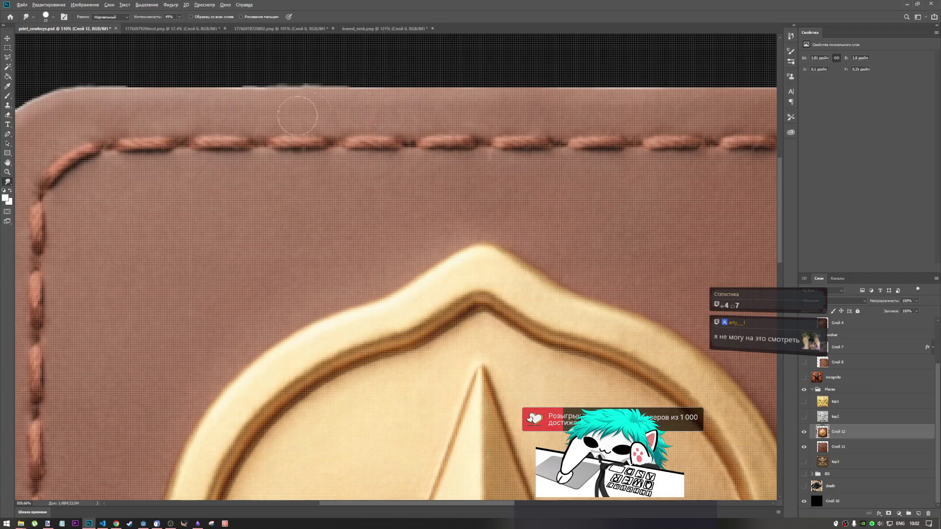
pyautogui.scroll(-5, 329, 94)
pyautogui.scroll(5, 461, 95)
pyautogui.scroll(1, 462, 95)
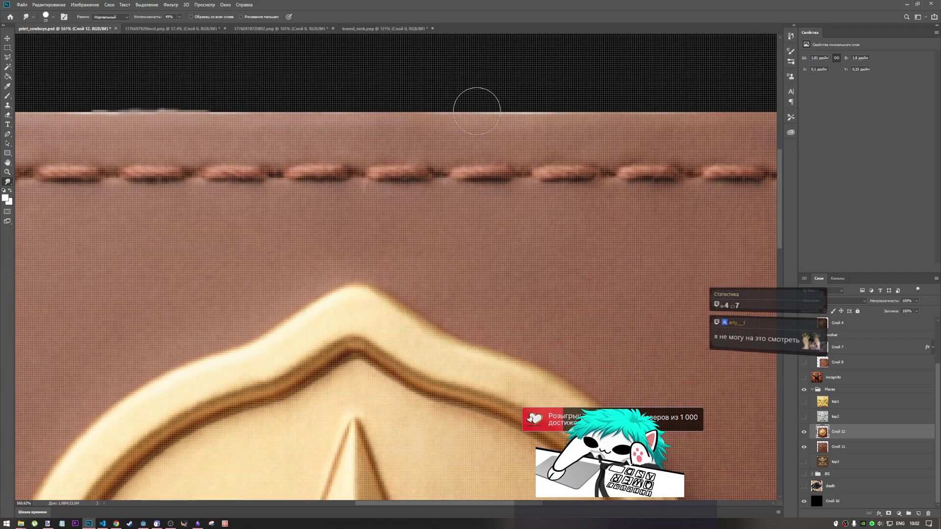
# - Smudge the fringe at the top edge's right end, the top-right corner and the right edge
pyautogui.moveTo(503, 118)
pyautogui.mouseDown()
pyautogui.moveTo(441, 120)
pyautogui.moveTo(557, 121)
pyautogui.mouseUp()
pyautogui.scroll(-6, 316, 157)
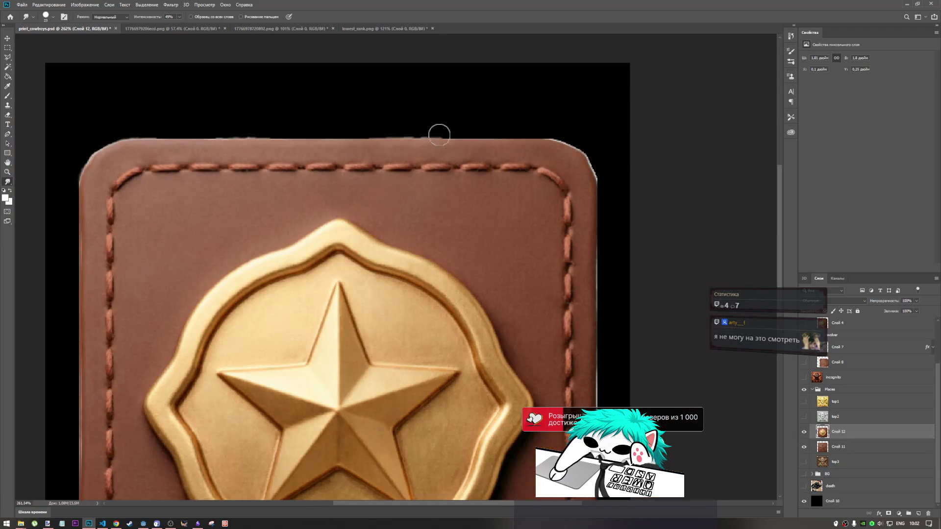
pyautogui.scroll(7, 586, 138)
pyautogui.moveTo(495, 160)
pyautogui.mouseDown()
pyautogui.moveTo(487, 158)
pyautogui.moveTo(535, 168)
pyautogui.moveTo(597, 261)
pyautogui.moveTo(560, 255)
pyautogui.mouseUp()
pyautogui.scroll(-7, 493, 141)
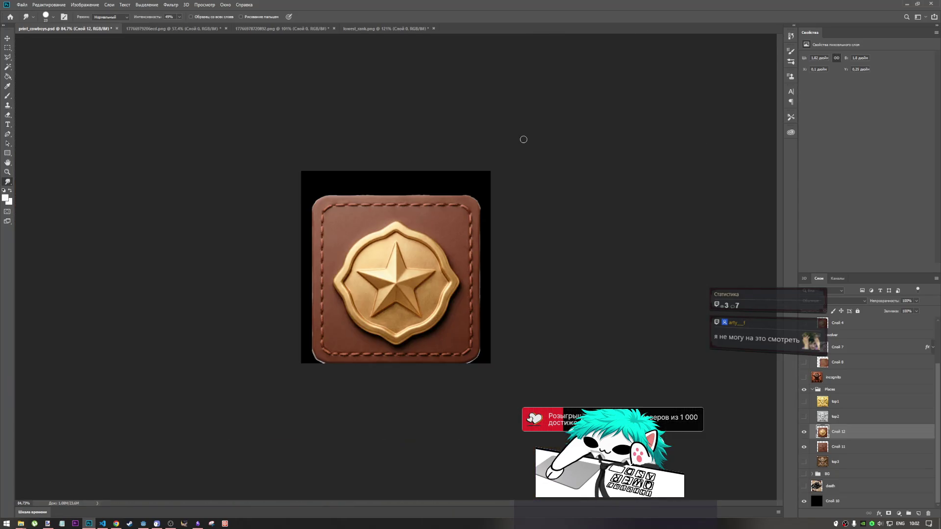
pyautogui.scroll(6, 478, 314)
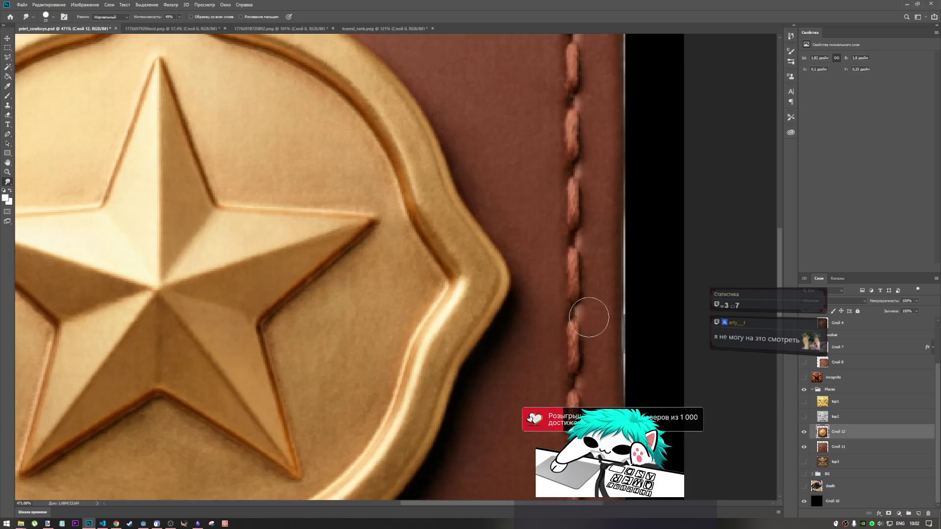
pyautogui.moveTo(620, 336); pyautogui.dragTo(623, 384)
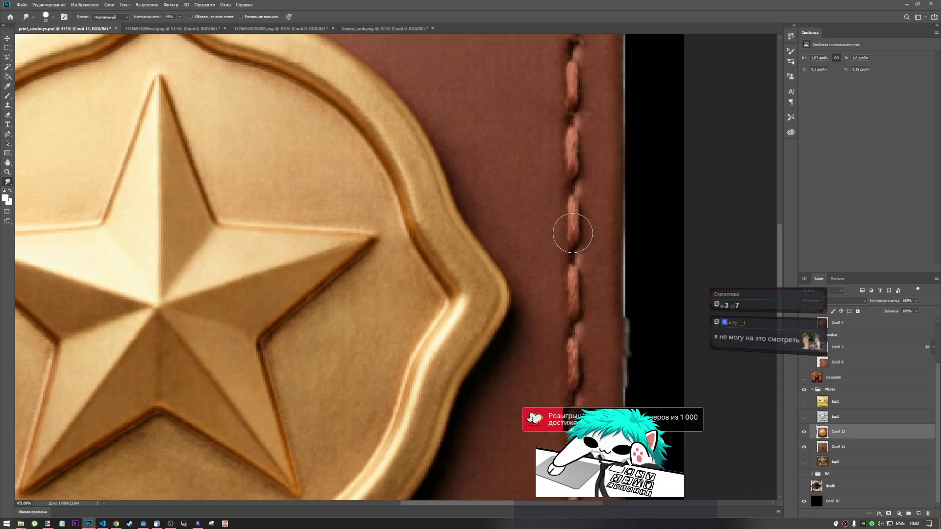
# - Undo the grey smudge left on the right edge and take up the Clone Stamp tool
pyautogui.hotkey('ctrl', 'z')
pyautogui.hotkey('ctrl', 'z')
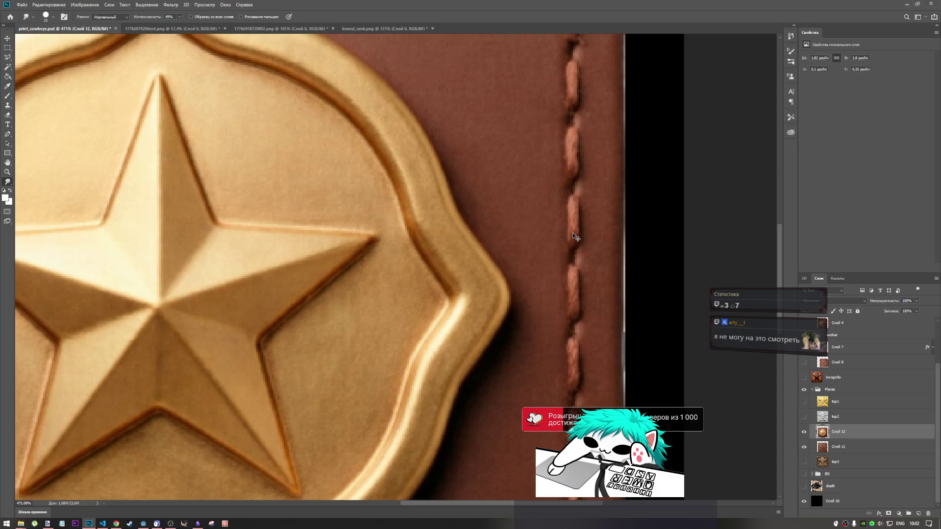
pyautogui.scroll(-5, 603, 289)
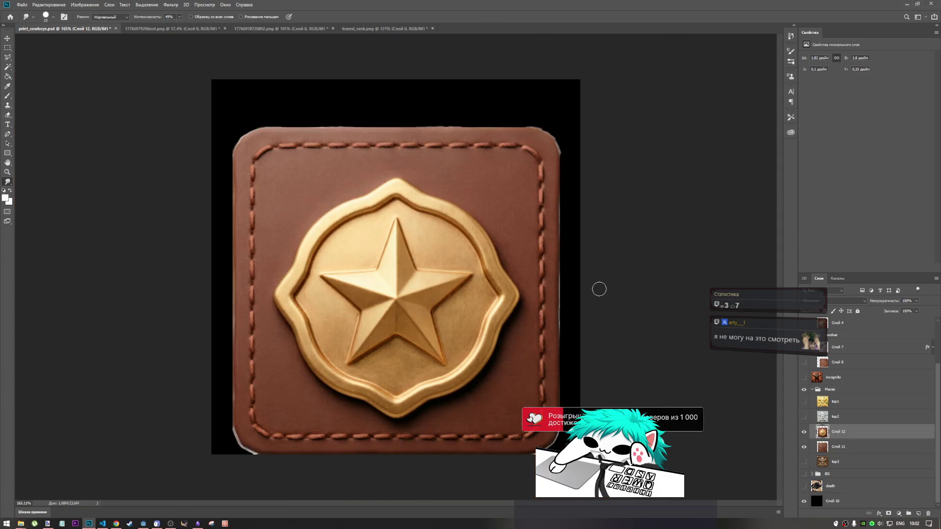
pyautogui.scroll(3, 598, 283)
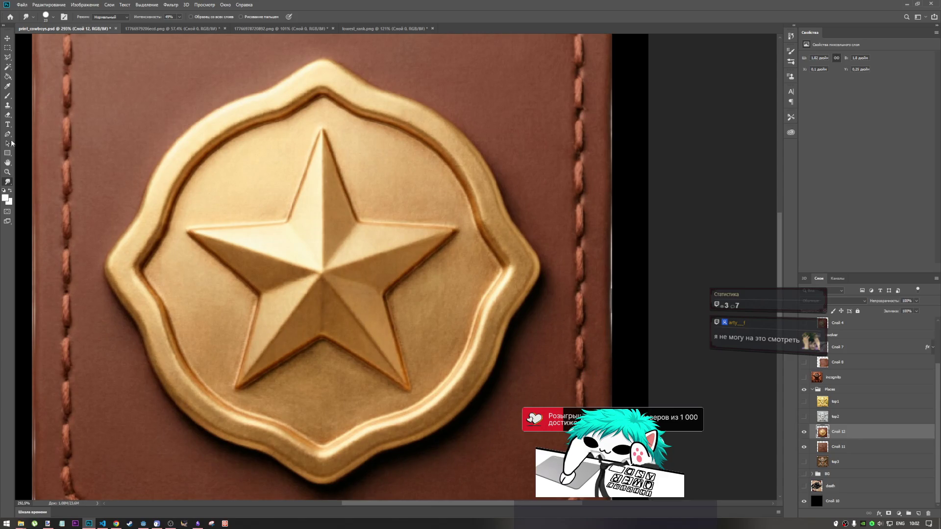
pyautogui.click(7, 107)
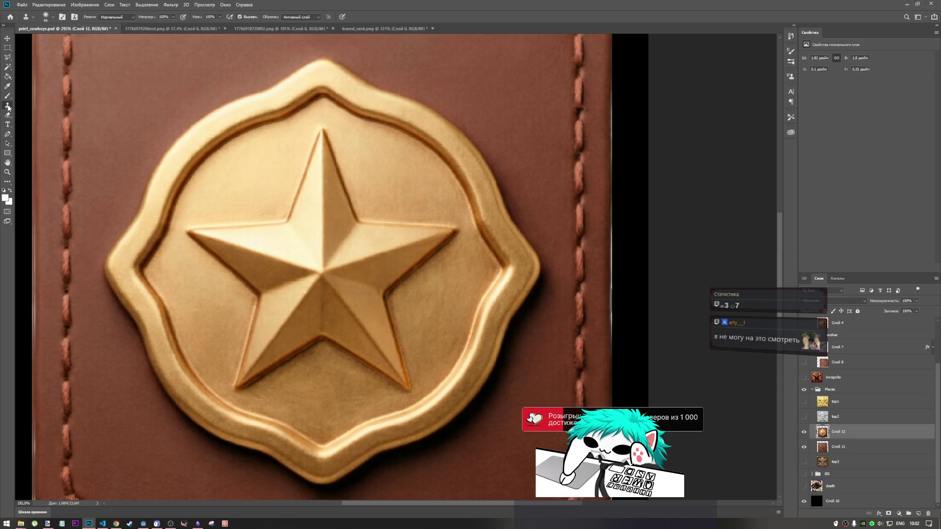
# - Clone over the light line on the lower right edge, sampling a source beside it
pyautogui.scroll(-4, 424, 267)
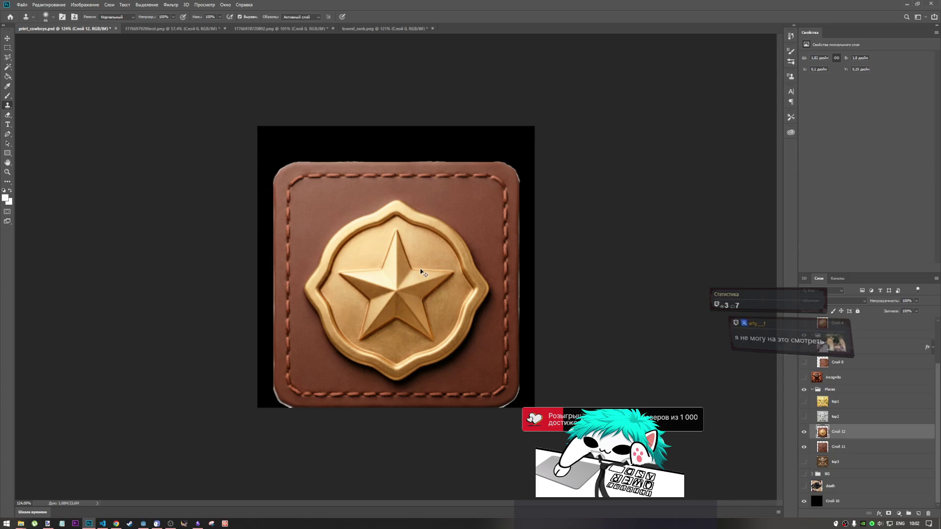
pyautogui.scroll(3, 519, 324)
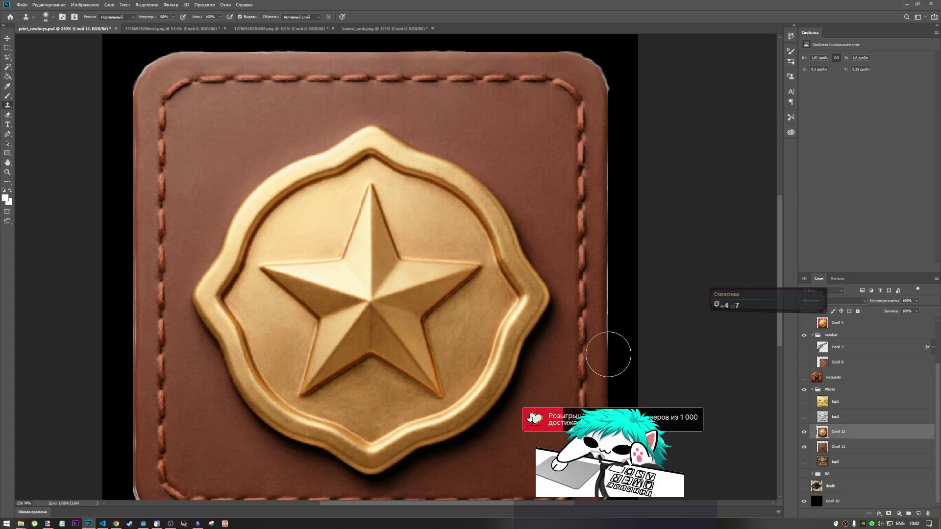
pyautogui.moveTo(608, 400); pyautogui.dragTo(610, 325)
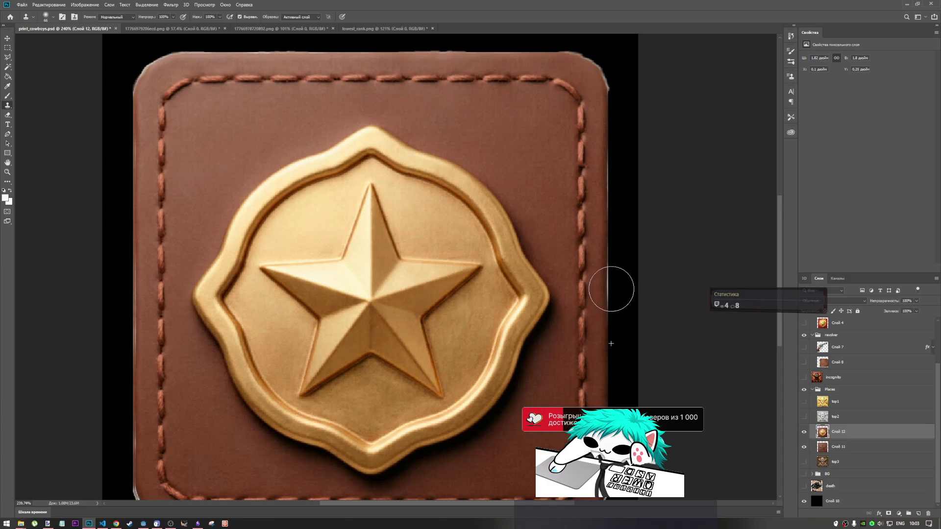
pyautogui.keyDown('alt'); pyautogui.click(610, 348); pyautogui.keyUp('alt')
pyautogui.moveTo(609, 304); pyautogui.dragTo(607, 291)
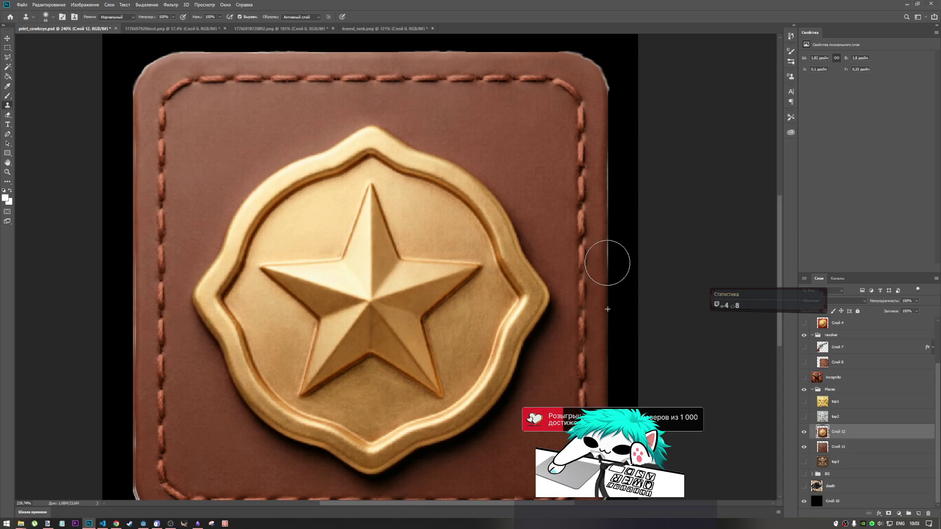
pyautogui.moveTo(608, 252); pyautogui.dragTo(609, 256)
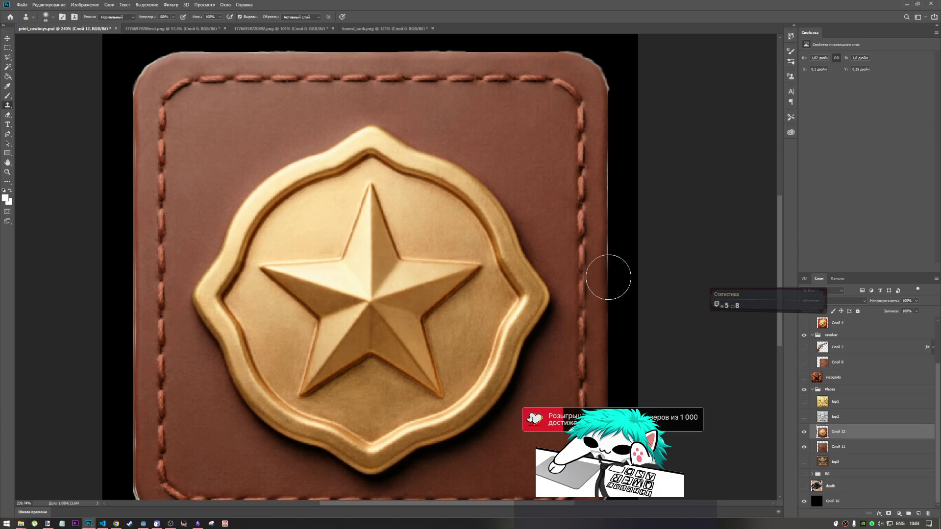
pyautogui.moveTo(609, 266); pyautogui.dragTo(612, 268)
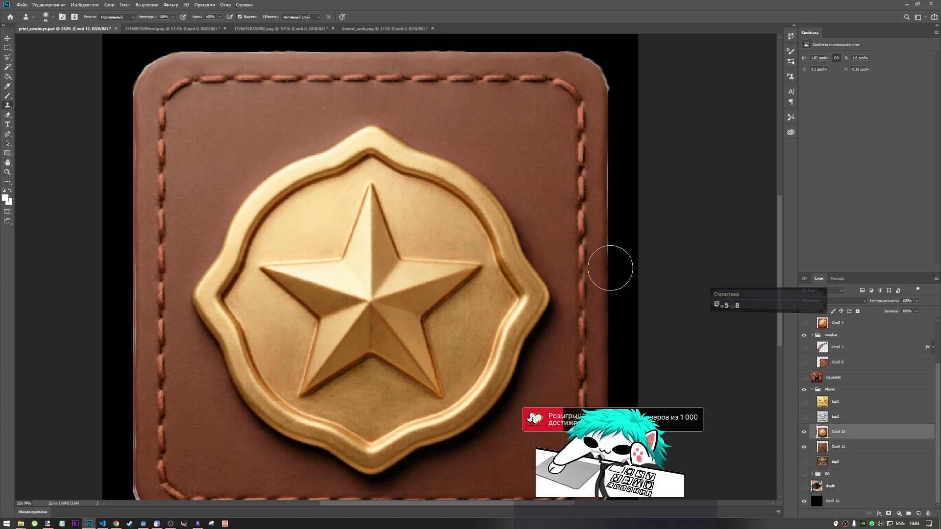
# - Clone over the white line higher up the right edge and the jagged top-right corner
pyautogui.moveTo(610, 258); pyautogui.dragTo(611, 181)
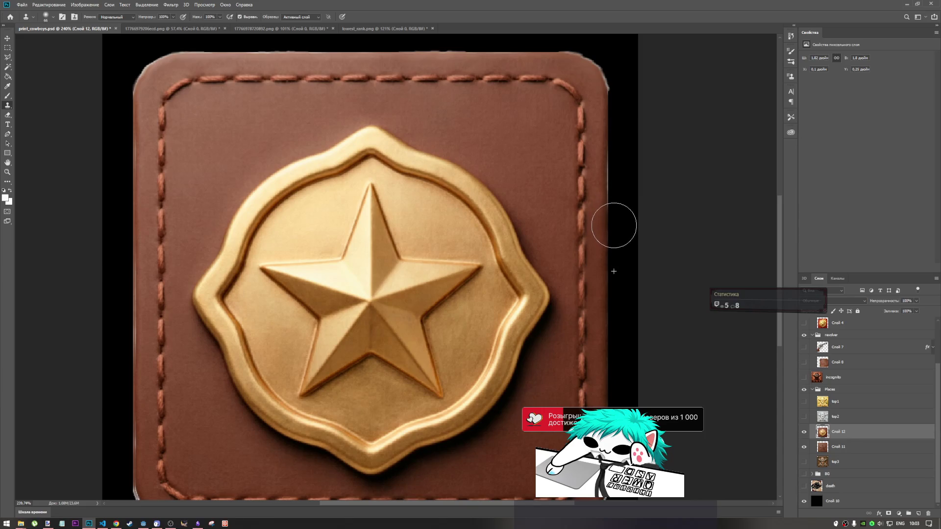
pyautogui.moveTo(612, 212); pyautogui.dragTo(611, 203)
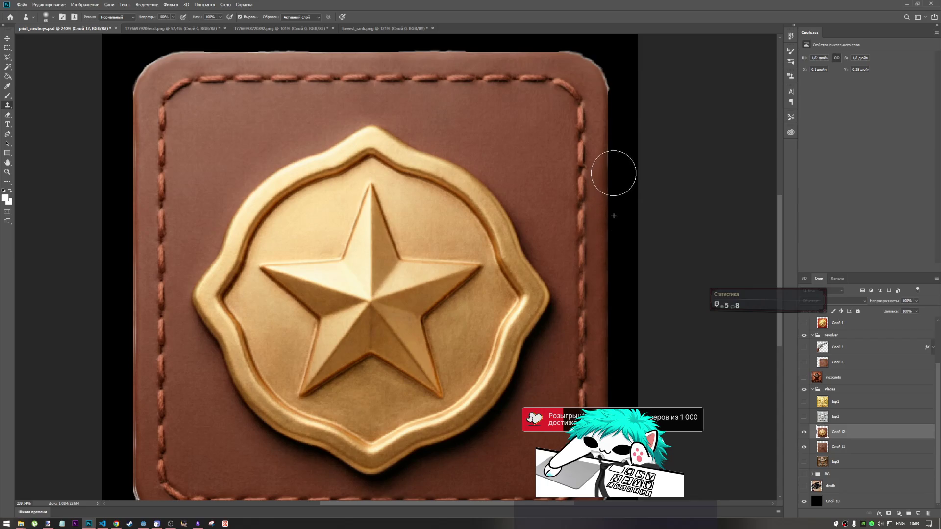
pyautogui.scroll(3, 614, 142)
pyautogui.moveTo(610, 132); pyautogui.dragTo(611, 136)
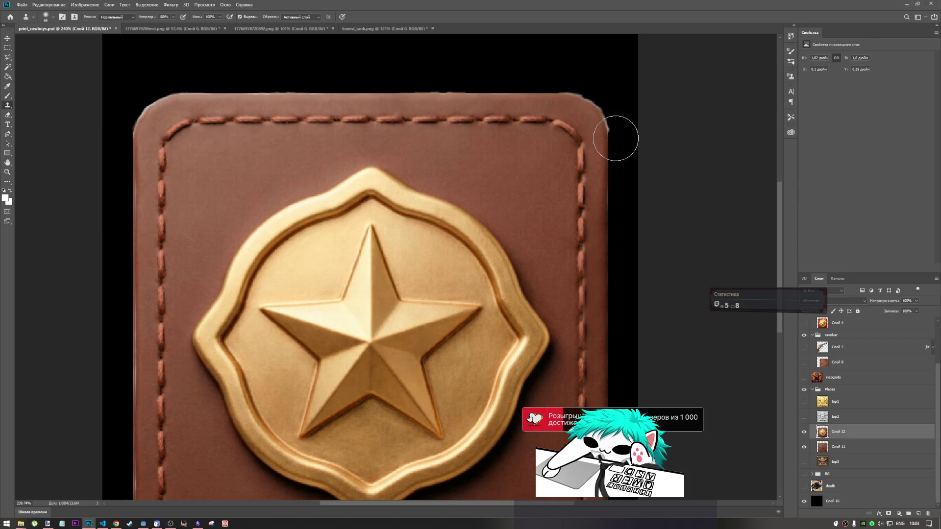
pyautogui.scroll(-1, 353, 151)
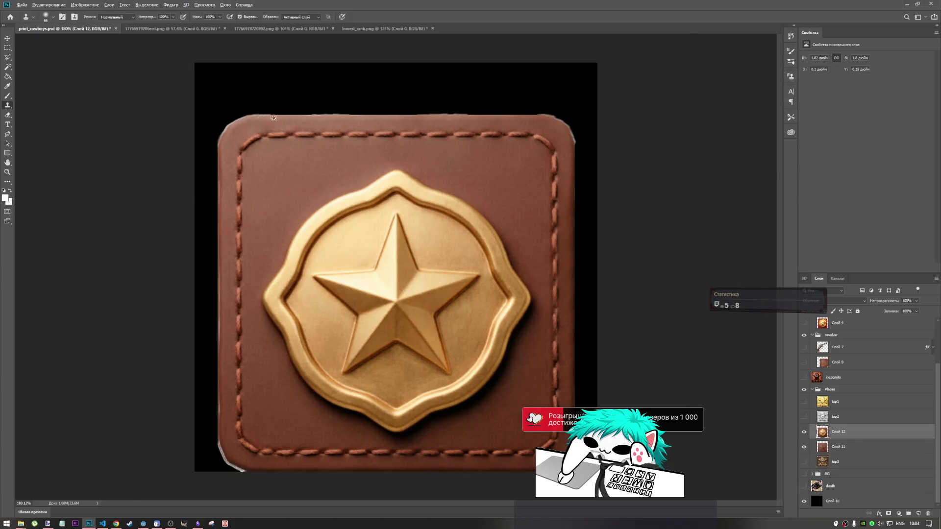
pyautogui.scroll(3, 299, 118)
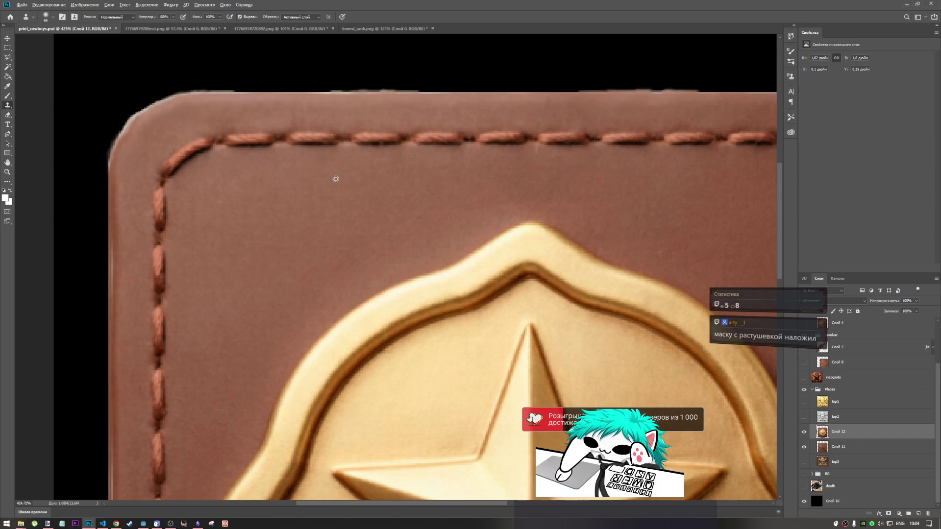
# - Clone over the stray pixels along the leather's top edge
pyautogui.scroll(-4, 686, 104)
pyautogui.scroll(5, 693, 106)
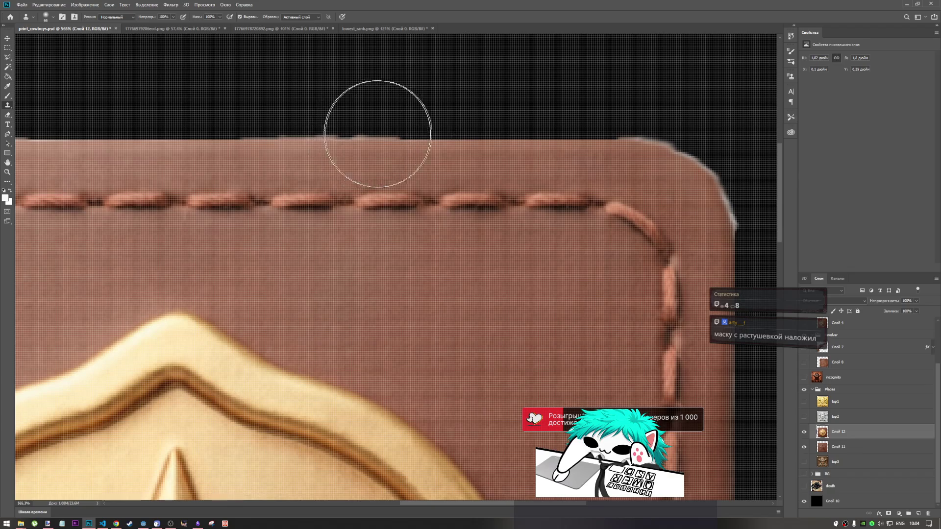
pyautogui.moveTo(348, 131)
pyautogui.mouseDown()
pyautogui.moveTo(233, 129)
pyautogui.moveTo(257, 133)
pyautogui.mouseUp()
pyautogui.scroll(-2, 387, 121)
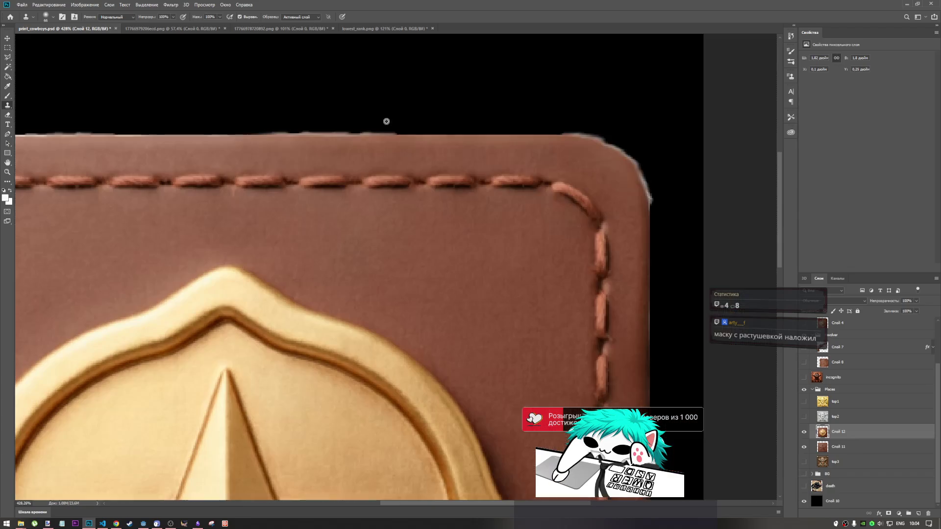
pyautogui.scroll(-5, 414, 126)
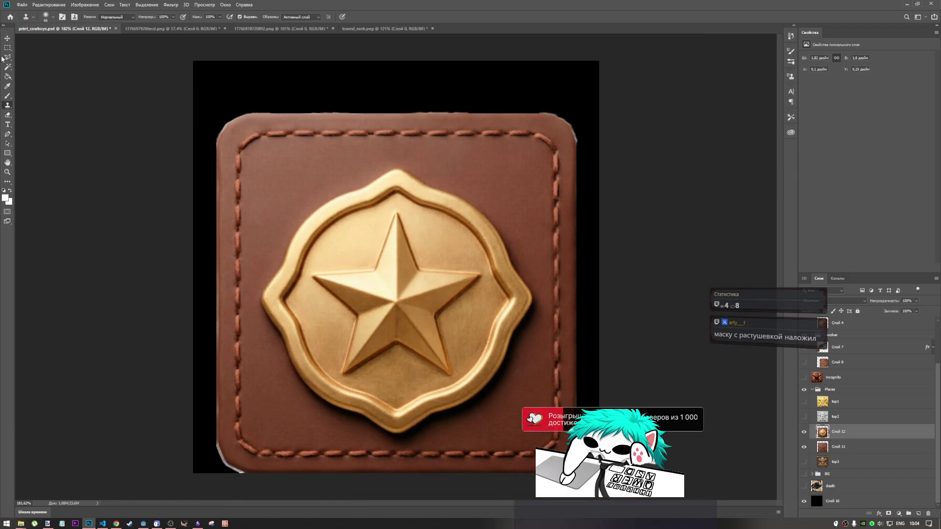
pyautogui.click(7, 48)
# - Select a thin strip along the badge's top edge, delete it and deselect
pyautogui.scroll(3, 348, 89)
pyautogui.moveTo(154, 85)
pyautogui.mouseDown()
pyautogui.moveTo(340, 101)
pyautogui.moveTo(704, 101)
pyautogui.mouseUp()
pyautogui.press('Delete')
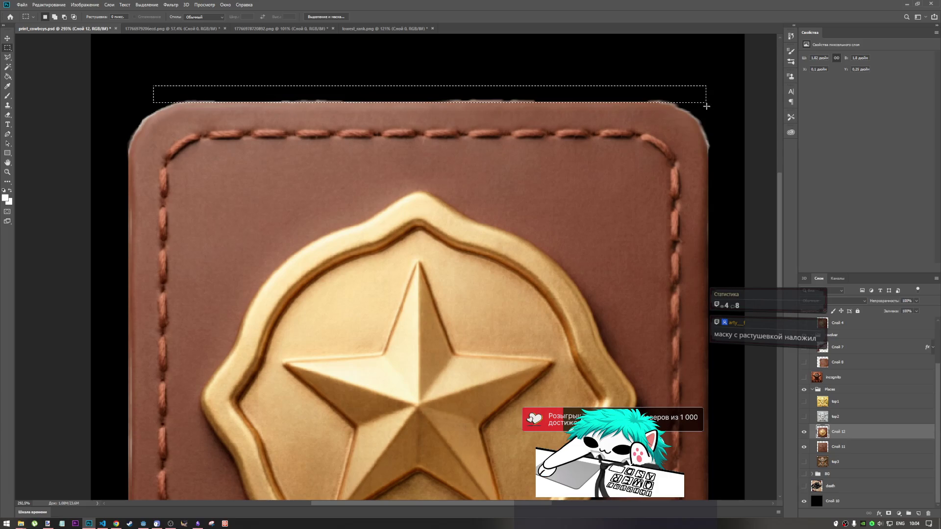
pyautogui.click(331, 62)
# - Hide layer Слой 11 and show layer Слой 10 to compare the edges
pyautogui.scroll(-2, 348, 146)
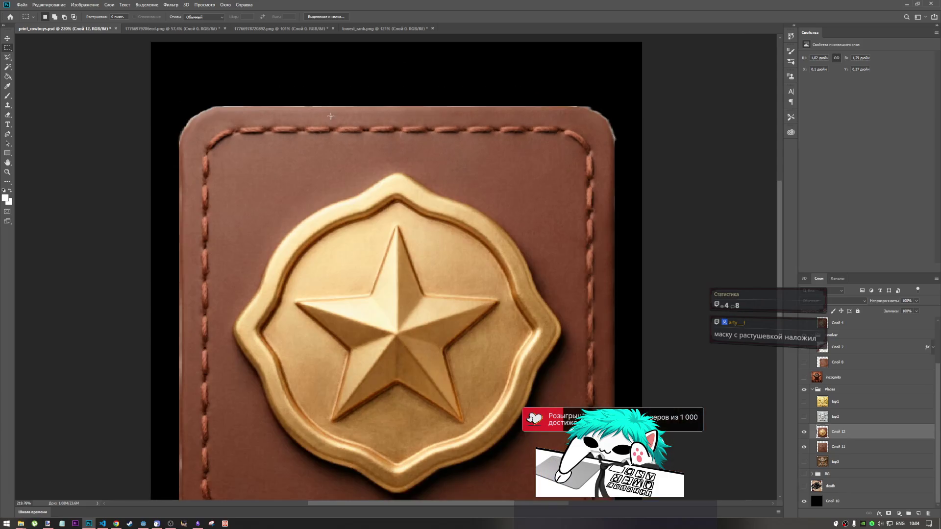
pyautogui.scroll(8, 280, 96)
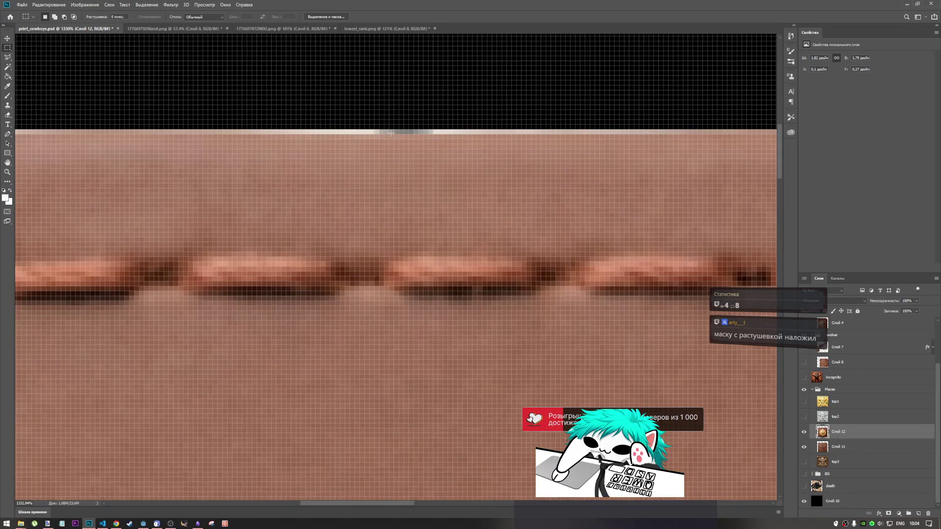
pyautogui.scroll(-8, 390, 133)
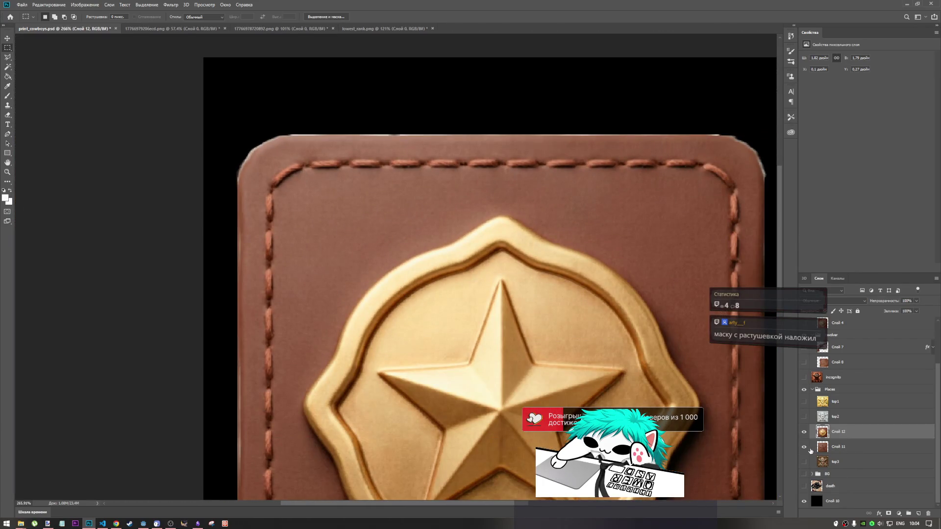
pyautogui.click(804, 447)
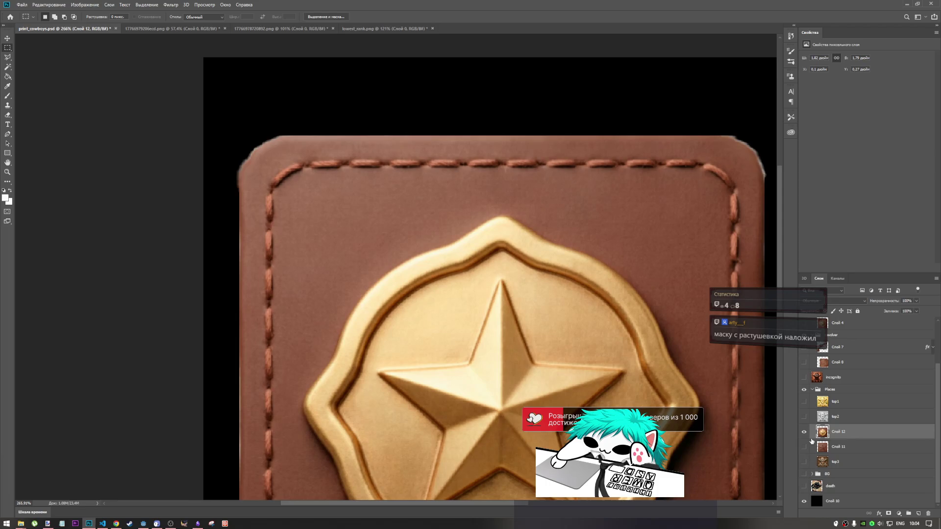
pyautogui.click(803, 501)
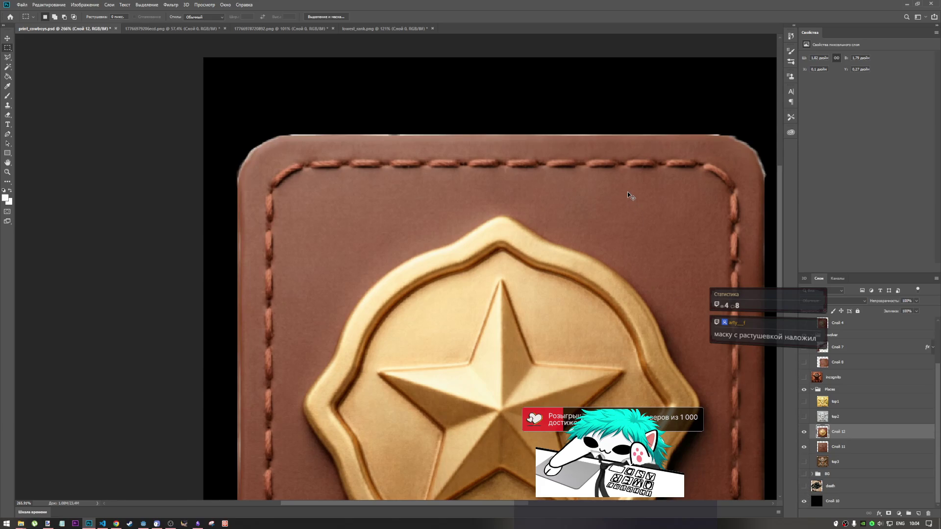
pyautogui.scroll(-3, 390, 175)
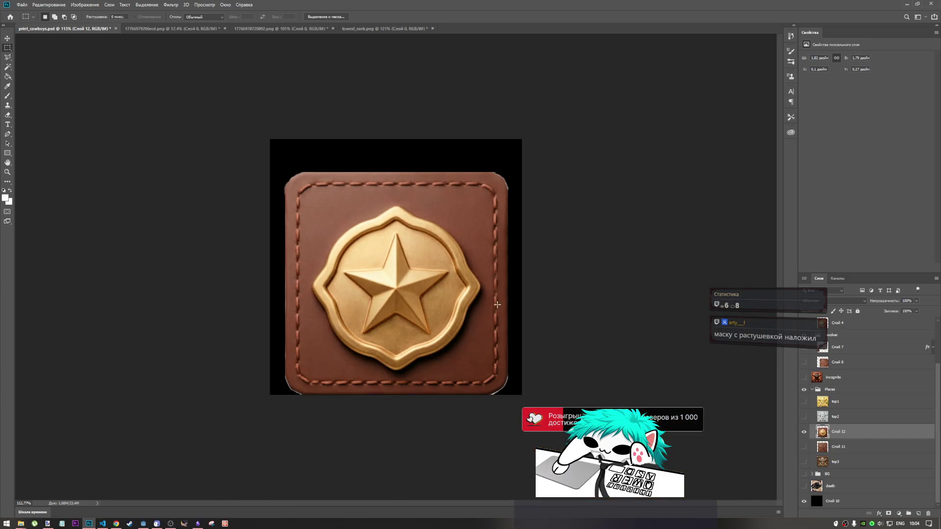
pyautogui.scroll(2, 394, 268)
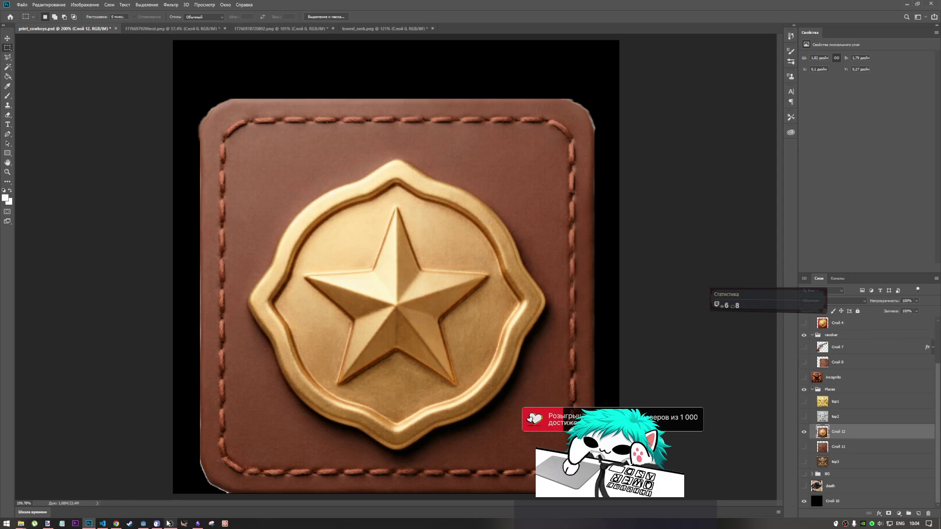
# - Switch over to the Godot game project from the taskbar
pyautogui.moveTo(169, 526)
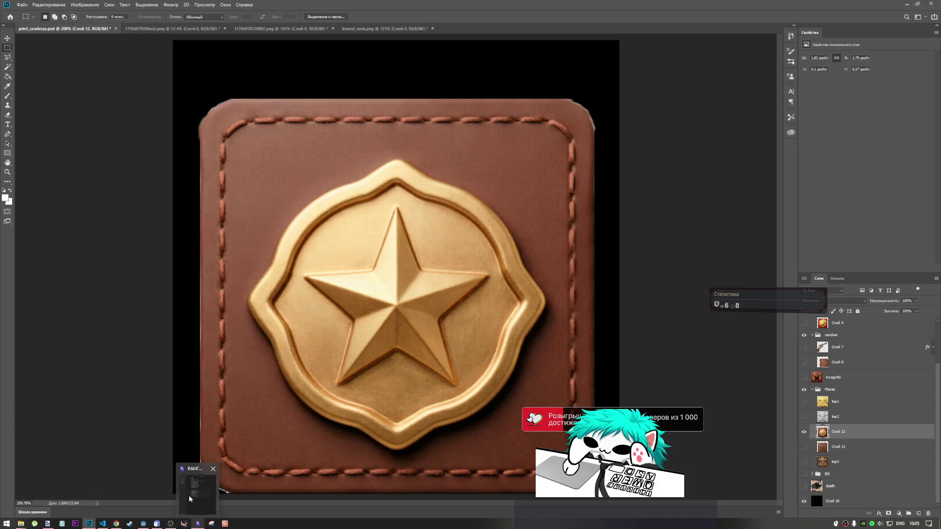
pyautogui.moveTo(101, 524)
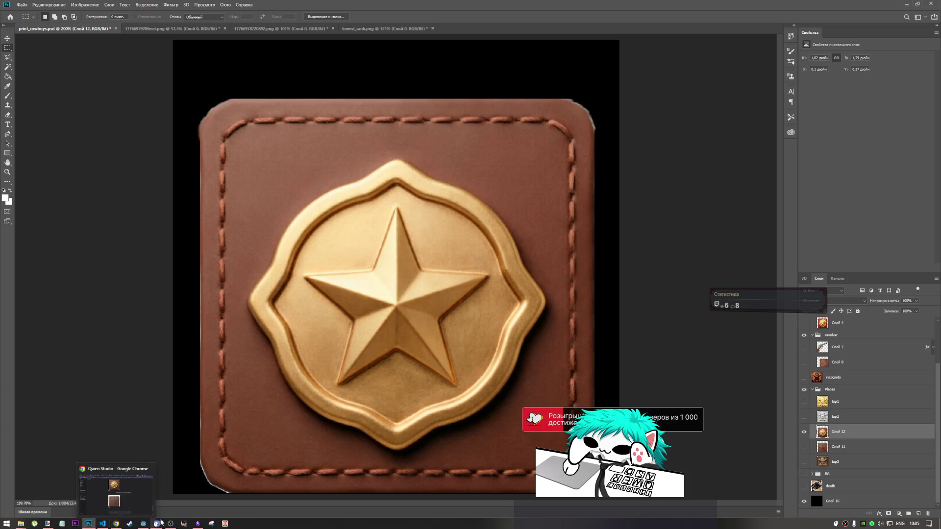
pyautogui.click(143, 524)
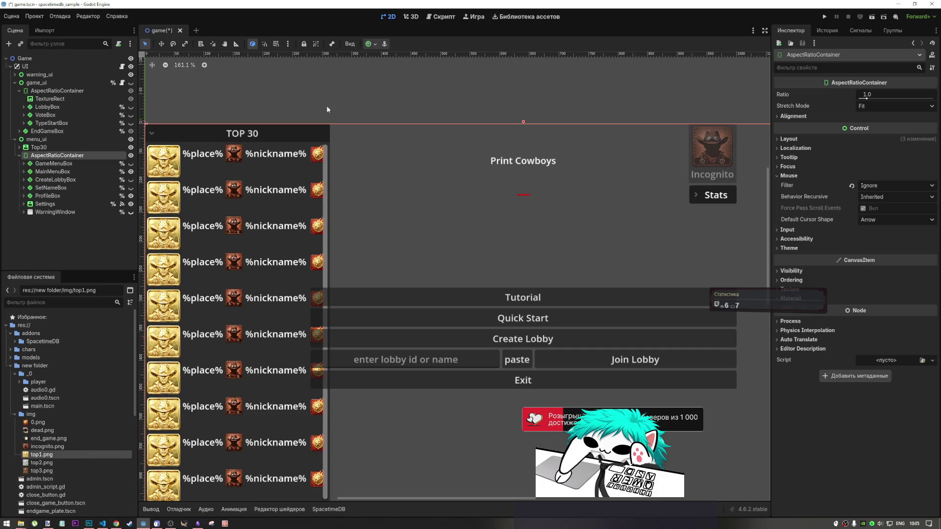
pyautogui.moveTo(105, 525)
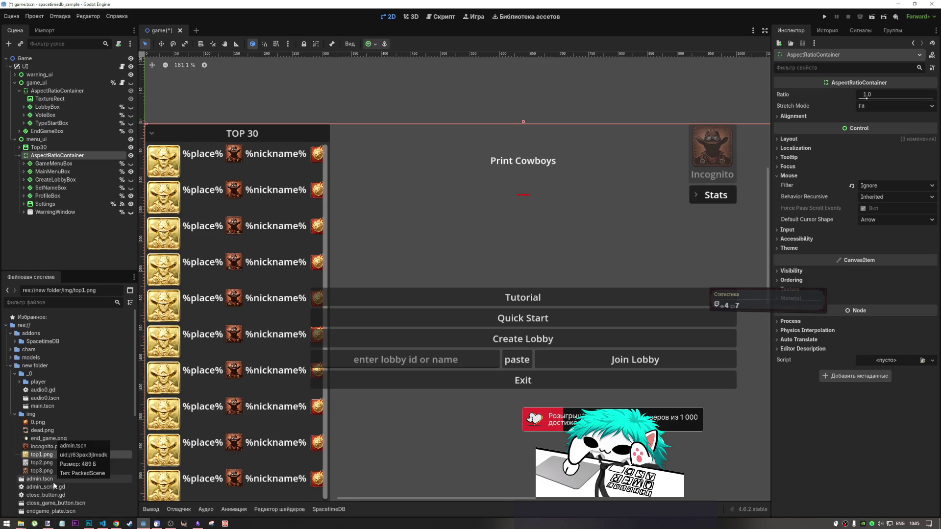
pyautogui.click(89, 523)
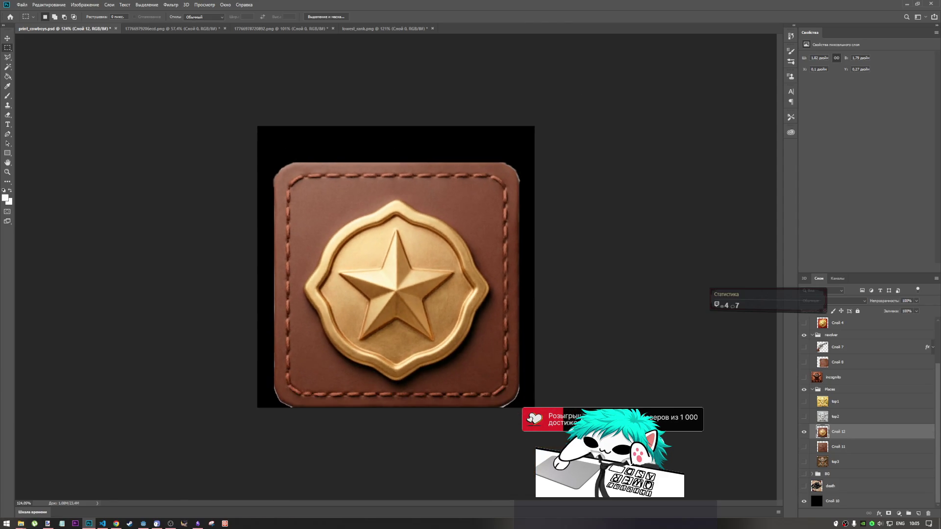
pyautogui.scroll(4, 586, 351)
pyautogui.scroll(-2, 602, 349)
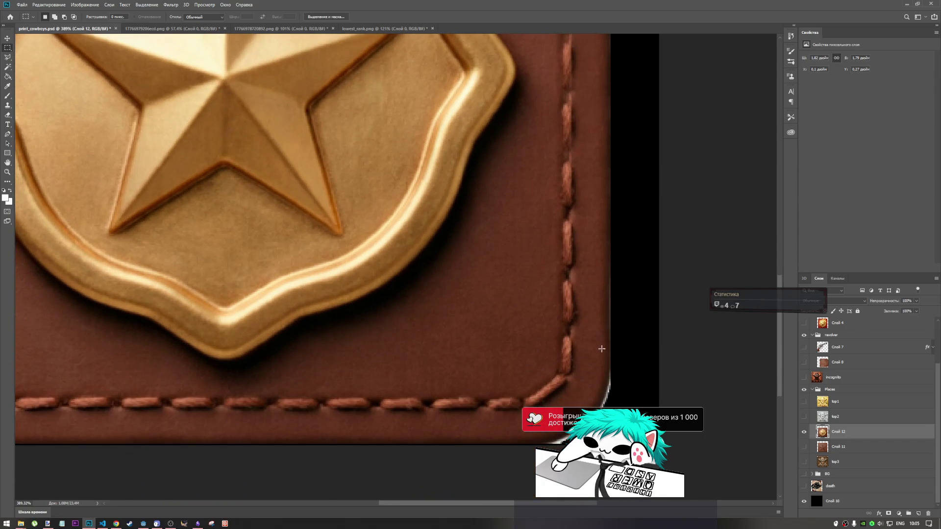
pyautogui.moveTo(613, 400)
pyautogui.mouseDown()
pyautogui.moveTo(634, 251)
pyautogui.moveTo(627, 336)
pyautogui.mouseUp()
pyautogui.moveTo(612, 402)
pyautogui.mouseDown()
pyautogui.moveTo(630, 318)
pyautogui.moveTo(613, 401)
pyautogui.moveTo(633, 52)
pyautogui.moveTo(645, 49)
pyautogui.moveTo(656, 206)
pyautogui.mouseUp()
pyautogui.click(577, 229)
pyautogui.scroll(-5, 597, 218)
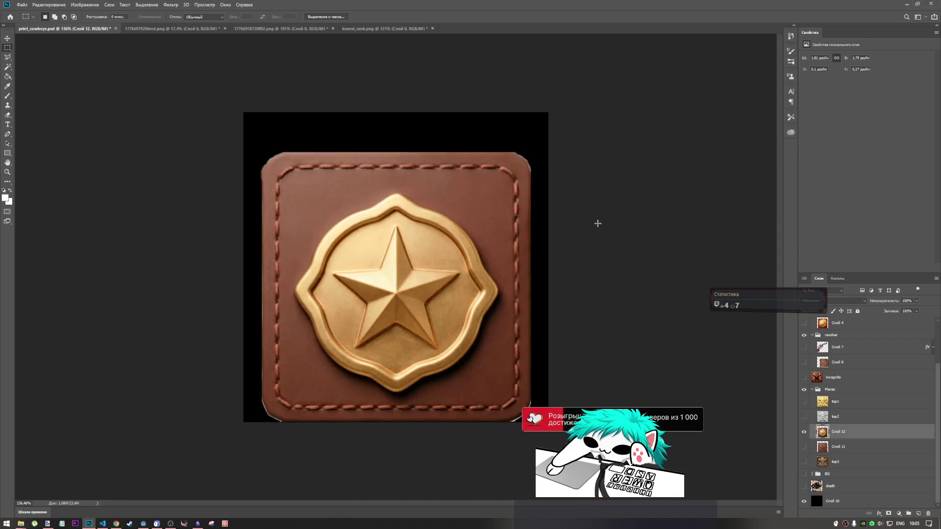
pyautogui.scroll(5, 512, 280)
pyautogui.scroll(-2, 511, 280)
pyautogui.scroll(2, 547, 402)
pyautogui.moveTo(564, 503)
pyautogui.mouseDown()
pyautogui.moveTo(440, 504)
pyautogui.moveTo(449, 502)
pyautogui.mouseUp()
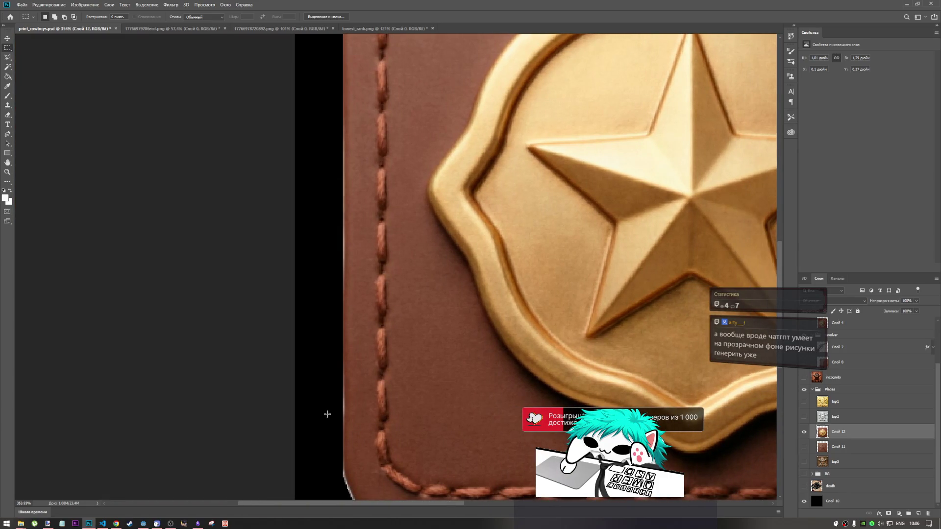
pyautogui.scroll(-1, 327, 414)
pyautogui.moveTo(343, 469)
pyautogui.mouseDown()
pyautogui.moveTo(336, 35)
pyautogui.moveTo(317, 69)
pyautogui.moveTo(313, 127)
pyautogui.mouseUp()
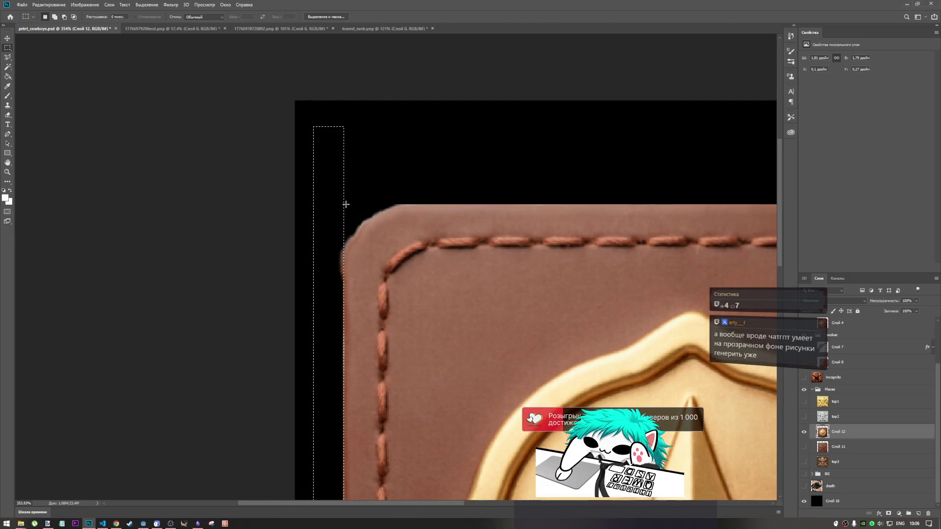
pyautogui.scroll(-5, 378, 231)
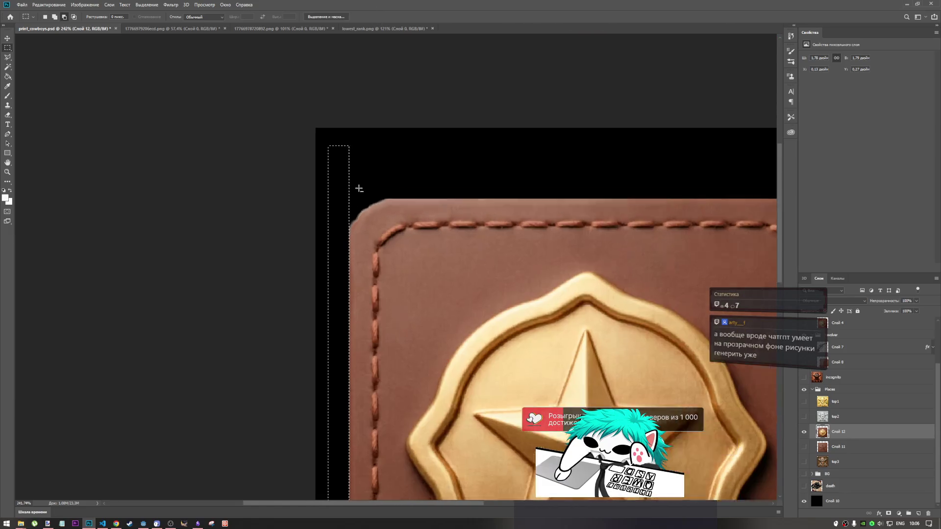
pyautogui.scroll(5, 328, 349)
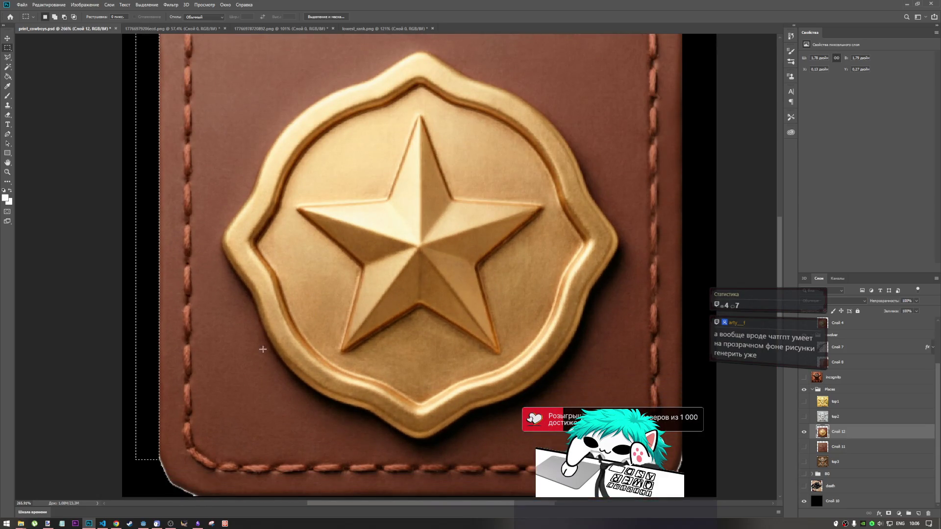
pyautogui.scroll(6, 193, 441)
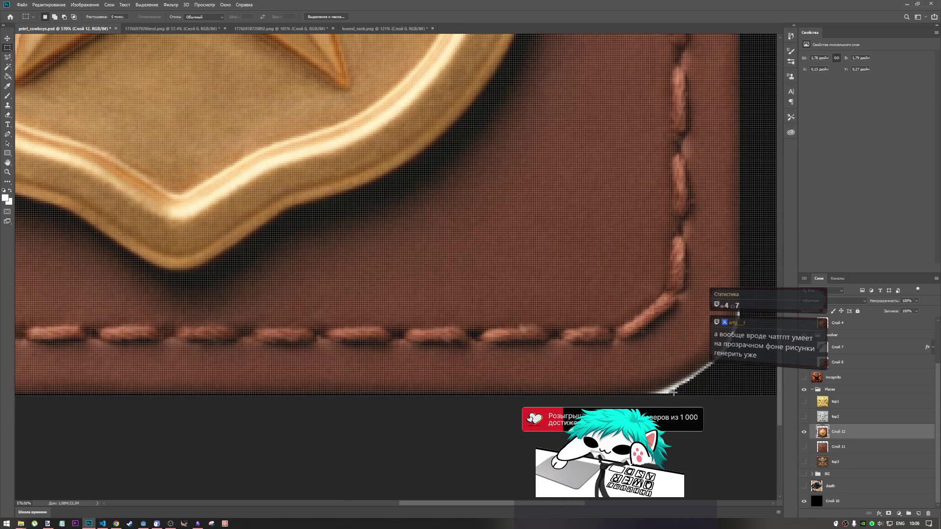
pyautogui.moveTo(674, 392)
pyautogui.mouseDown()
pyautogui.moveTo(74, 418)
pyautogui.moveTo(15, 407)
pyautogui.moveTo(25, 403)
pyautogui.moveTo(2, 408)
pyautogui.moveTo(95, 434)
pyautogui.mouseUp()
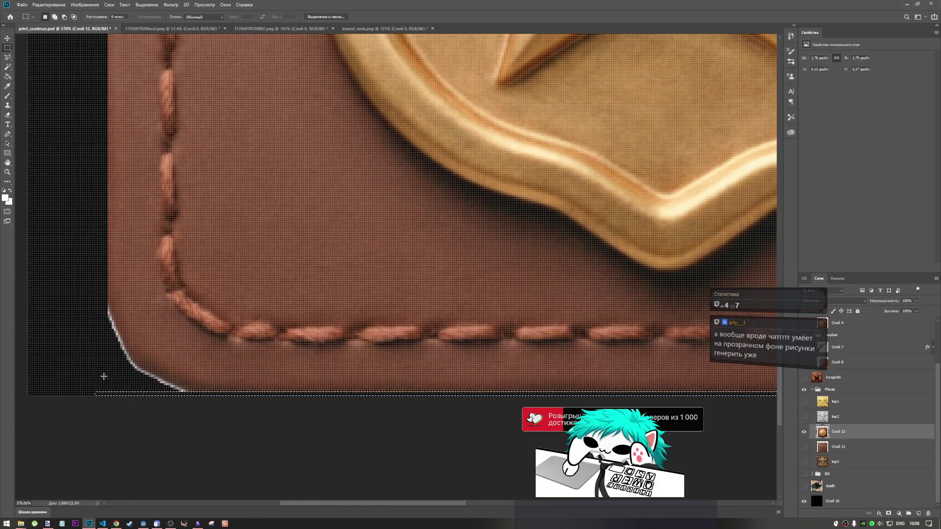
pyautogui.scroll(-5, 101, 375)
pyautogui.scroll(6, 569, 466)
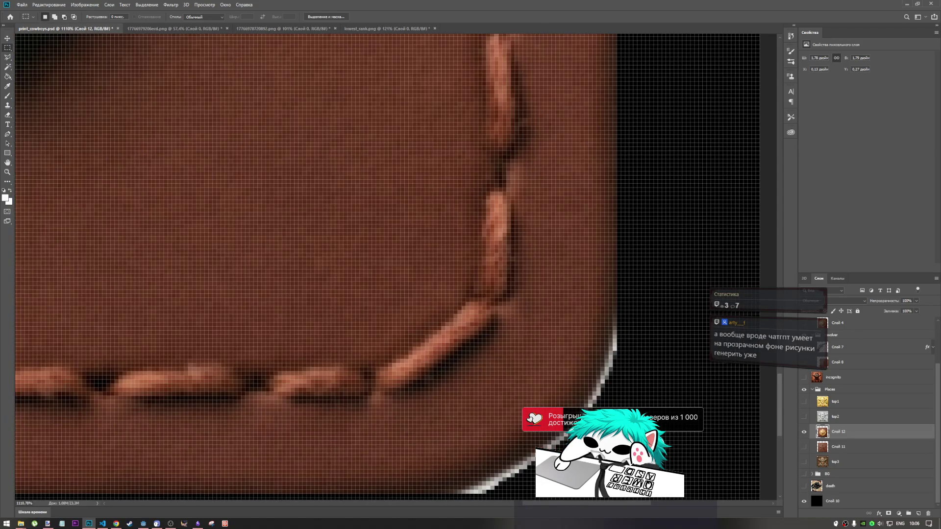
pyautogui.click(8, 68)
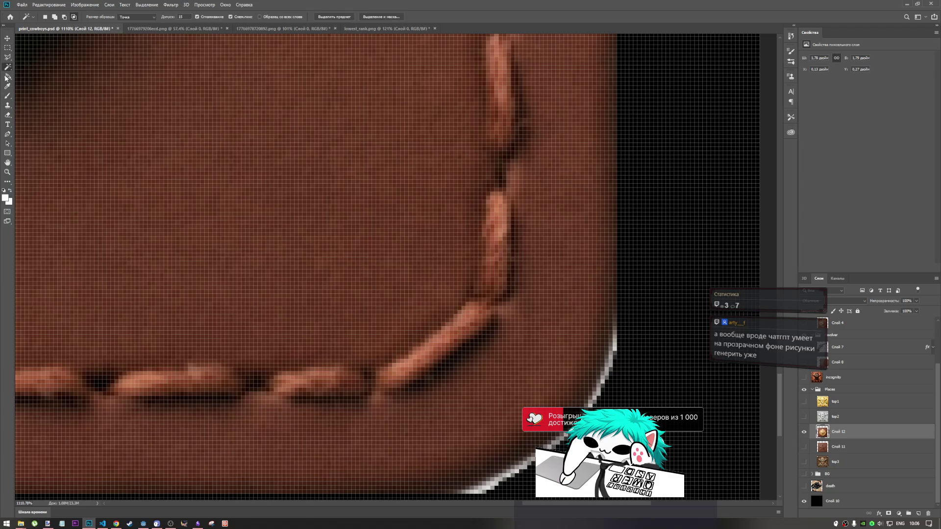
# - Choose the Eraser tool and set a hard 15 px brush in the preset picker
pyautogui.press('g')
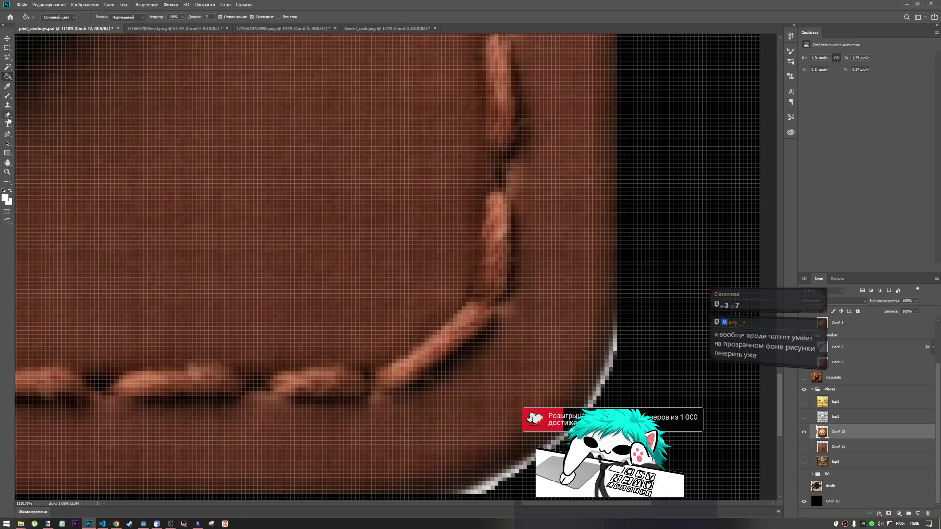
pyautogui.click(8, 116)
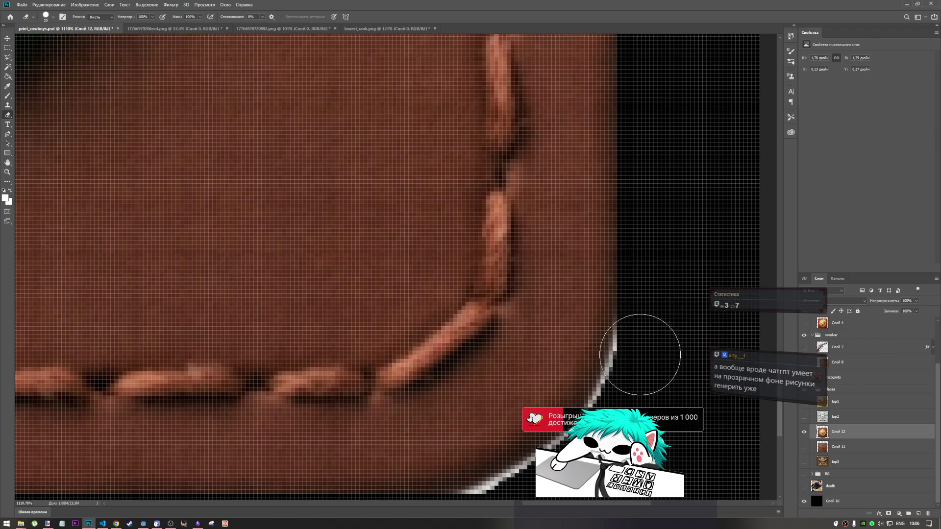
pyautogui.rightClick(661, 343)
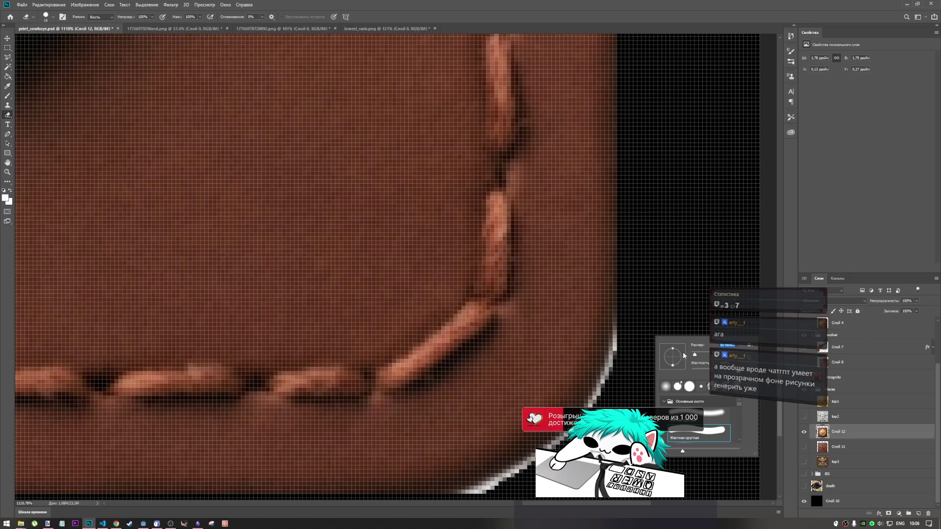
pyautogui.click(650, 319)
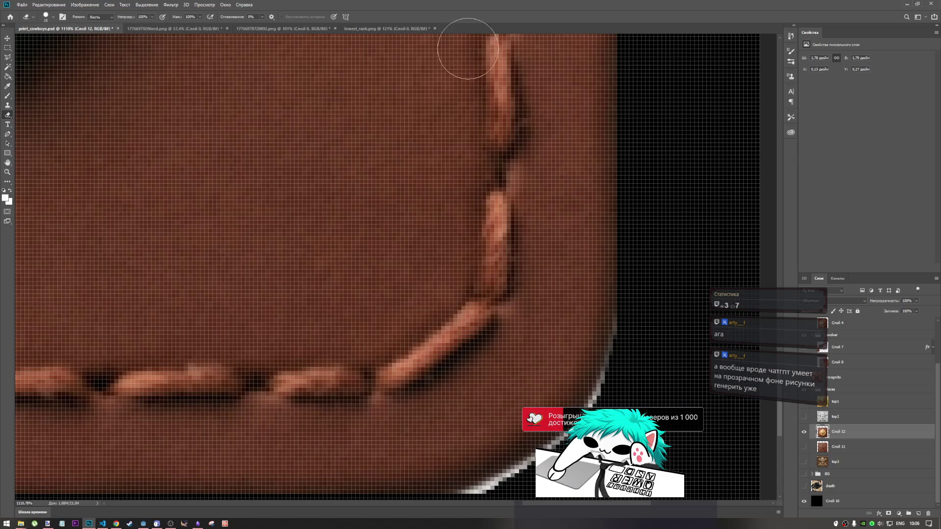
pyautogui.scroll(-2, 644, 333)
pyautogui.scroll(2, 627, 399)
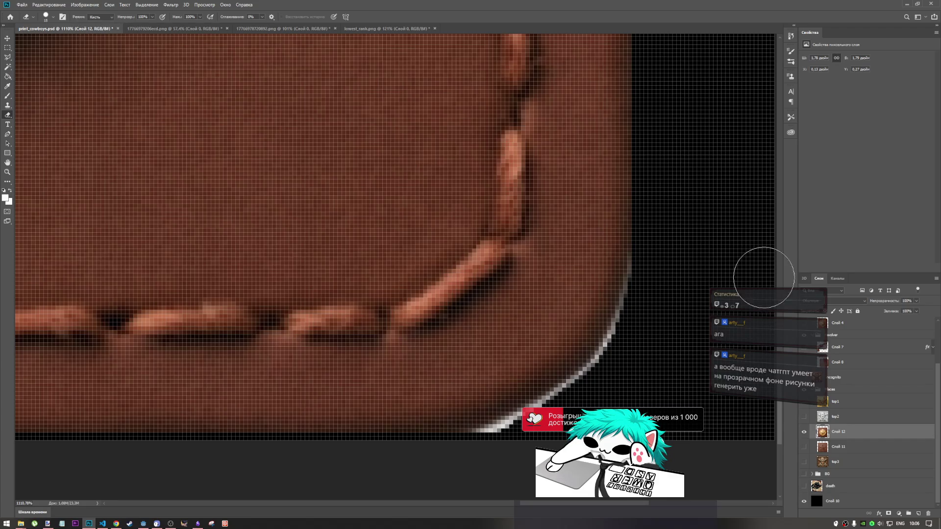
pyautogui.rightClick(668, 233)
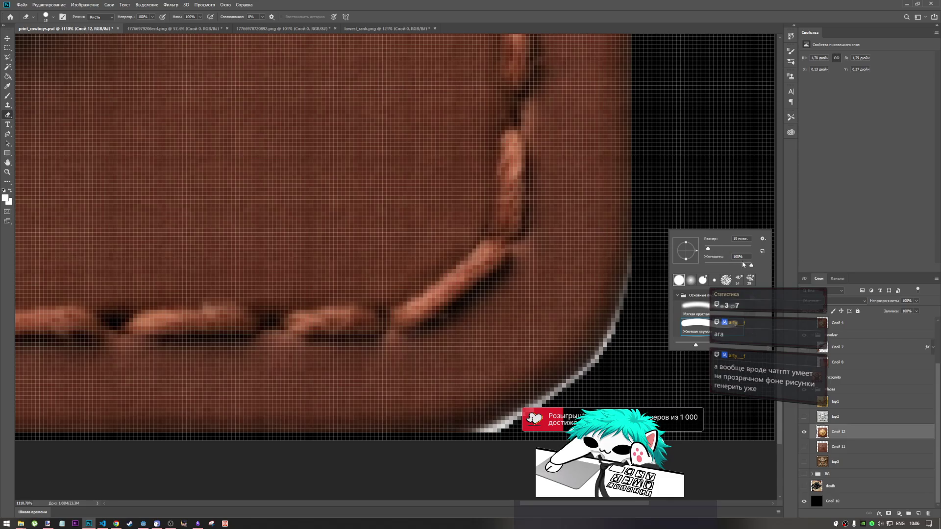
pyautogui.click(664, 216)
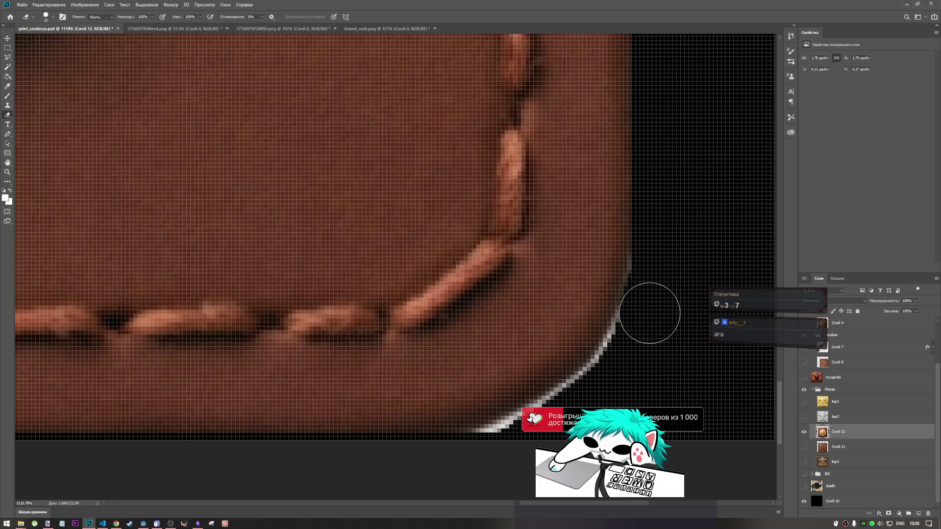
# - Erase the white fringe along the badge's bottom-right rounded corner
pyautogui.moveTo(647, 319); pyautogui.dragTo(603, 393)
pyautogui.moveTo(558, 423); pyautogui.dragTo(421, 489)
pyautogui.scroll(-5, 647, 248)
pyautogui.scroll(6, 607, 325)
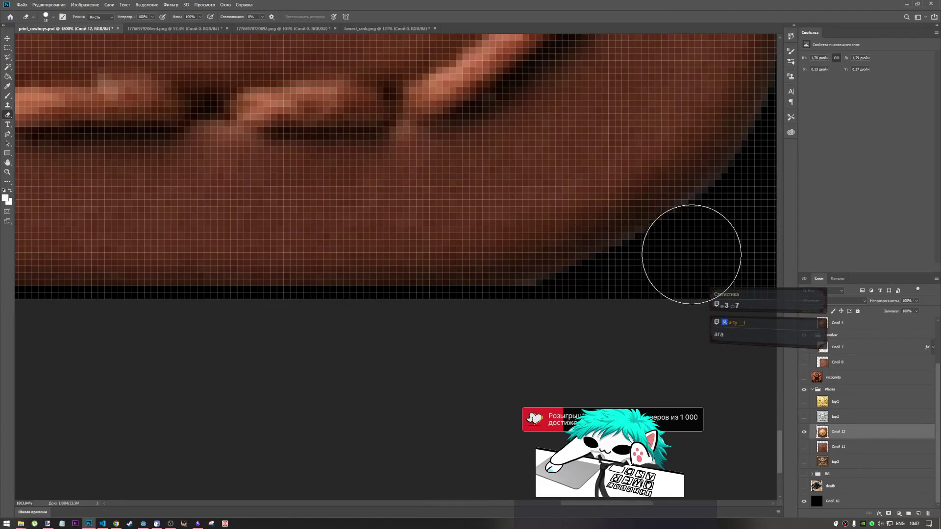
pyautogui.scroll(-2, 490, 289)
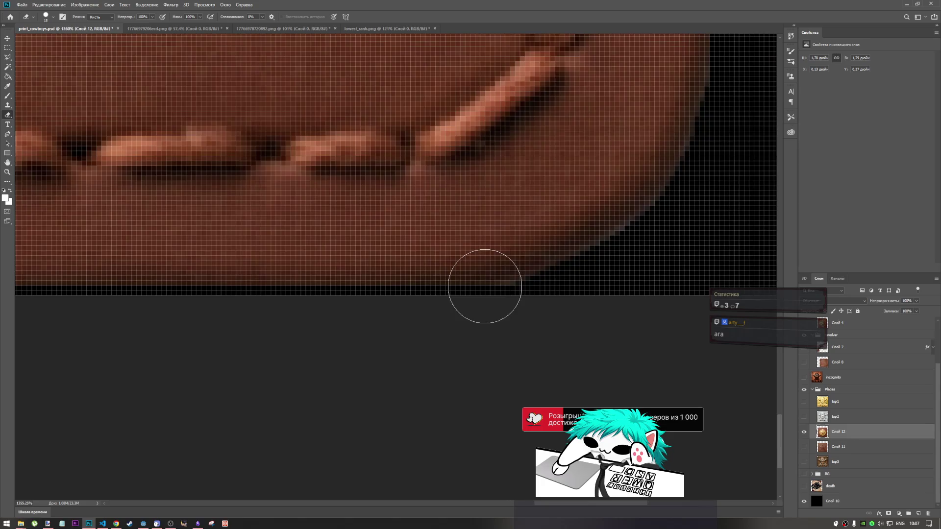
pyautogui.scroll(-4, 485, 284)
pyautogui.scroll(3, 514, 290)
pyautogui.scroll(-4, 417, 329)
pyautogui.scroll(2, 459, 303)
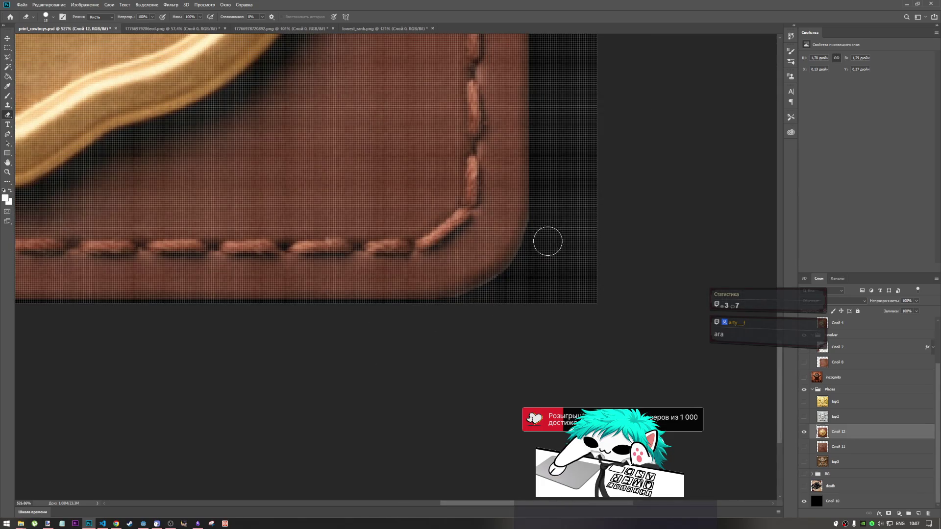
pyautogui.scroll(5, 547, 241)
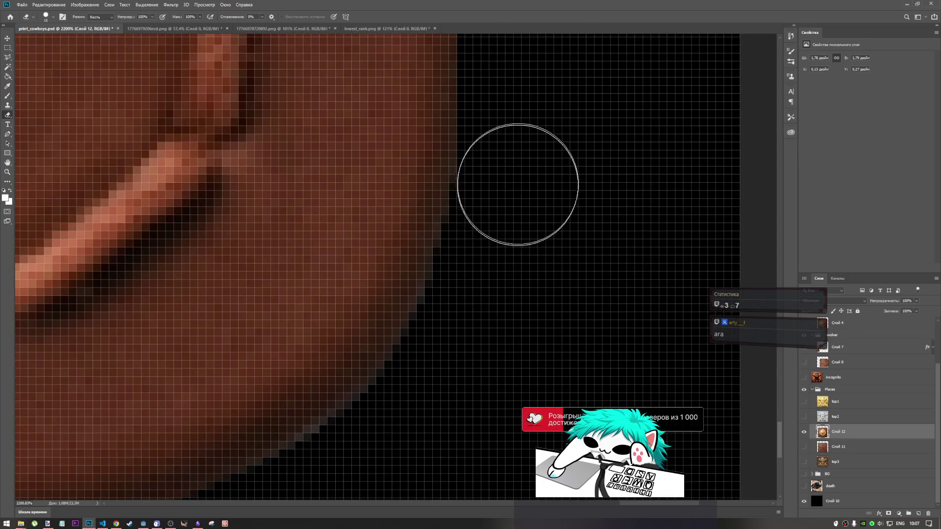
pyautogui.scroll(-4, 523, 266)
pyautogui.scroll(3, 473, 344)
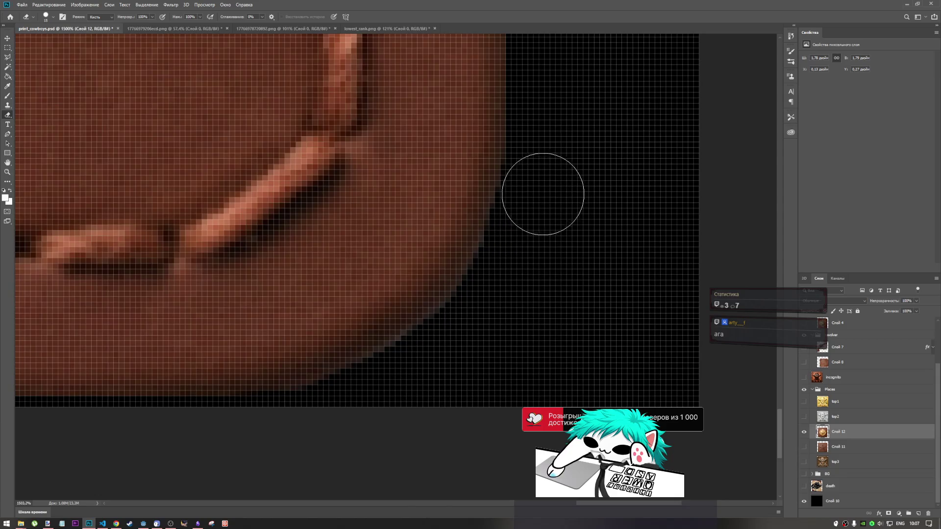
pyautogui.scroll(-5, 584, 319)
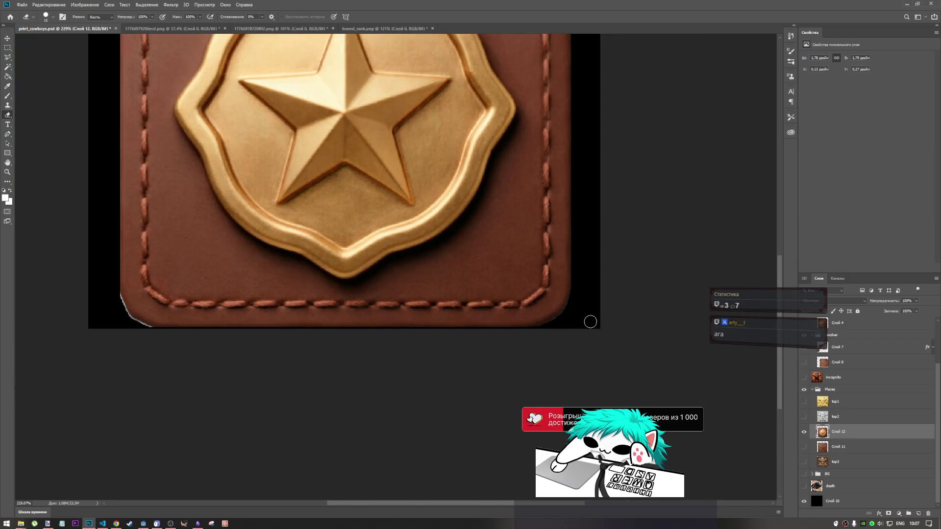
pyautogui.scroll(-3, 590, 322)
pyautogui.scroll(3, 274, 380)
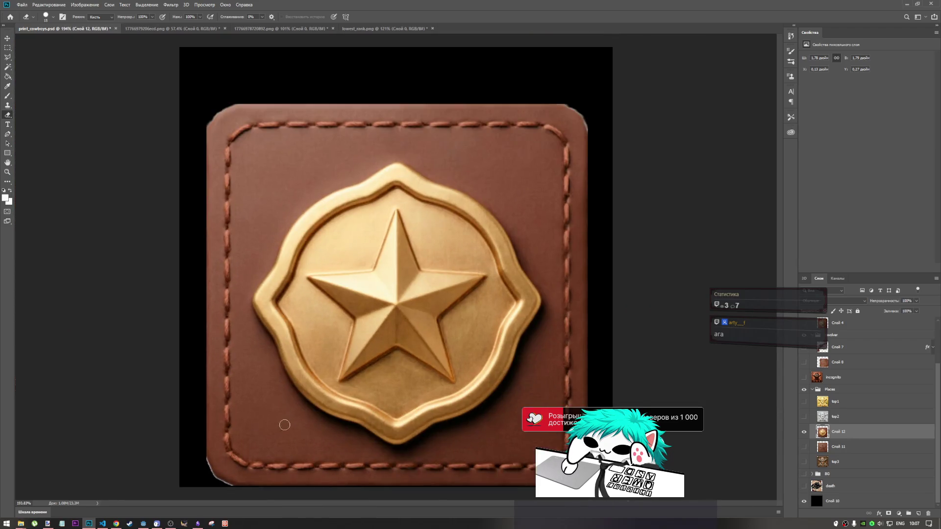
# - Try erasing the light fringe on the badge's left edge, then undo that erase
pyautogui.scroll(5, 140, 432)
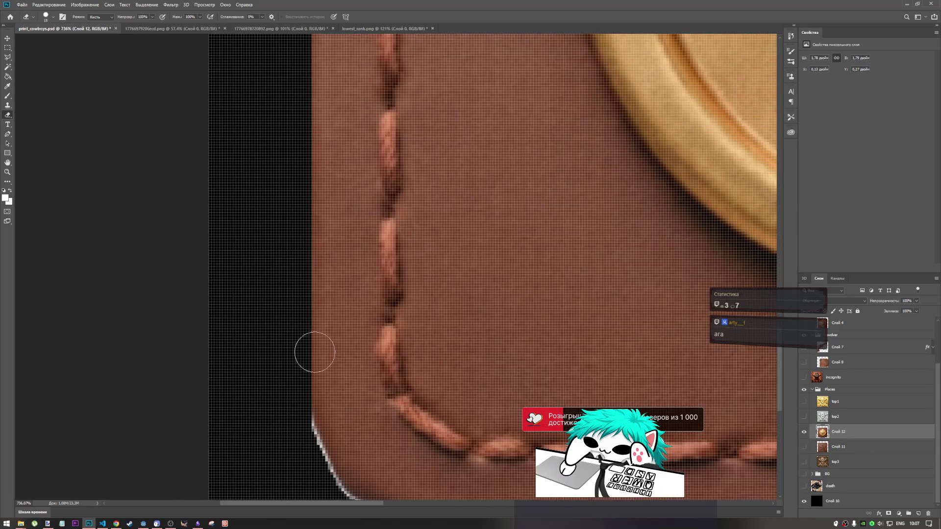
pyautogui.scroll(-3, 315, 352)
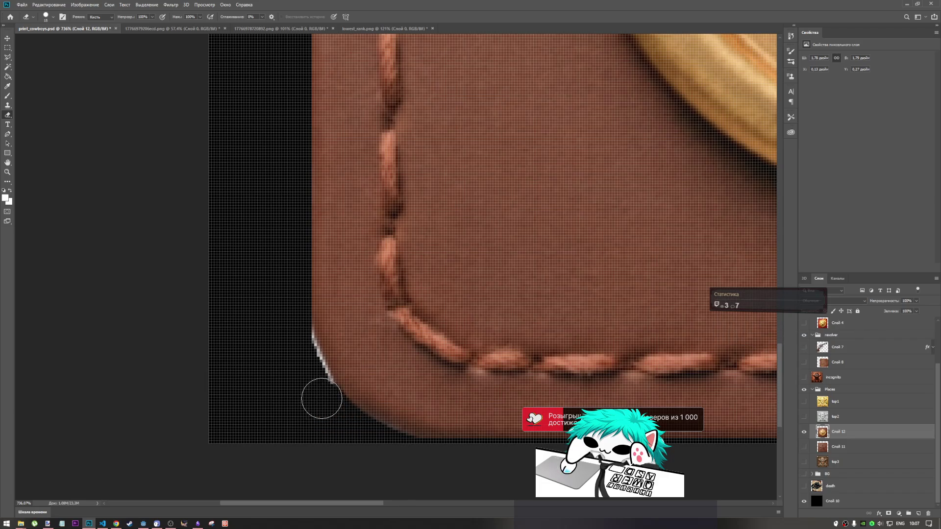
pyautogui.moveTo(299, 356); pyautogui.dragTo(291, 331)
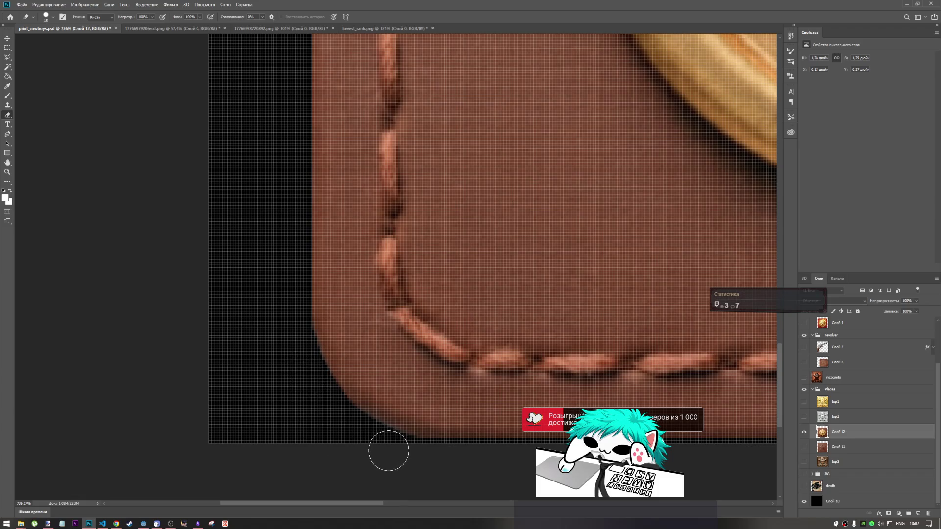
pyautogui.scroll(-8, 328, 417)
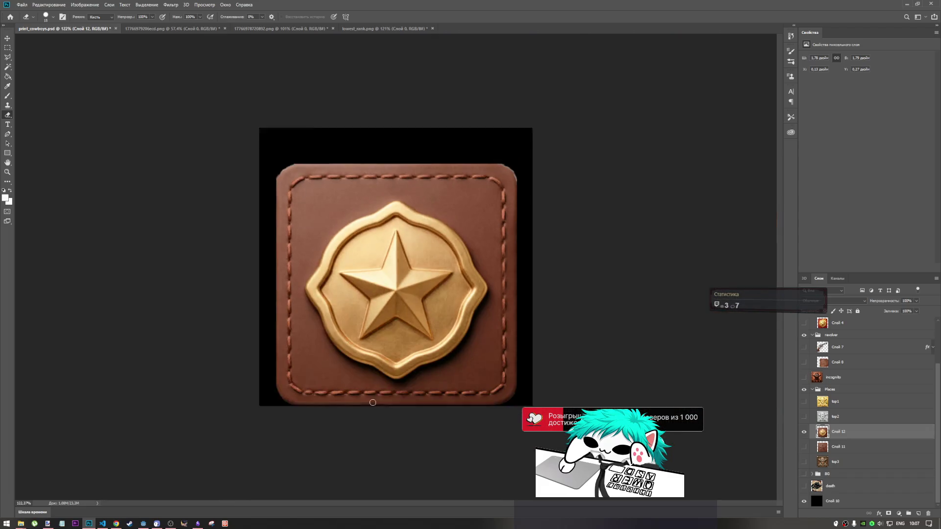
pyautogui.scroll(2, 317, 156)
pyautogui.scroll(3, 317, 156)
pyautogui.scroll(3, 245, 196)
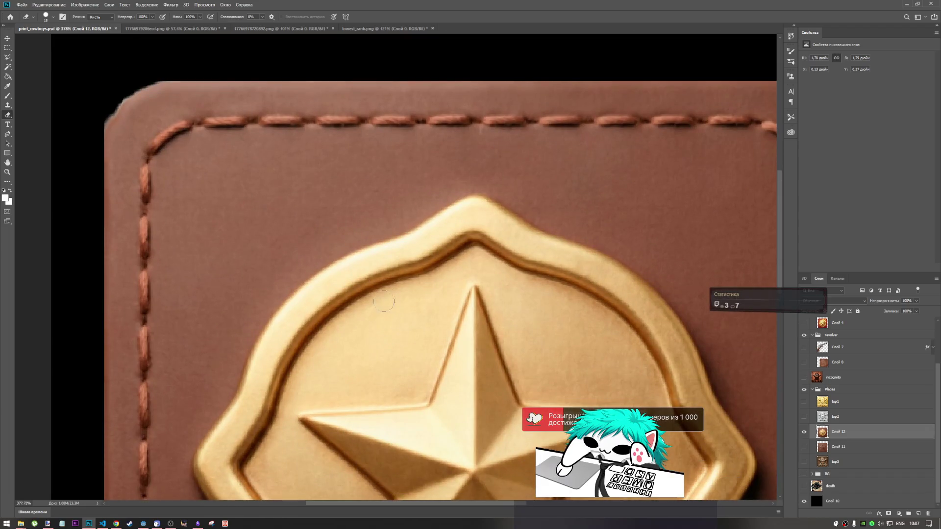
pyautogui.scroll(5, 98, 211)
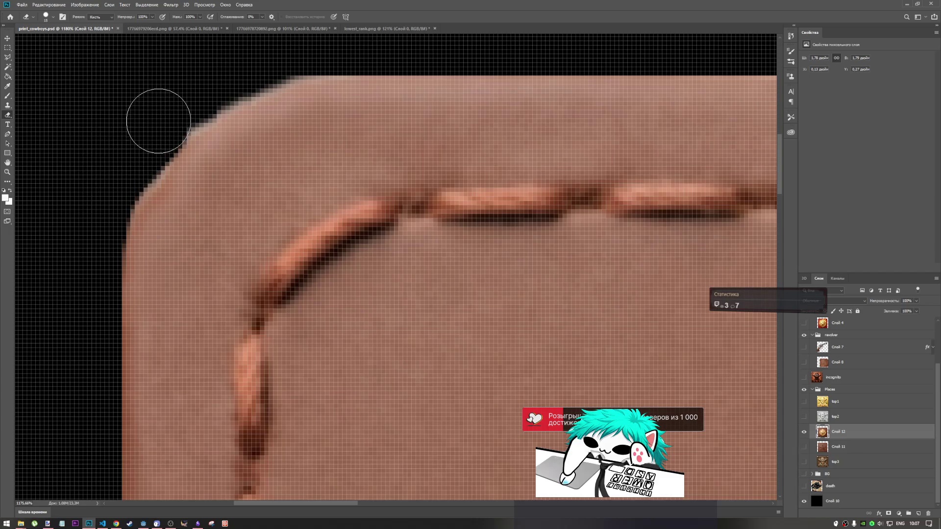
pyautogui.hotkey('ctrl', 'z')
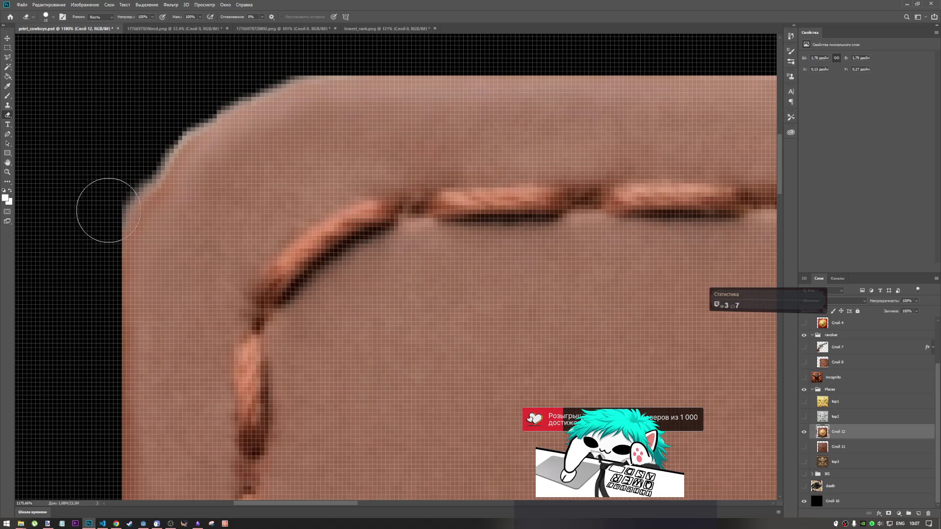
# - Erase the stray pixels along the top-left corner, the top edge and down the left edge
pyautogui.moveTo(94, 206); pyautogui.dragTo(147, 128)
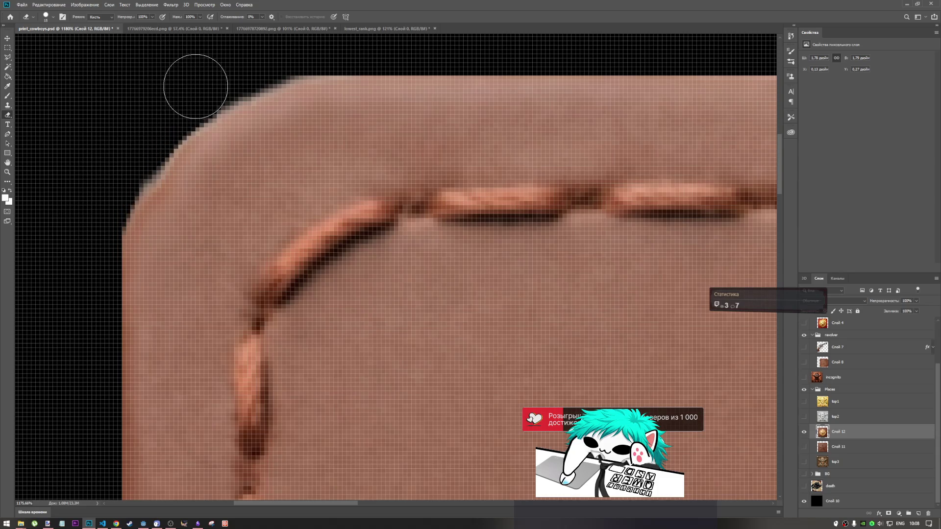
pyautogui.moveTo(219, 72)
pyautogui.mouseDown()
pyautogui.moveTo(298, 38)
pyautogui.moveTo(322, 43)
pyautogui.mouseUp()
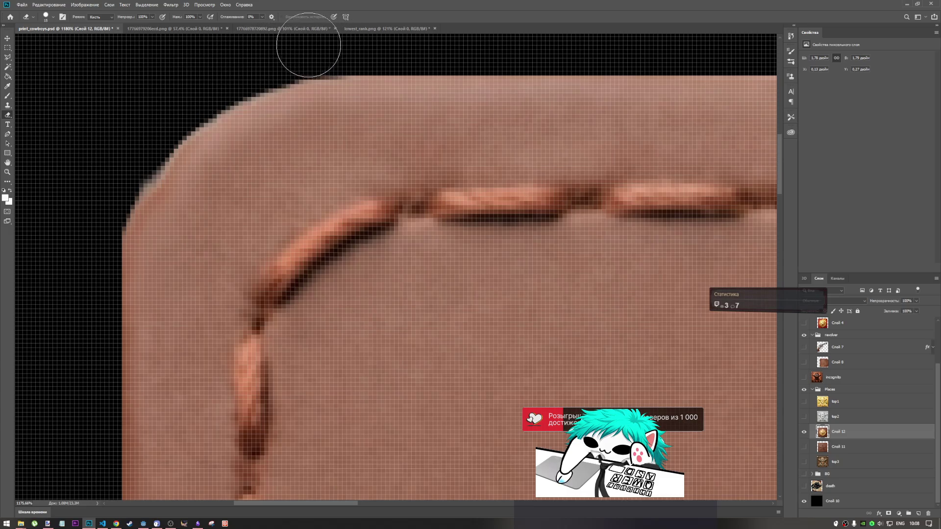
pyautogui.scroll(-5, 201, 157)
pyautogui.scroll(5, 151, 196)
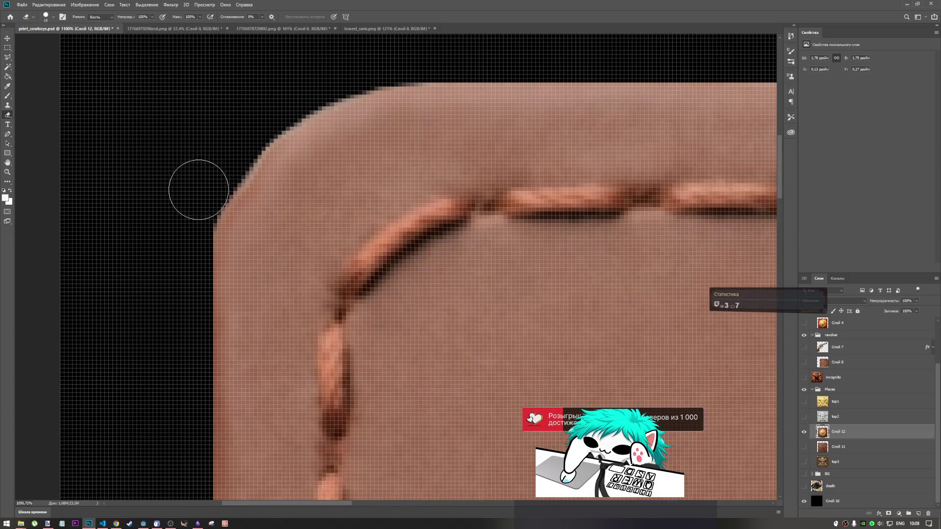
pyautogui.moveTo(192, 205); pyautogui.dragTo(181, 293)
pyautogui.scroll(-10, 181, 292)
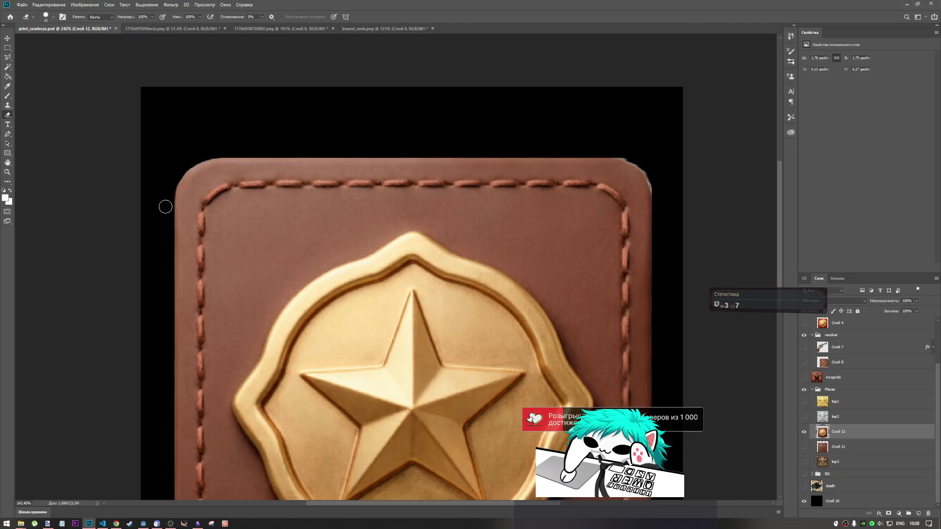
# - Erase along the badge's top-right corner to round it off against the black
pyautogui.scroll(6, 568, 145)
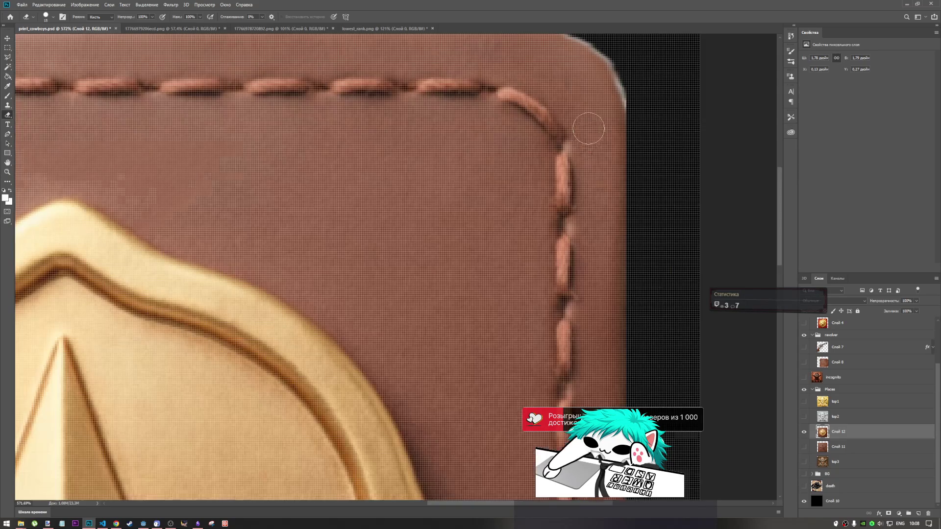
pyautogui.scroll(3, 586, 265)
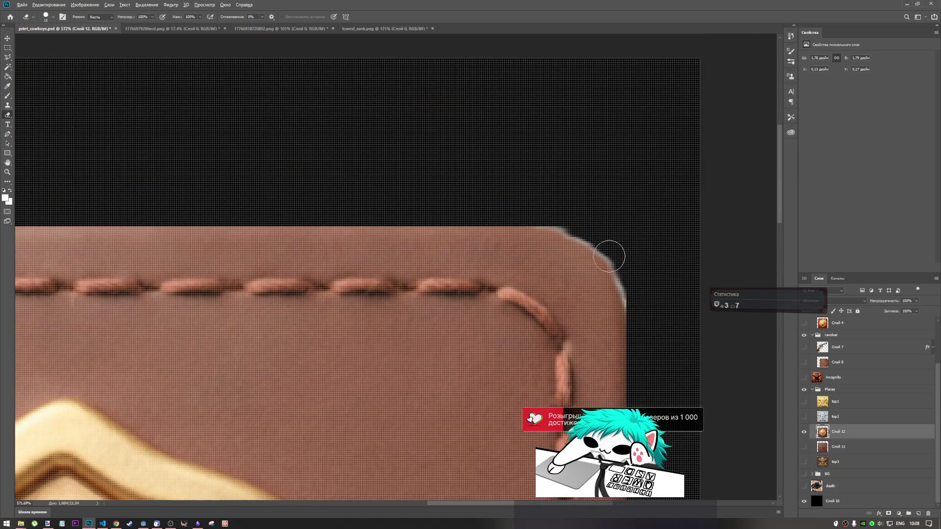
pyautogui.scroll(3, 609, 256)
pyautogui.moveTo(485, 182)
pyautogui.mouseDown()
pyautogui.moveTo(584, 217)
pyautogui.moveTo(635, 273)
pyautogui.moveTo(661, 329)
pyautogui.mouseUp()
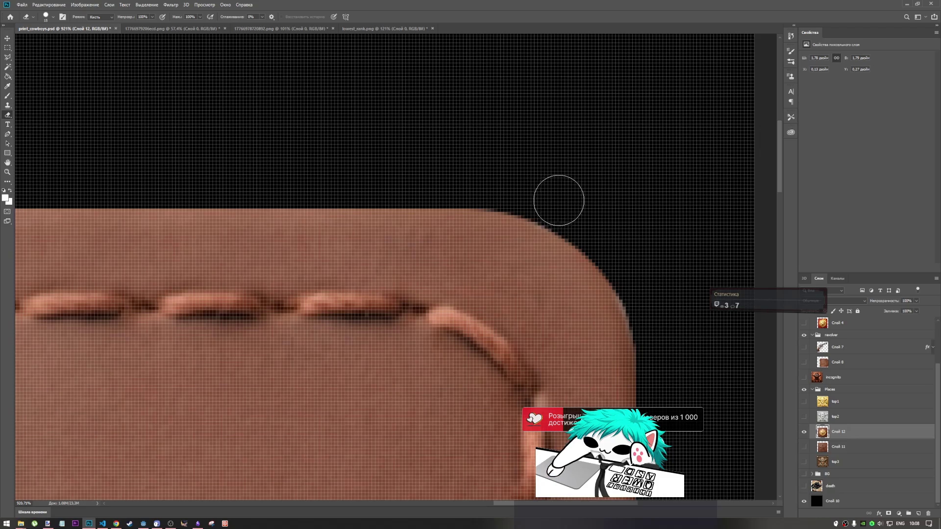
pyautogui.scroll(-6, 559, 200)
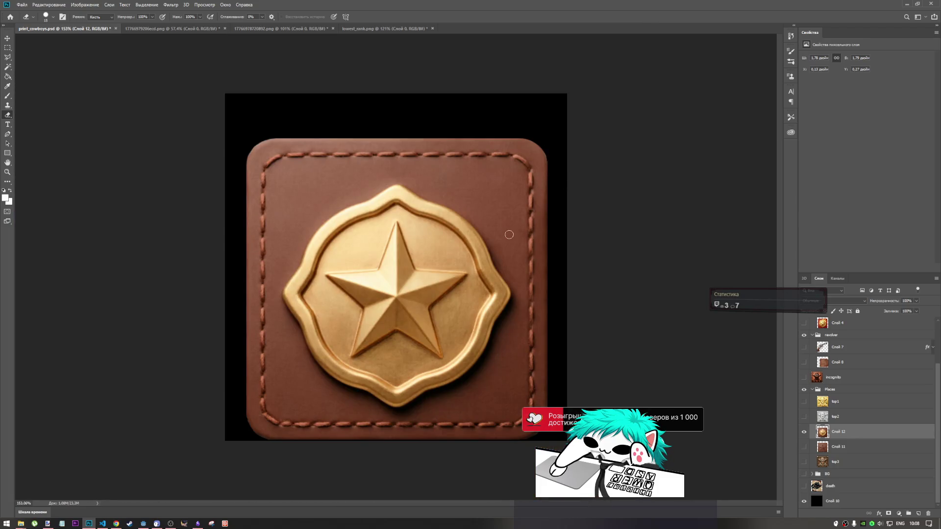
pyautogui.scroll(5, 573, 137)
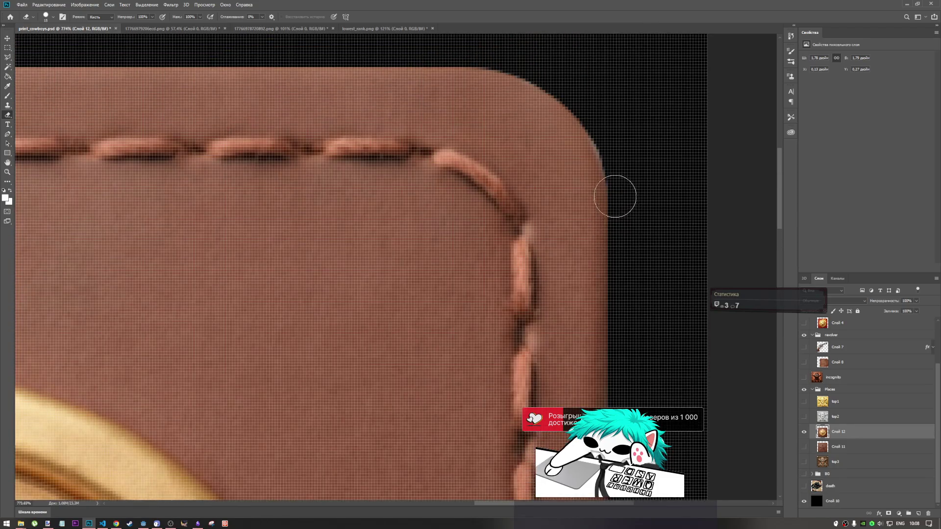
pyautogui.scroll(3, 615, 196)
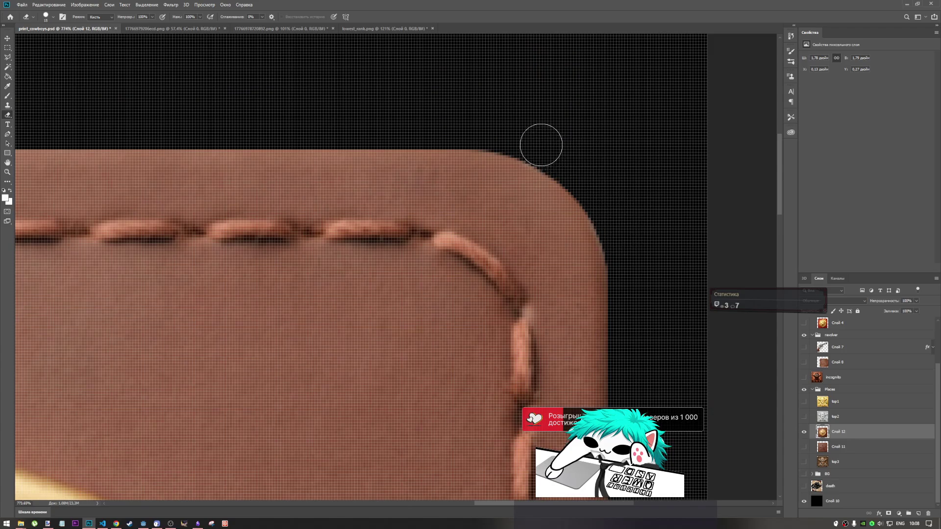
pyautogui.scroll(-10, 564, 186)
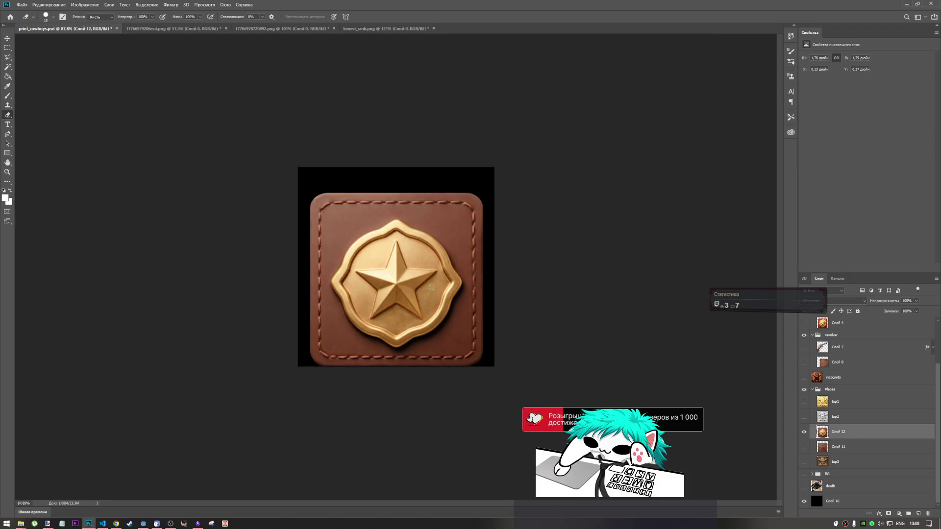
# - Save print_cowboys.psd and show the stitched leather star layer Слой 11
pyautogui.click(7, 48)
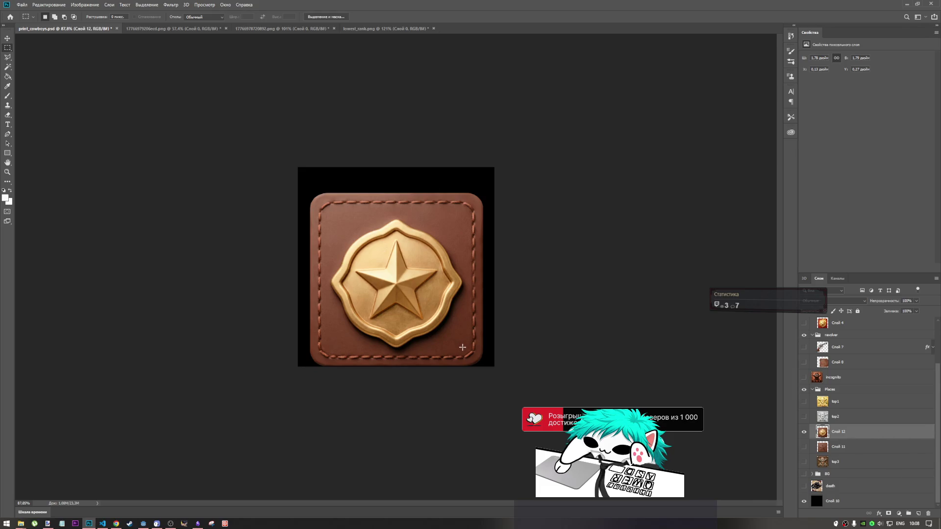
pyautogui.hotkey('ctrl', 's')
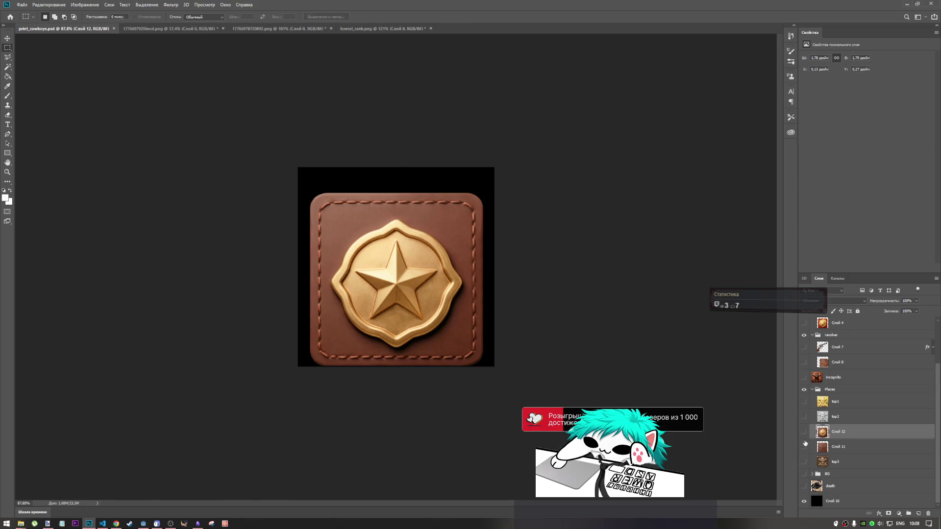
pyautogui.click(804, 447)
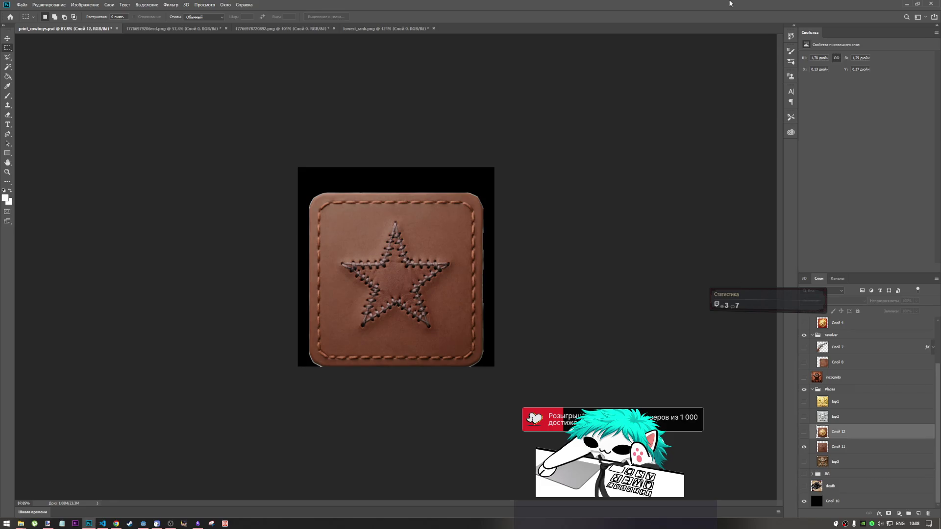
pyautogui.scroll(5, 403, 386)
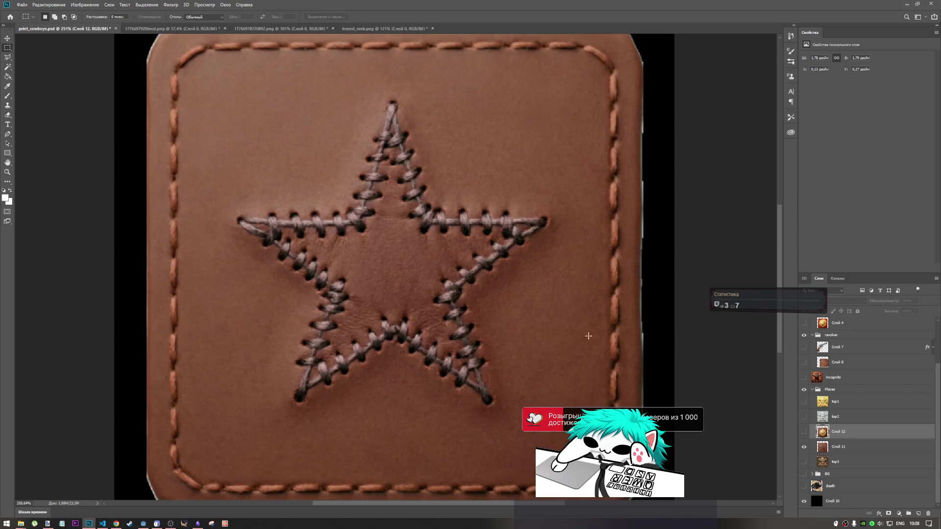
pyautogui.scroll(2, 589, 336)
pyautogui.scroll(-3, 553, 298)
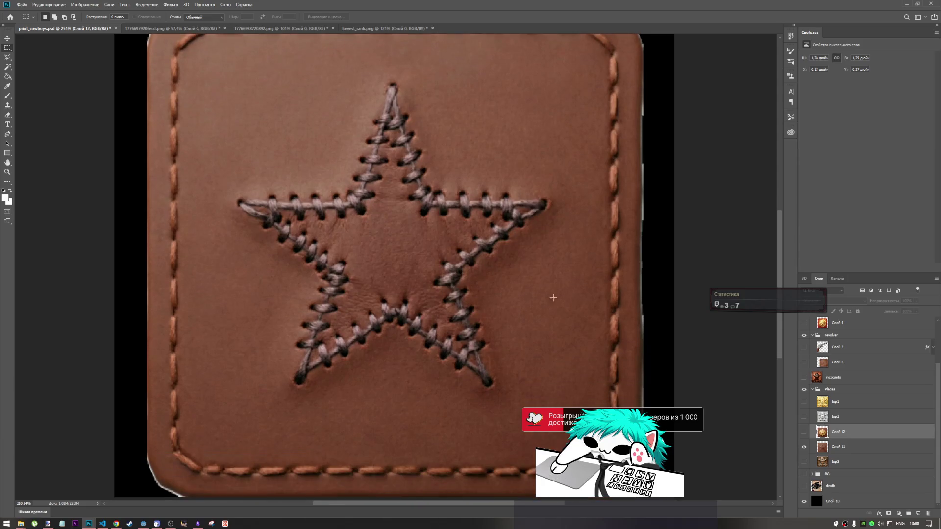
pyautogui.scroll(-1, 553, 298)
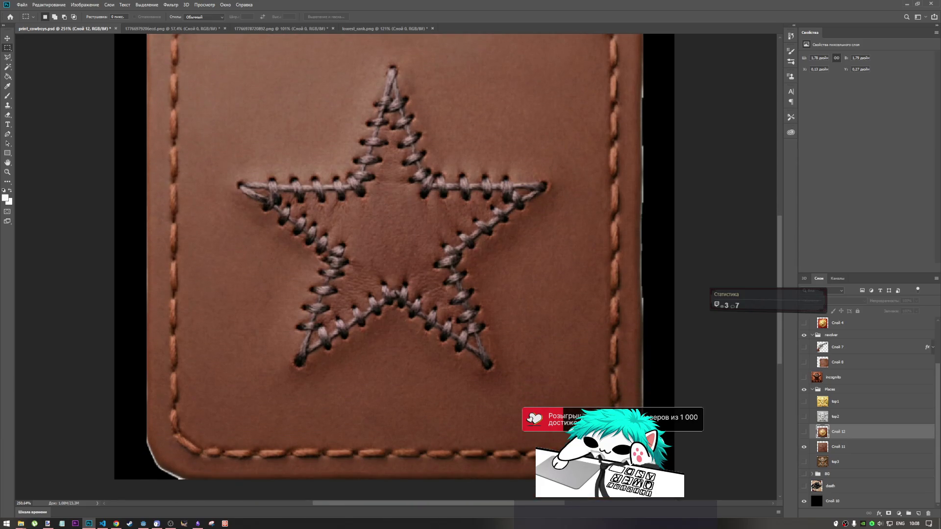
# - Hide the gold star medallion layer Слой 12 and make Слой 11 the active layer
pyautogui.moveTo(640, 429)
pyautogui.mouseDown()
pyautogui.moveTo(677, 76)
pyautogui.moveTo(675, 169)
pyautogui.mouseUp()
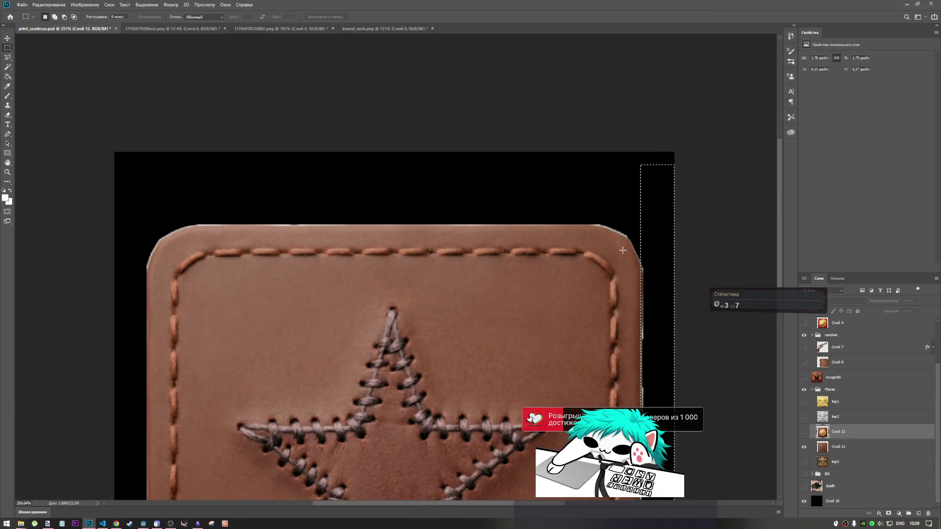
pyautogui.click(678, 308)
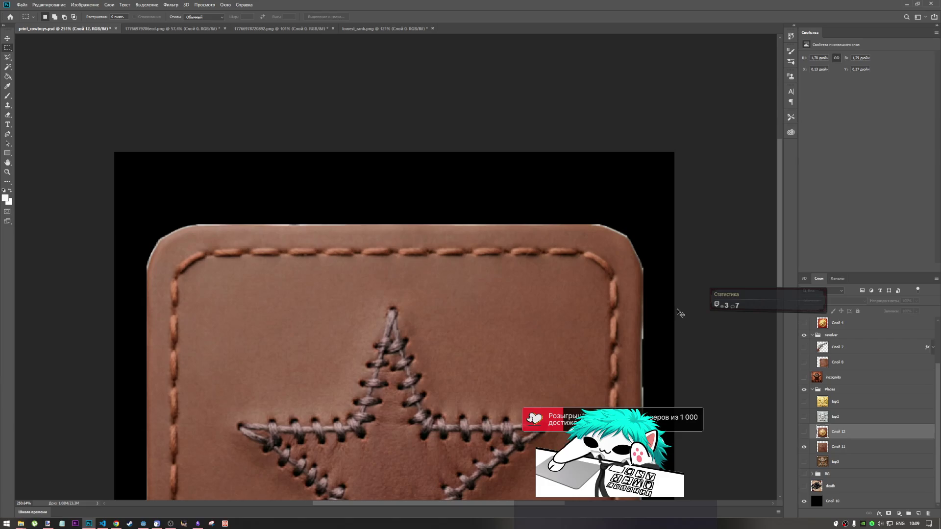
pyautogui.click(803, 433)
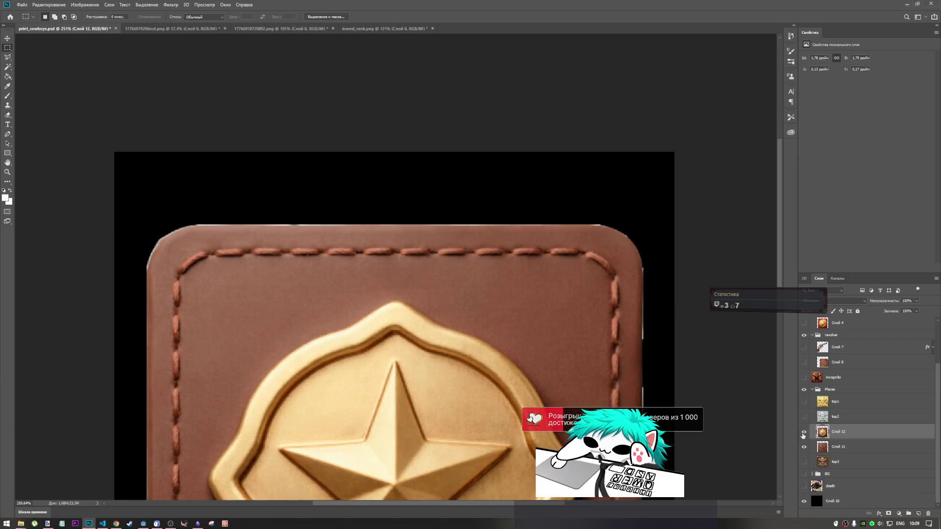
pyautogui.click(804, 432)
pyautogui.click(826, 451)
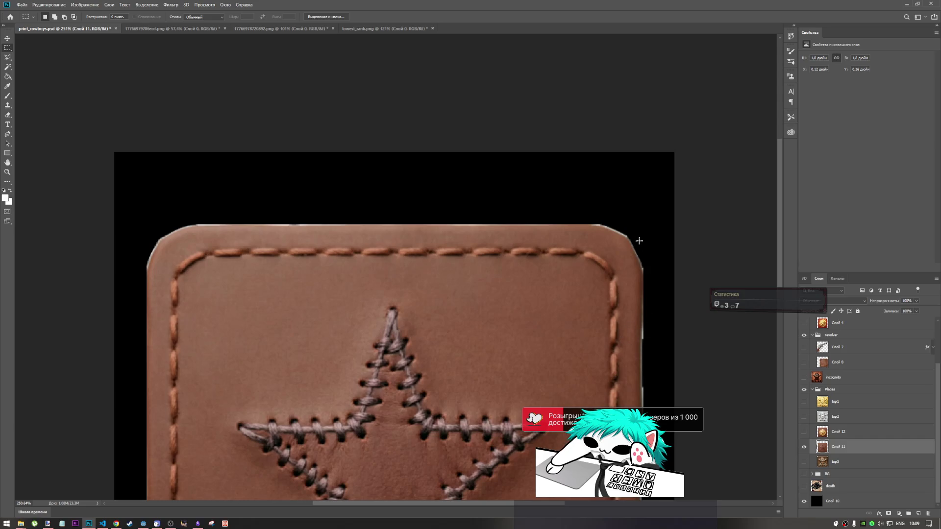
# - Select the black strip running alongside the patch's right edge
pyautogui.scroll(-5, 655, 367)
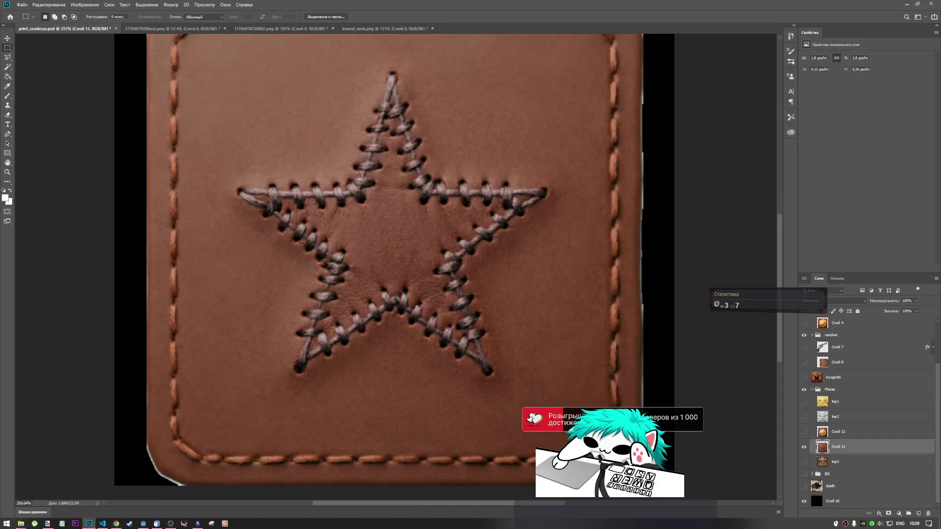
pyautogui.moveTo(643, 409)
pyautogui.mouseDown()
pyautogui.moveTo(679, 302)
pyautogui.moveTo(715, 29)
pyautogui.moveTo(661, 313)
pyautogui.mouseUp()
pyautogui.click(605, 262)
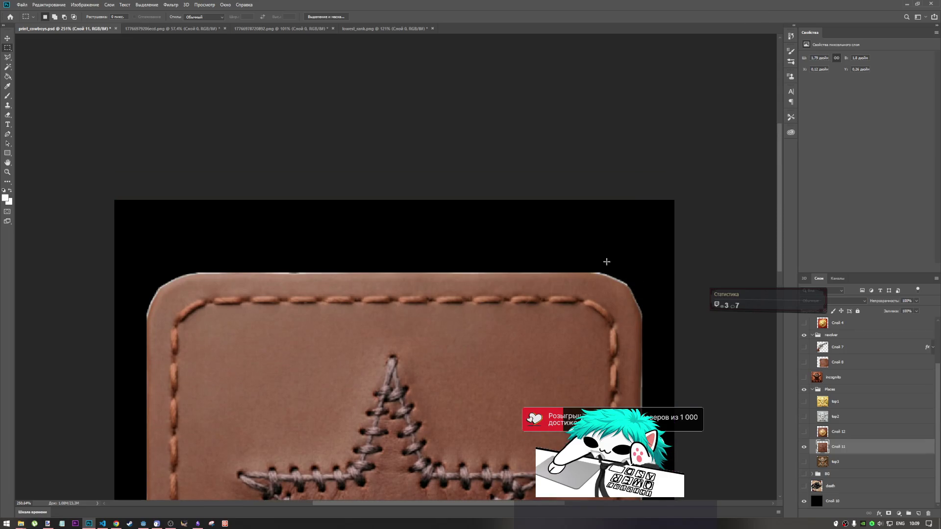
pyautogui.scroll(-3, 588, 322)
pyautogui.scroll(3, 468, 311)
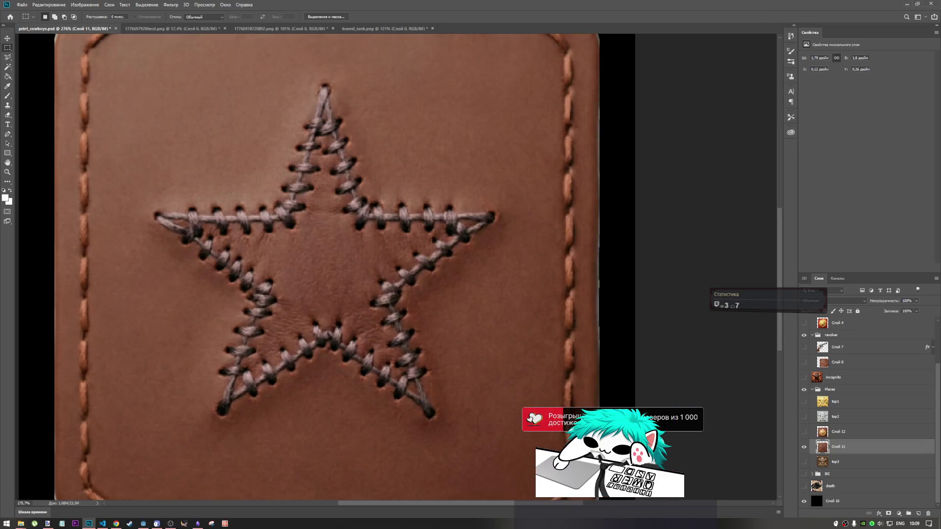
pyautogui.scroll(-1, 468, 311)
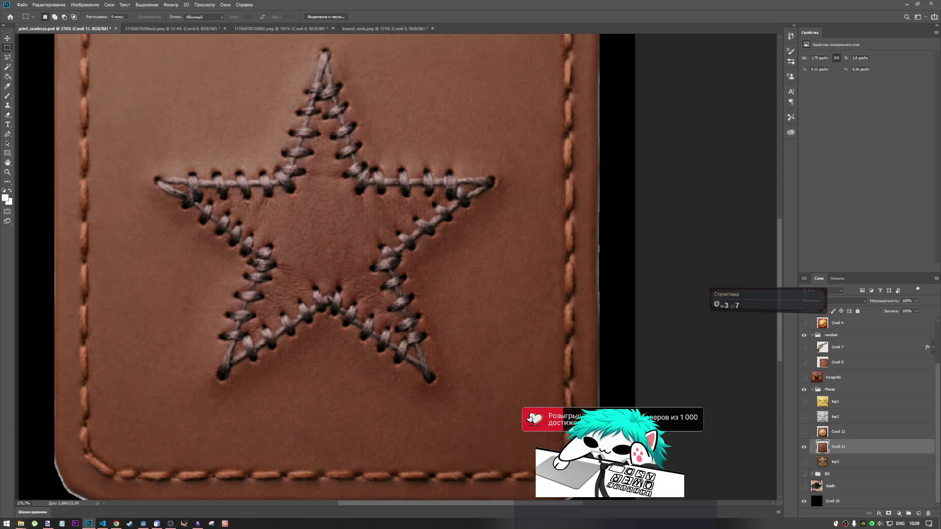
pyautogui.moveTo(599, 416)
pyautogui.mouseDown()
pyautogui.moveTo(657, 32)
pyautogui.moveTo(635, 31)
pyautogui.mouseUp()
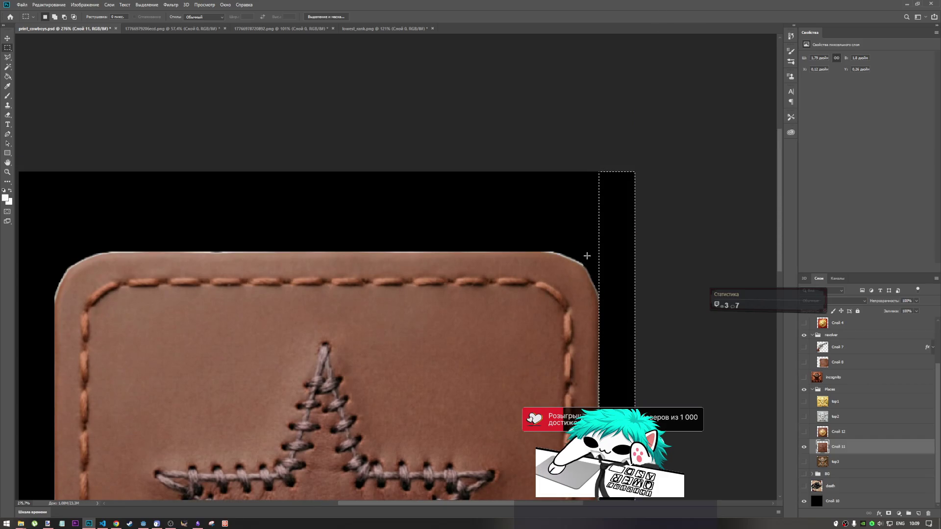
pyautogui.scroll(-5, 603, 325)
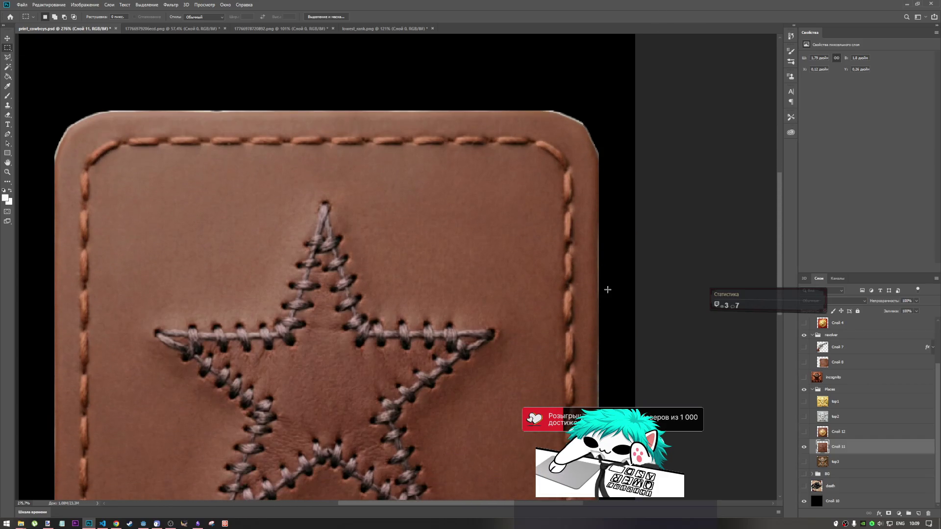
pyautogui.scroll(-3, 606, 304)
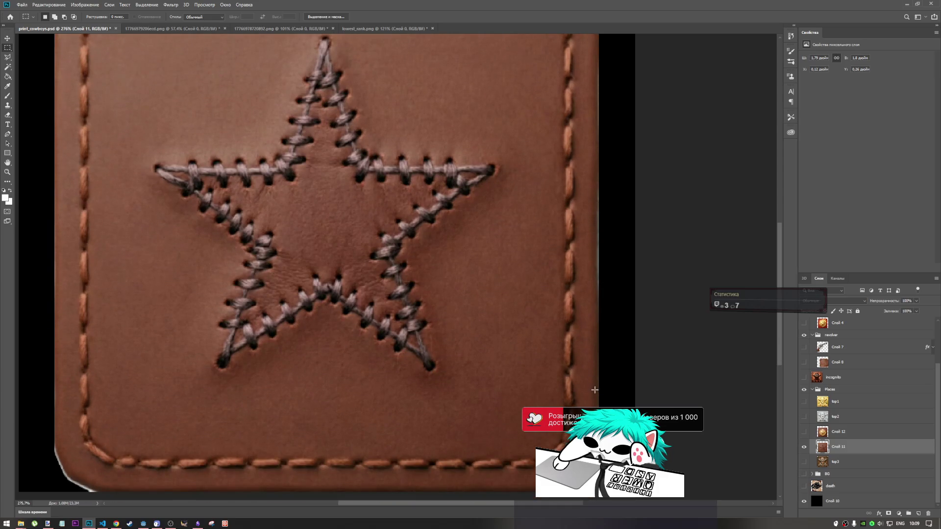
# - With the Clone Stamp, paint over the light fringe lines up the patch's right edge
pyautogui.click(8, 77)
pyautogui.click(8, 105)
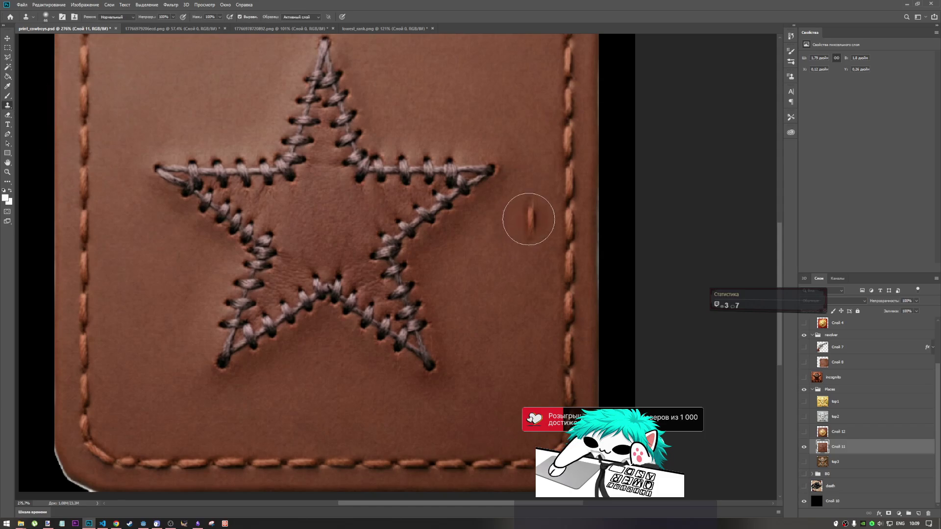
pyautogui.moveTo(598, 401); pyautogui.dragTo(601, 281)
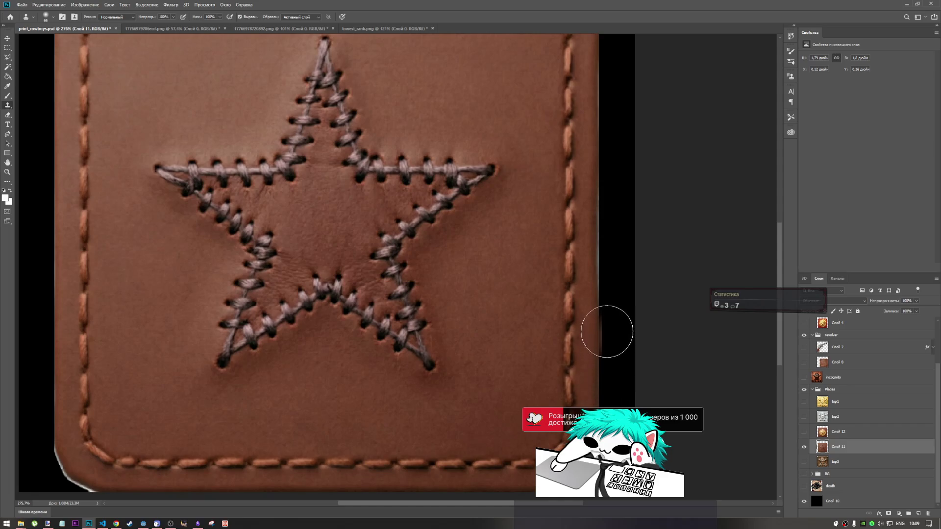
pyautogui.moveTo(605, 289); pyautogui.dragTo(605, 300)
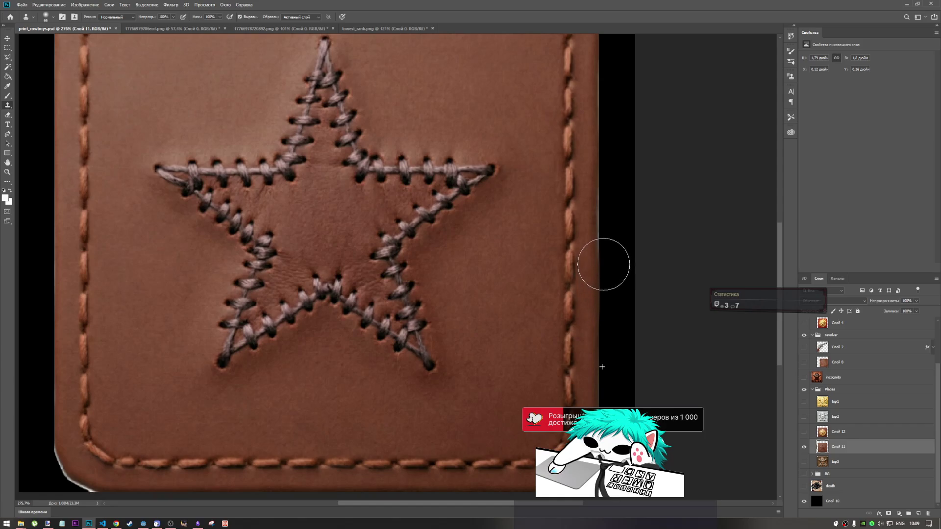
pyautogui.moveTo(604, 239); pyautogui.dragTo(603, 201)
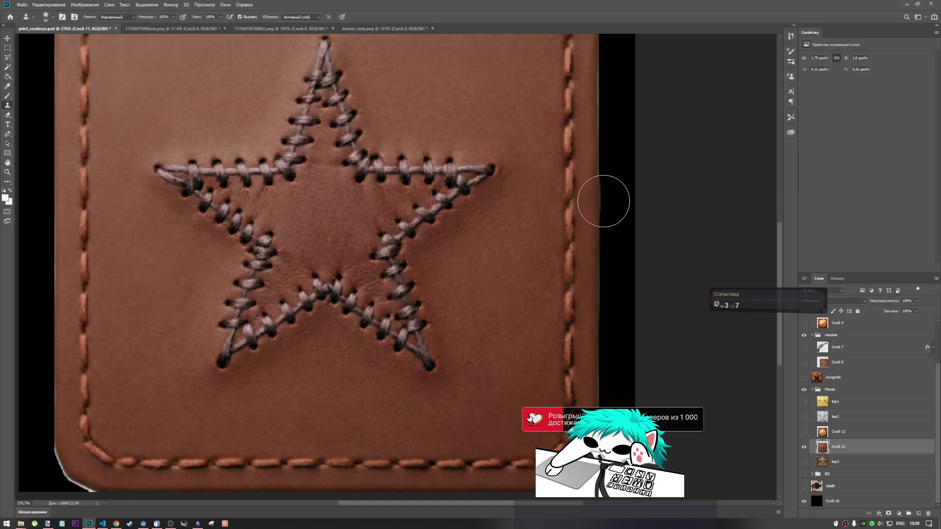
pyautogui.scroll(-3, 601, 202)
pyautogui.scroll(4, 593, 205)
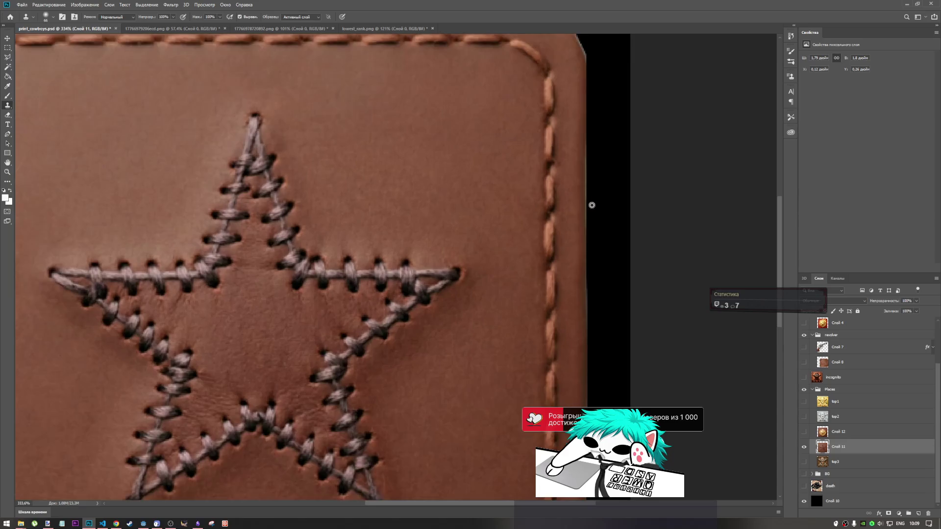
pyautogui.scroll(-3, 592, 205)
pyautogui.moveTo(584, 313); pyautogui.dragTo(583, 275)
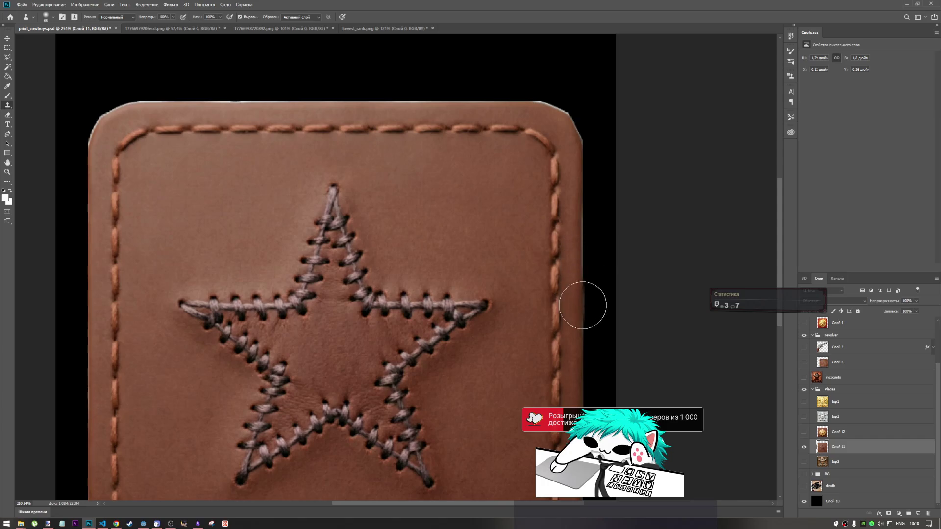
pyautogui.moveTo(584, 326); pyautogui.dragTo(584, 217)
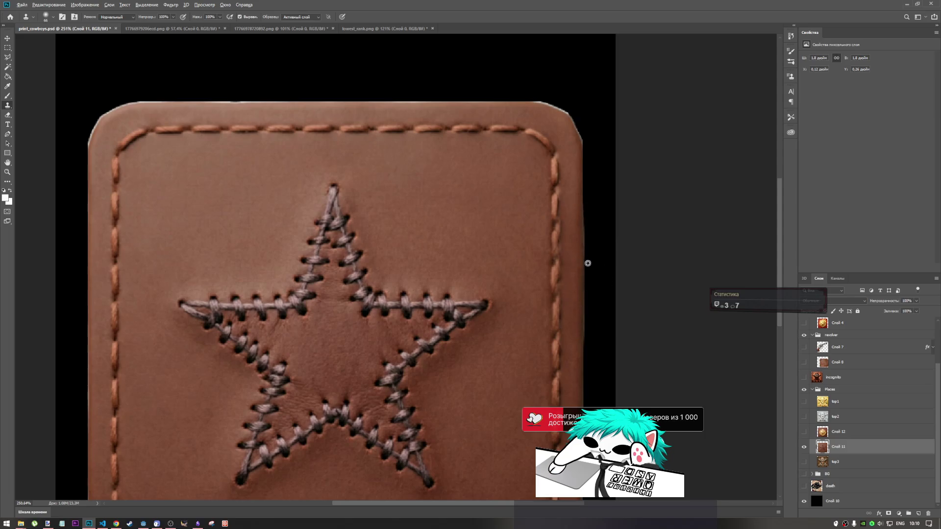
pyautogui.scroll(-5, 580, 243)
pyautogui.scroll(3, 519, 292)
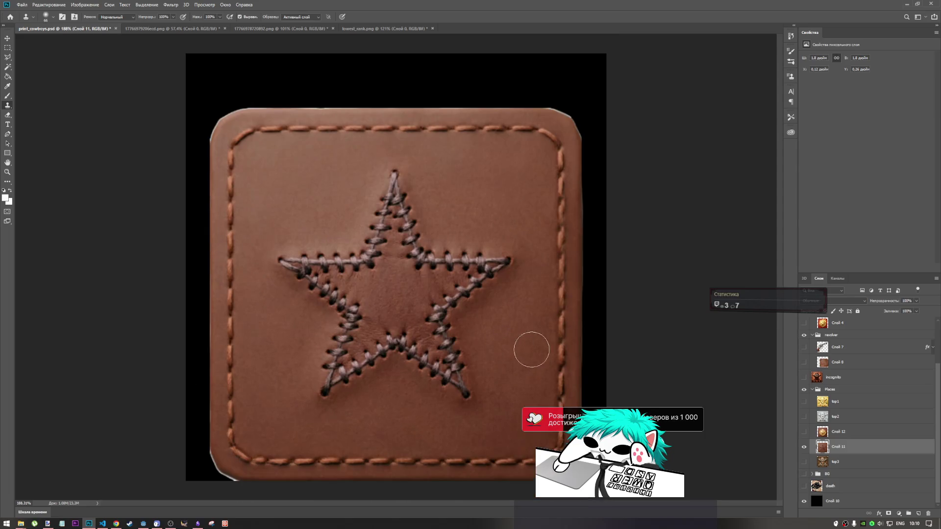
# - Marquee-select the full-height strip beside the patch's right side, delete its pixels, and deselect
pyautogui.click(8, 47)
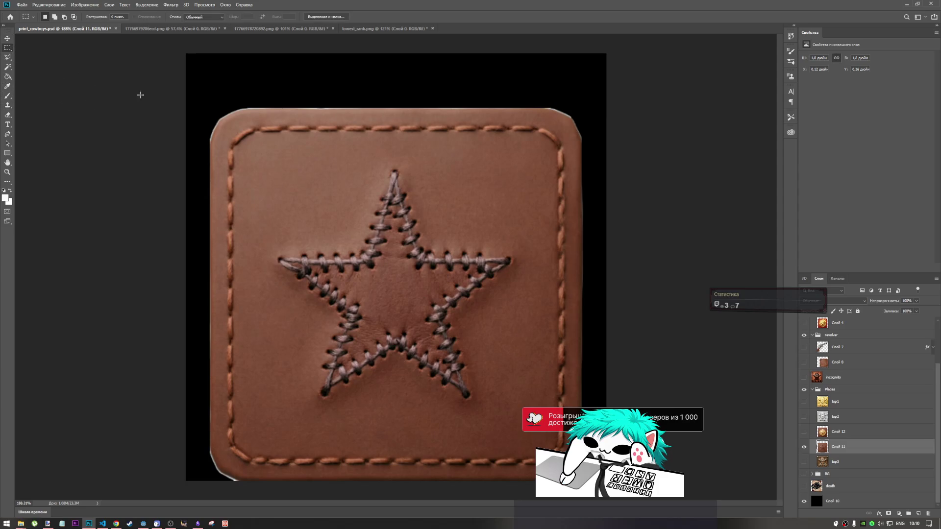
pyautogui.moveTo(602, 478)
pyautogui.mouseDown()
pyautogui.moveTo(602, 86)
pyautogui.moveTo(603, 98)
pyautogui.mouseUp()
pyautogui.scroll(10, 586, 441)
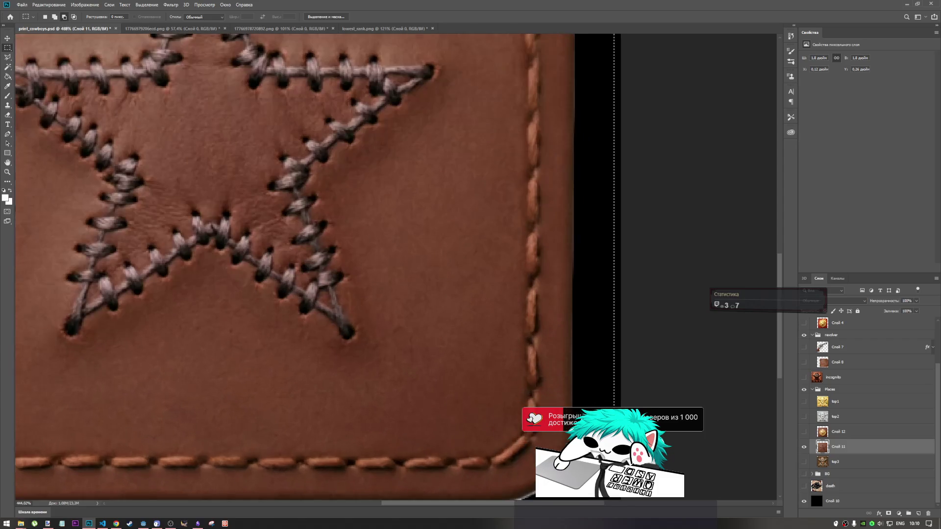
pyautogui.hotkey('ctrl', 'd')
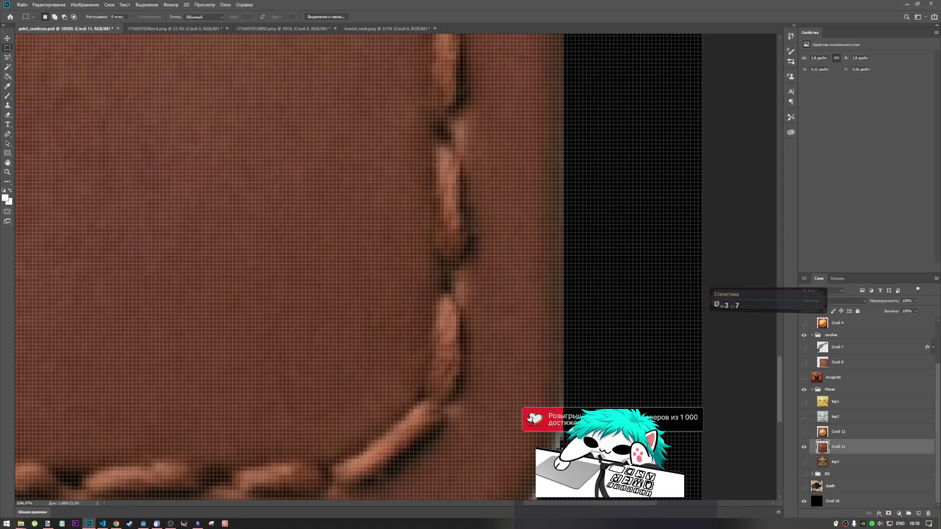
pyautogui.moveTo(560, 449)
pyautogui.mouseDown()
pyautogui.moveTo(633, 2)
pyautogui.moveTo(650, 119)
pyautogui.mouseUp()
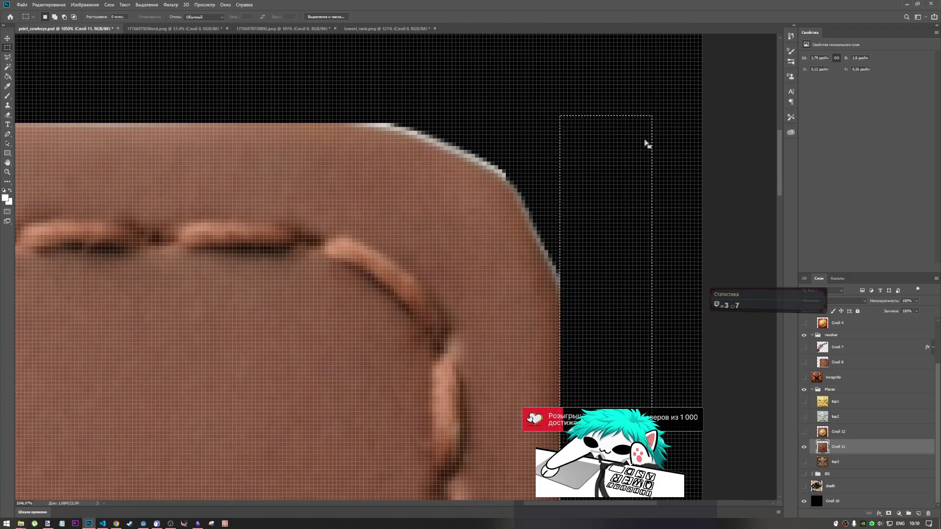
pyautogui.press('Delete')
pyautogui.hotkey('ctrl', 'd')
pyautogui.scroll(-5, 588, 176)
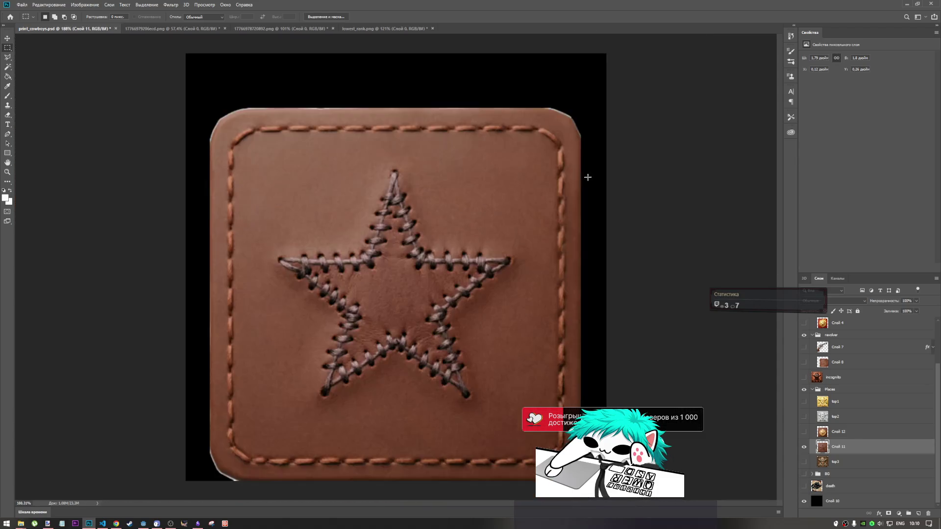
pyautogui.scroll(-2, 228, 336)
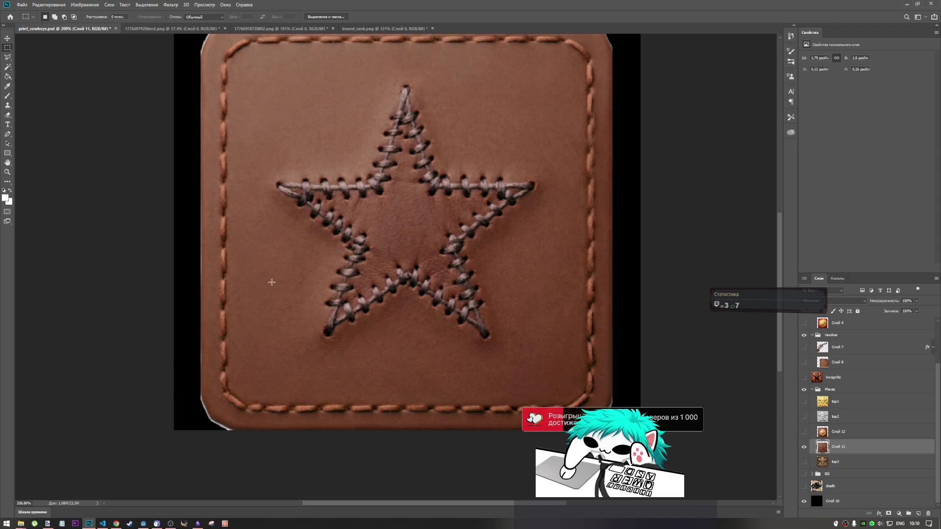
pyautogui.scroll(2, 196, 315)
pyautogui.scroll(-1, 204, 315)
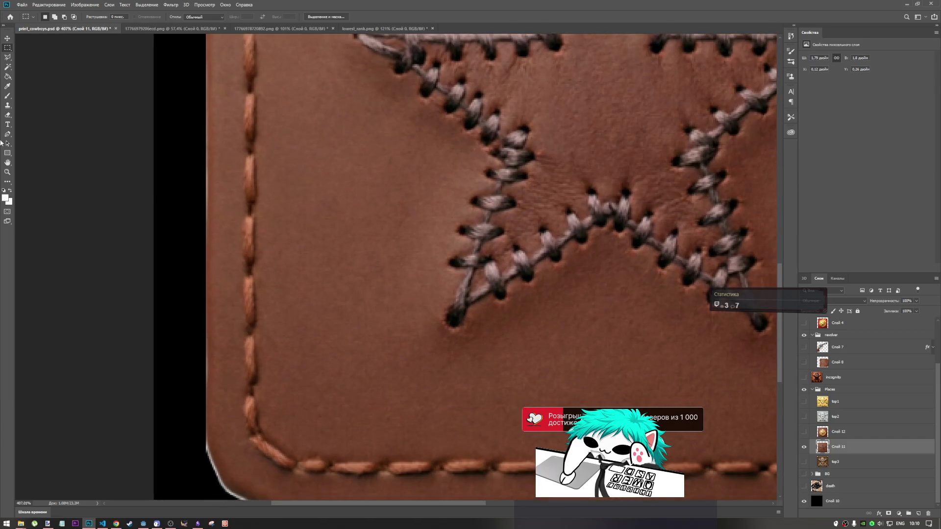
# - Sample a Clone Stamp source beside the left edge and stamp out stray pixels near its bottom
pyautogui.click(8, 104)
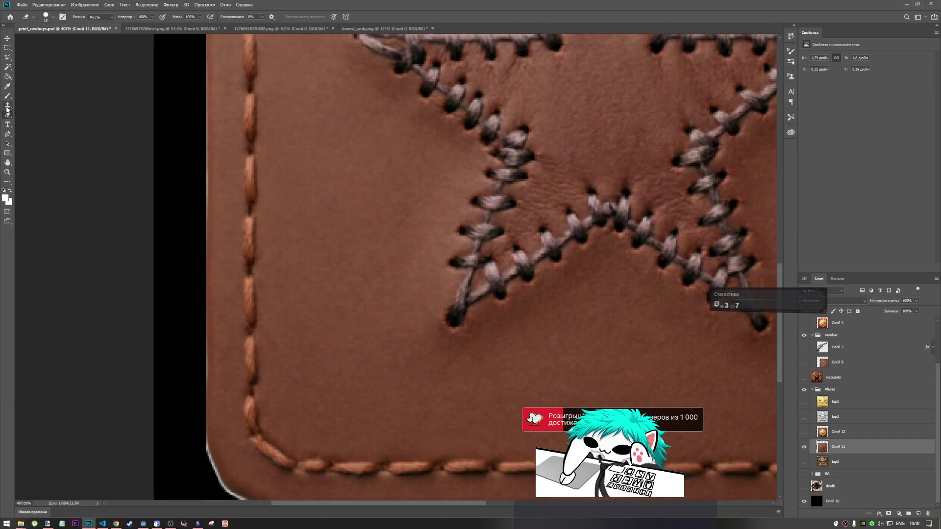
pyautogui.keyDown('alt'); pyautogui.click(200, 274); pyautogui.keyUp('alt')
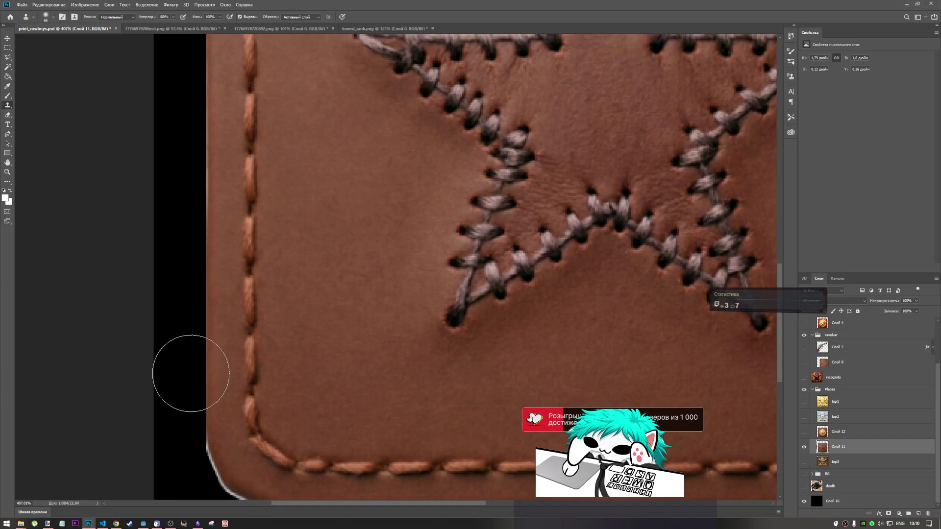
pyautogui.scroll(2, 187, 263)
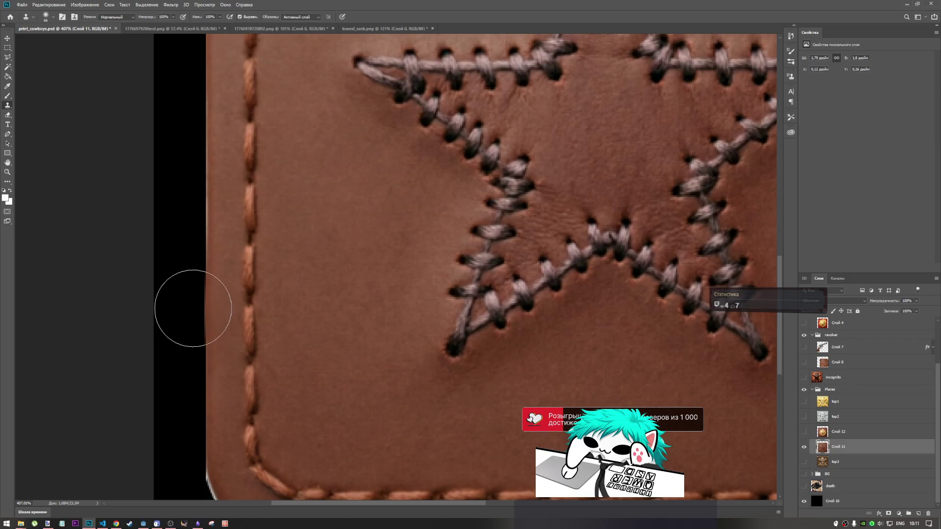
pyautogui.click(187, 414)
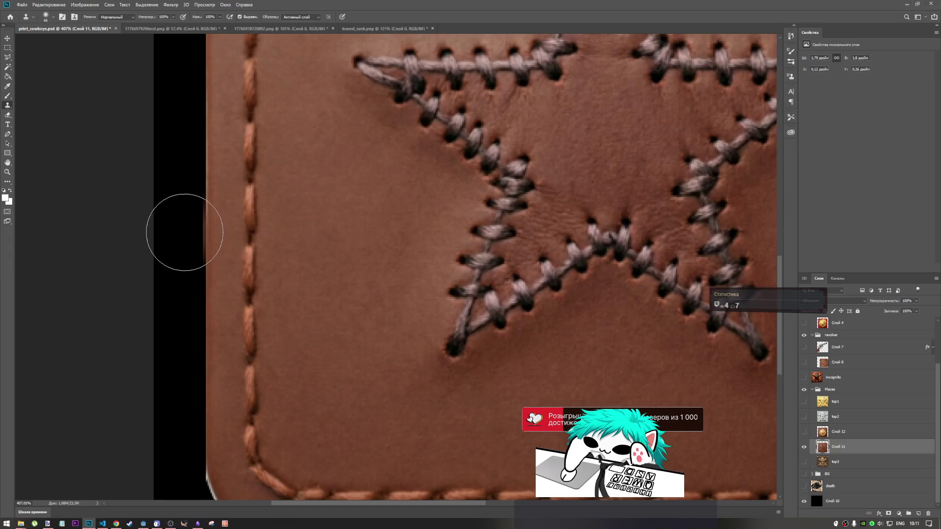
# - Paint cloned black pixels up the patch's left edge to remove the light fringe
pyautogui.moveTo(187, 231); pyautogui.dragTo(187, 150)
pyautogui.scroll(-4, 198, 284)
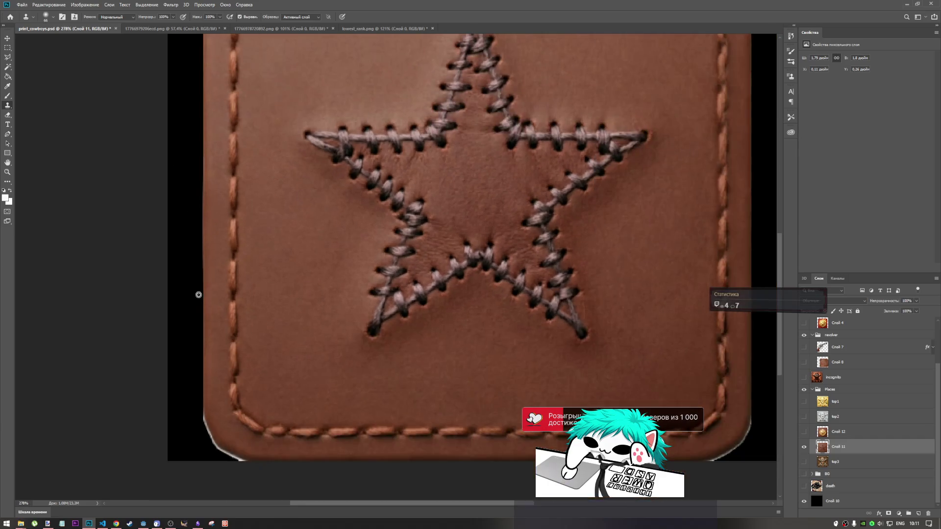
pyautogui.scroll(3, 204, 153)
pyautogui.scroll(1, 204, 153)
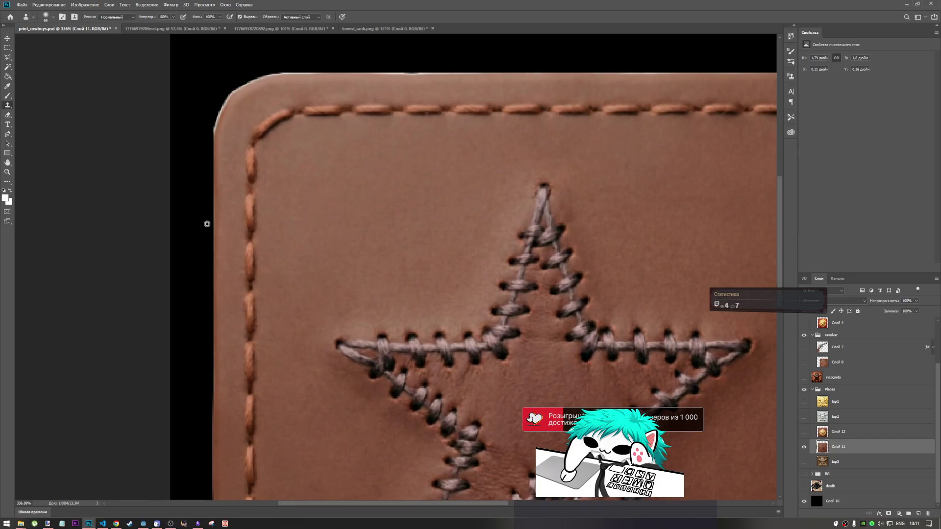
pyautogui.scroll(-4, 207, 224)
pyautogui.scroll(5, 273, 392)
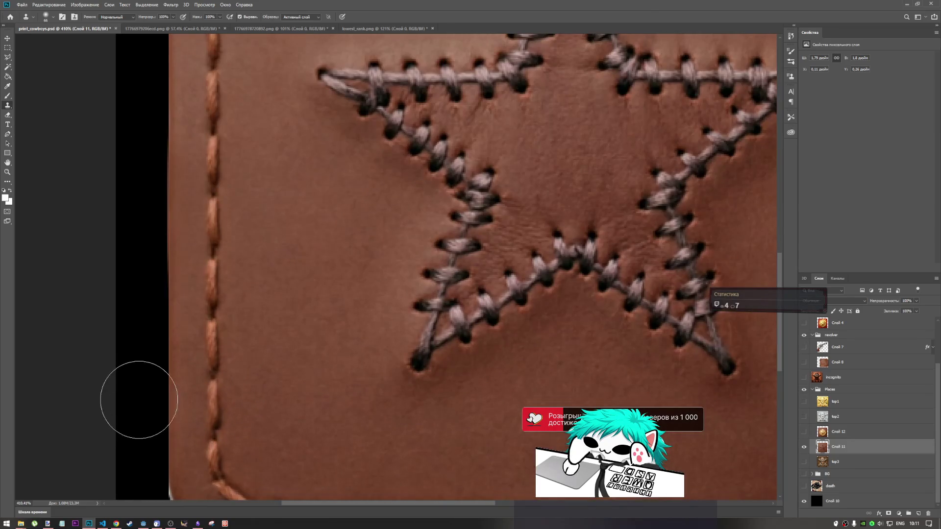
pyautogui.scroll(1, 183, 311)
pyautogui.scroll(-3, 164, 331)
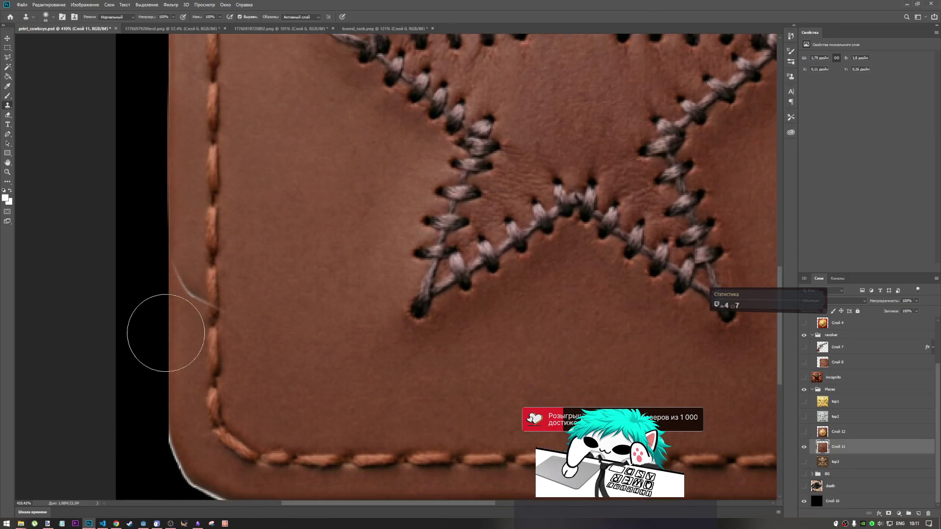
pyautogui.click(9, 48)
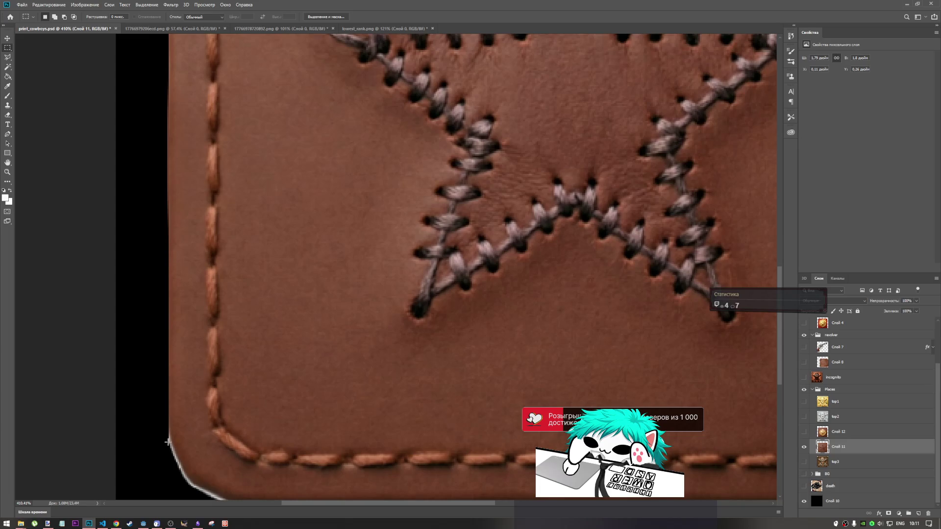
pyautogui.moveTo(168, 443)
pyautogui.mouseDown()
pyautogui.moveTo(159, 311)
pyautogui.moveTo(117, 27)
pyautogui.moveTo(88, 22)
pyautogui.mouseUp()
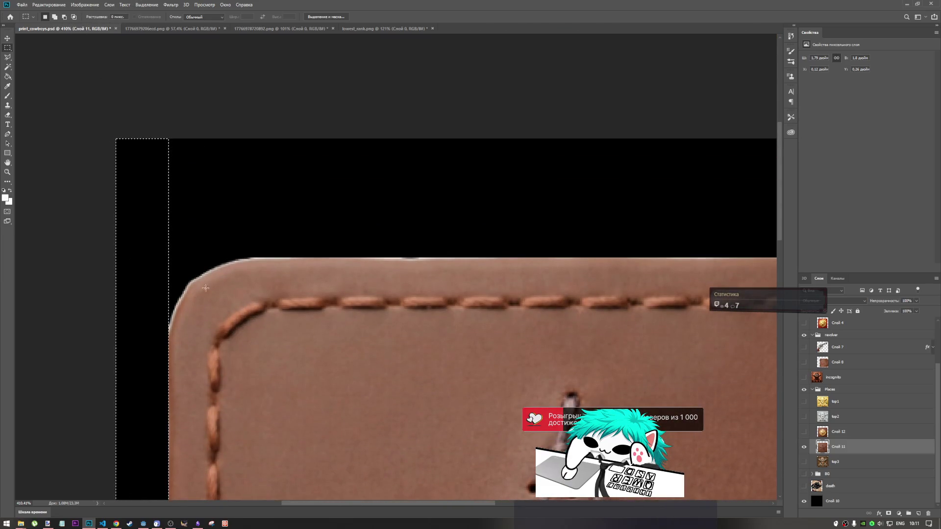
pyautogui.click(8, 114)
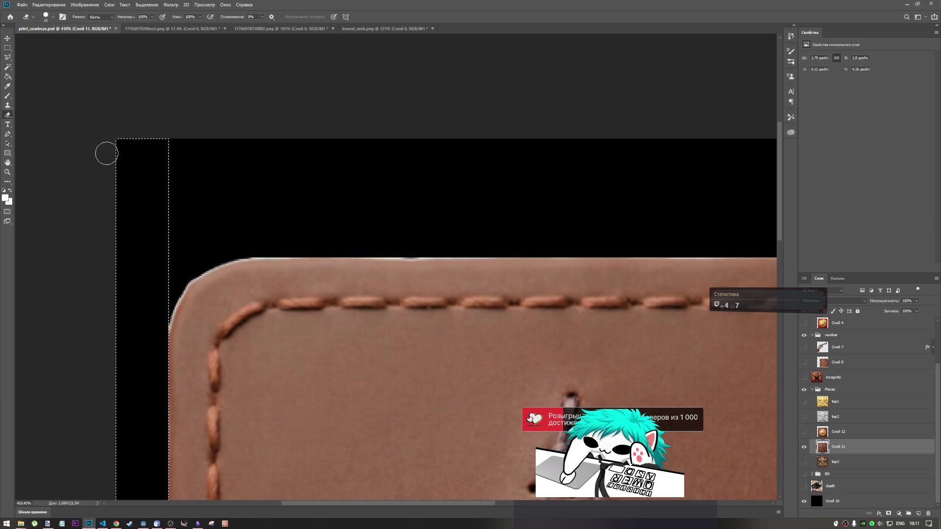
pyautogui.hotkey('ctrl', 'd')
pyautogui.scroll(-5, 233, 259)
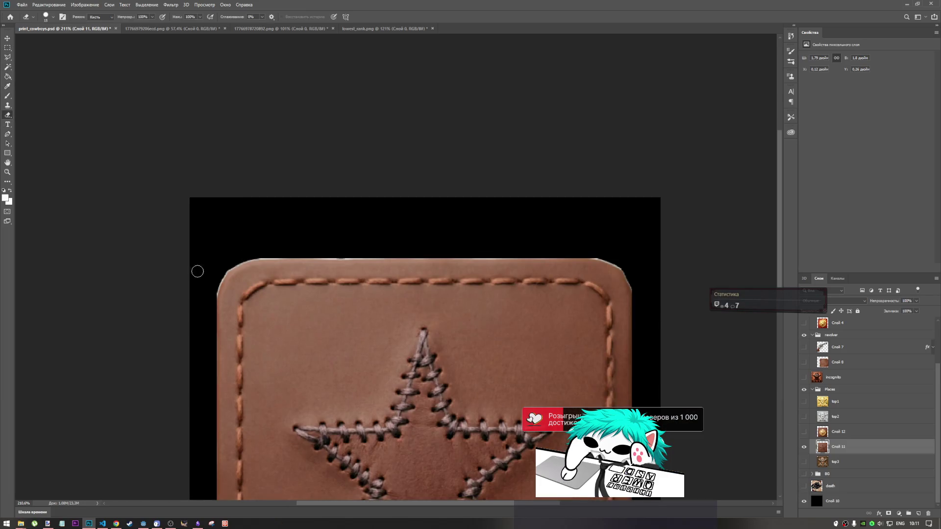
pyautogui.scroll(4, 197, 272)
pyautogui.scroll(2, 442, 247)
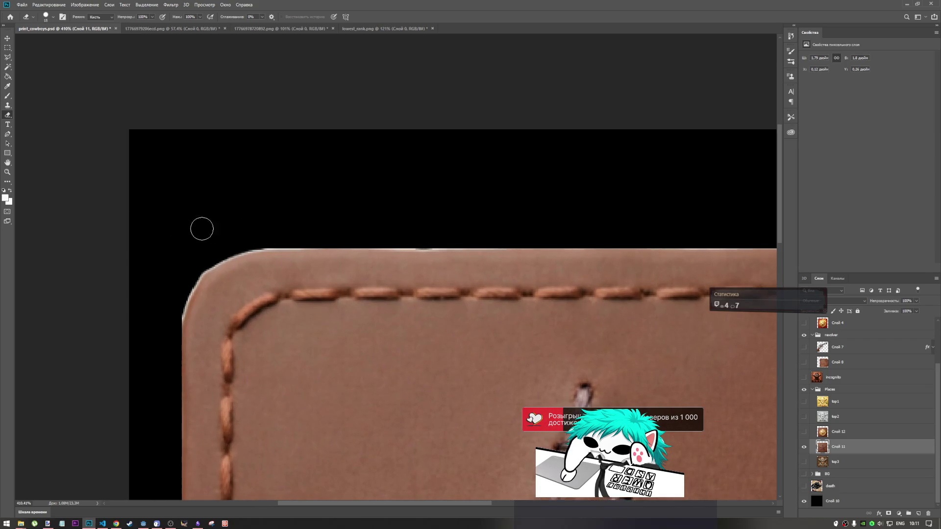
pyautogui.scroll(-4, 375, 261)
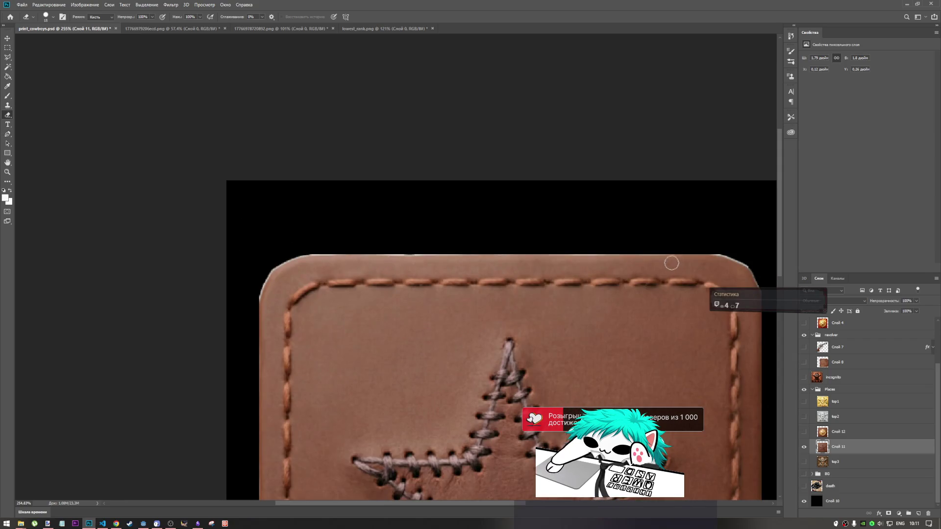
pyautogui.scroll(3, 661, 264)
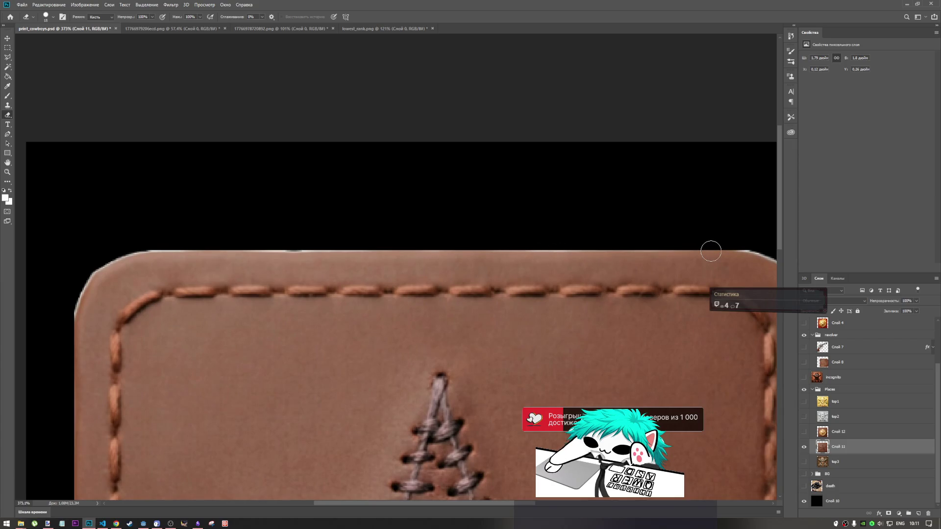
pyautogui.click(7, 105)
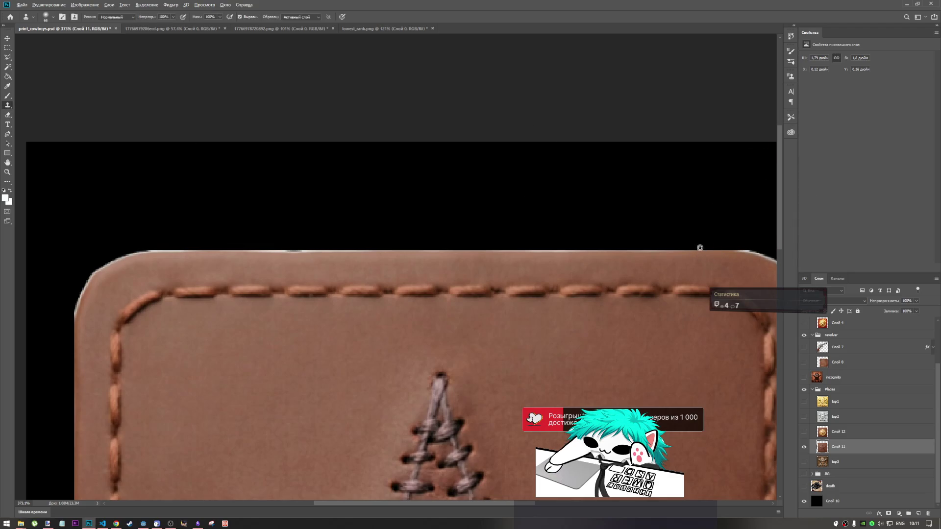
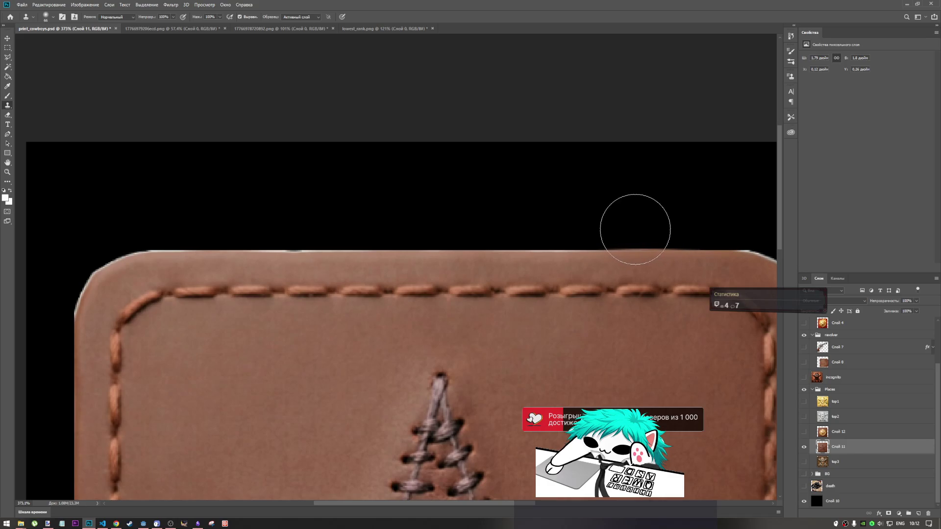
# - Clone leather texture along the patch's top edge and onto its top-left edge
pyautogui.moveTo(611, 231)
pyautogui.mouseDown()
pyautogui.moveTo(513, 227)
pyautogui.moveTo(498, 239)
pyautogui.moveTo(448, 227)
pyautogui.moveTo(550, 225)
pyautogui.moveTo(439, 227)
pyautogui.moveTo(400, 242)
pyautogui.moveTo(267, 242)
pyautogui.moveTo(384, 231)
pyautogui.moveTo(353, 244)
pyautogui.moveTo(162, 246)
pyautogui.mouseUp()
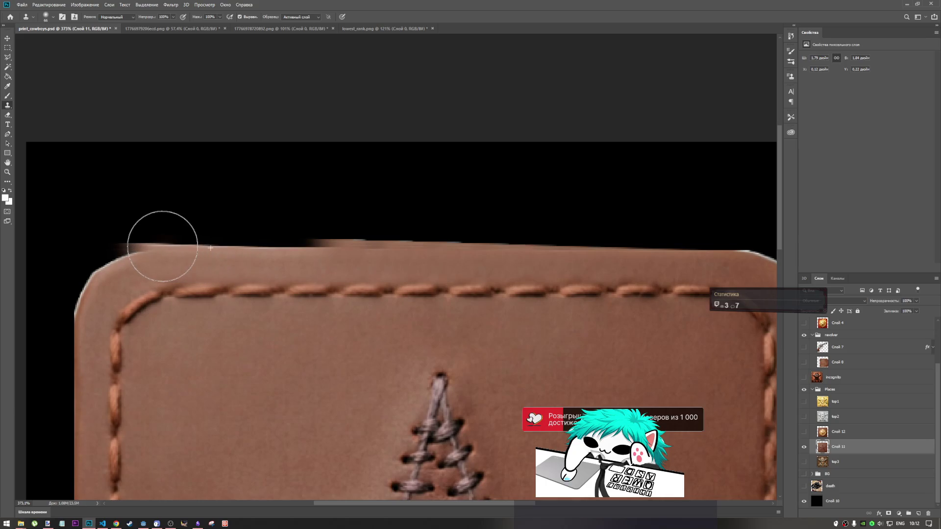
pyautogui.click(115, 255)
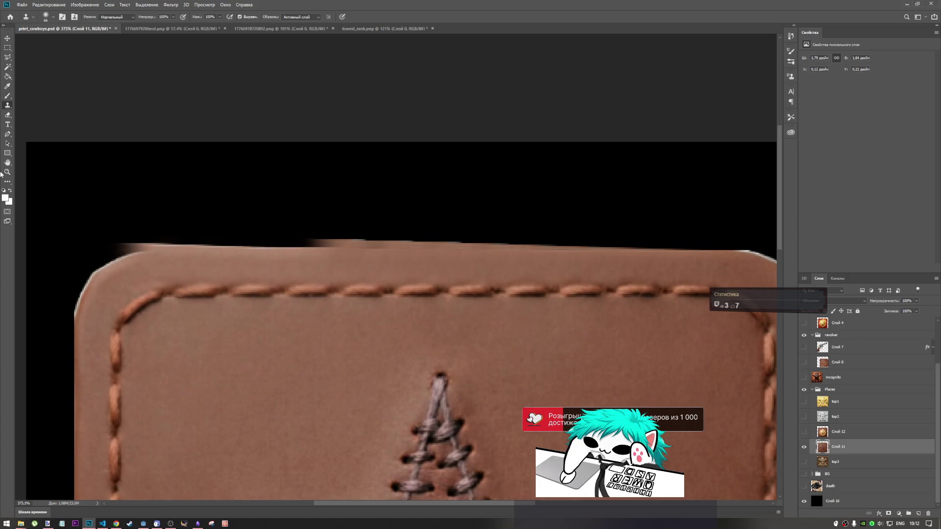
pyautogui.press('m')
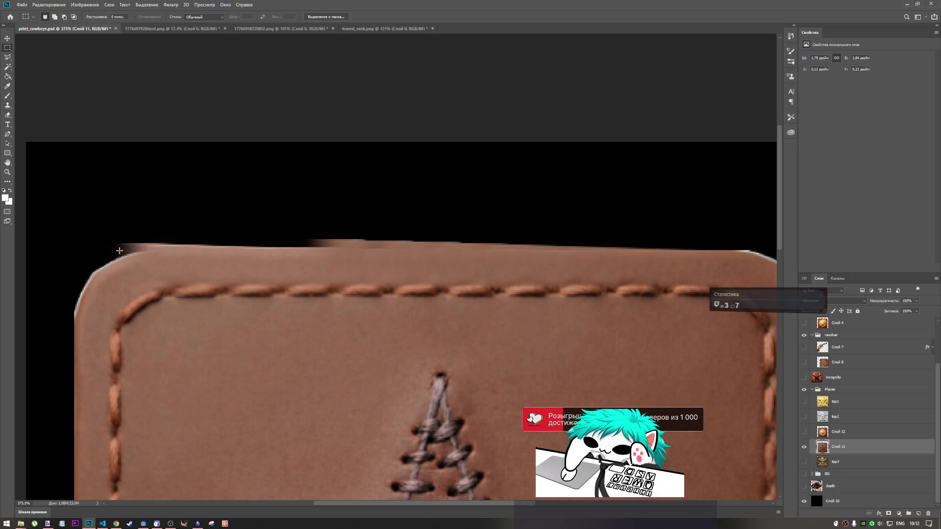
pyautogui.moveTo(417, 242)
pyautogui.mouseDown()
pyautogui.moveTo(904, 227)
pyautogui.moveTo(676, 214)
pyautogui.mouseUp()
pyautogui.click(451, 236)
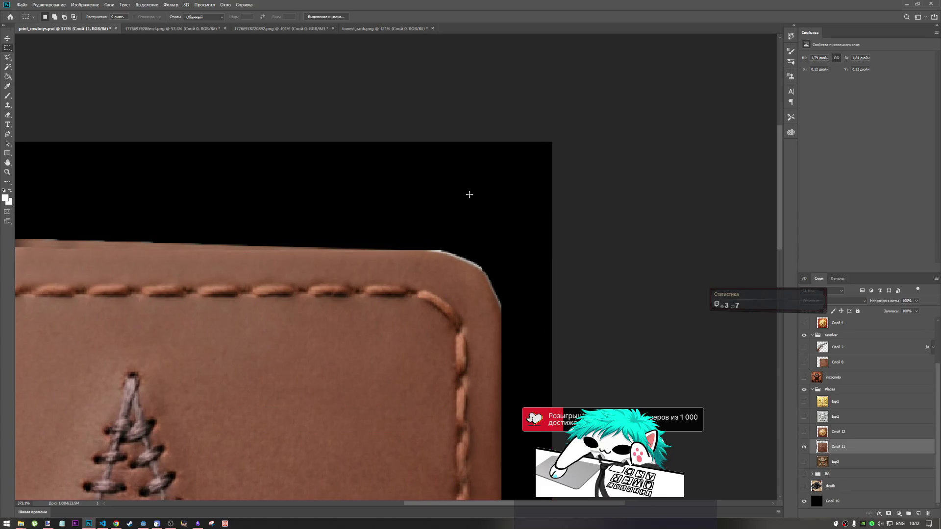
pyautogui.scroll(6, 447, 244)
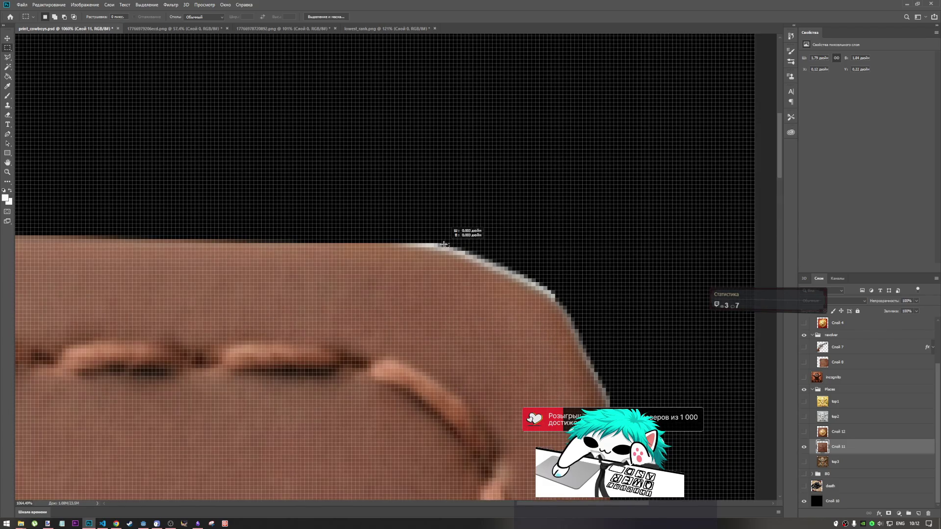
pyautogui.moveTo(444, 244)
pyautogui.mouseDown()
pyautogui.moveTo(6, 193)
pyautogui.moveTo(7, 77)
pyautogui.moveTo(7, 87)
pyautogui.moveTo(85, 91)
pyautogui.mouseUp()
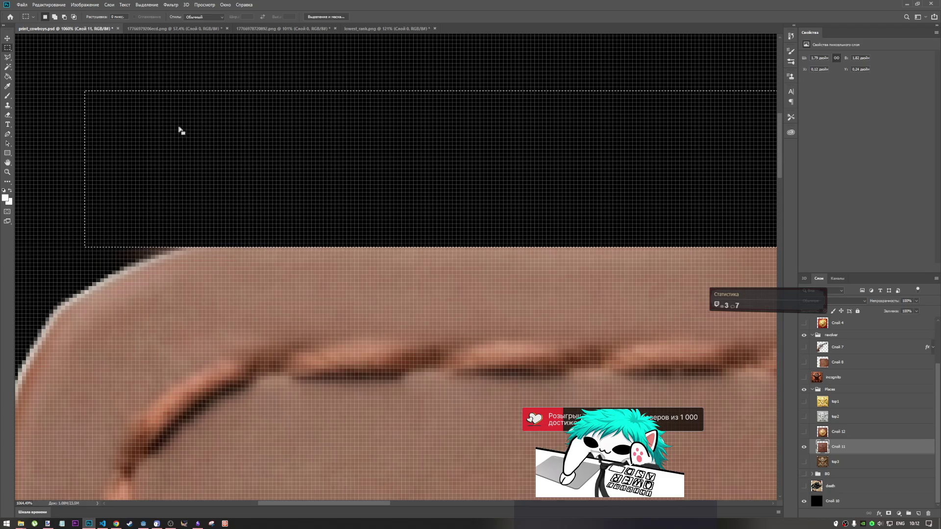
pyautogui.click(201, 190)
pyautogui.scroll(-10, 201, 190)
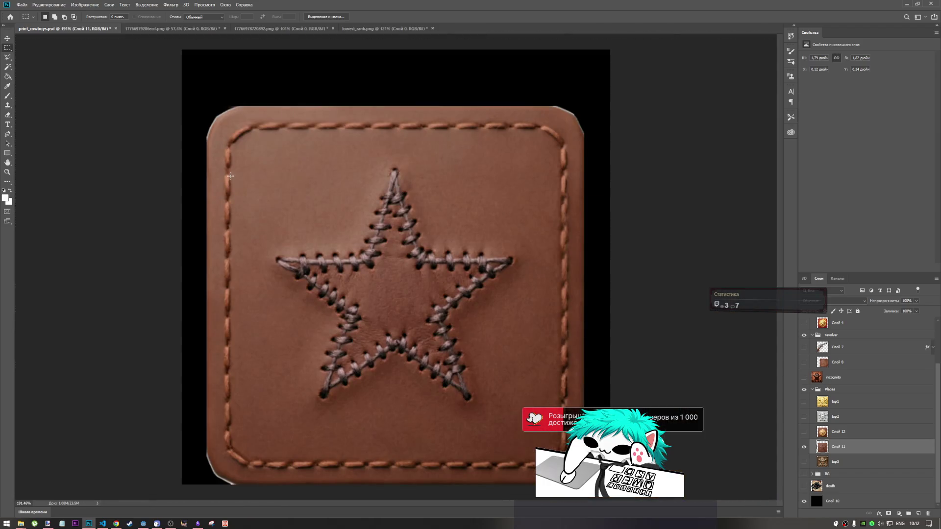
pyautogui.scroll(3, 499, 136)
pyautogui.click(8, 115)
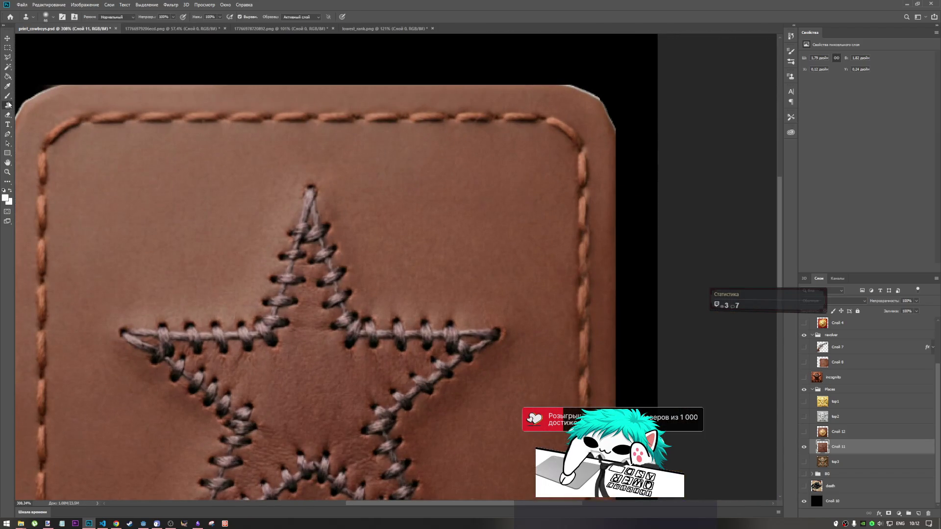
# - Erase the light fringe along the badge's upper-right edge, undoing two faulty strokes
pyautogui.scroll(2, 542, 251)
pyautogui.scroll(-3, 592, 162)
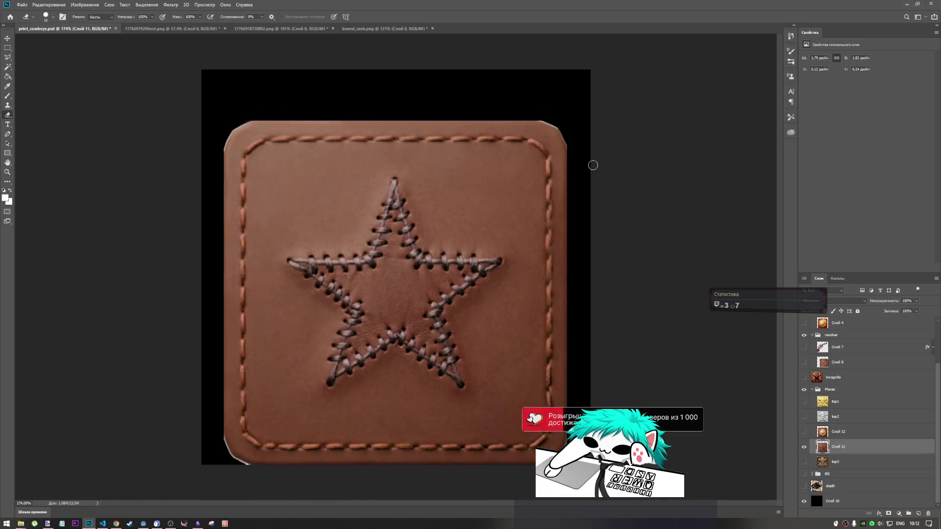
pyautogui.scroll(5, 598, 122)
pyautogui.scroll(2, 460, 162)
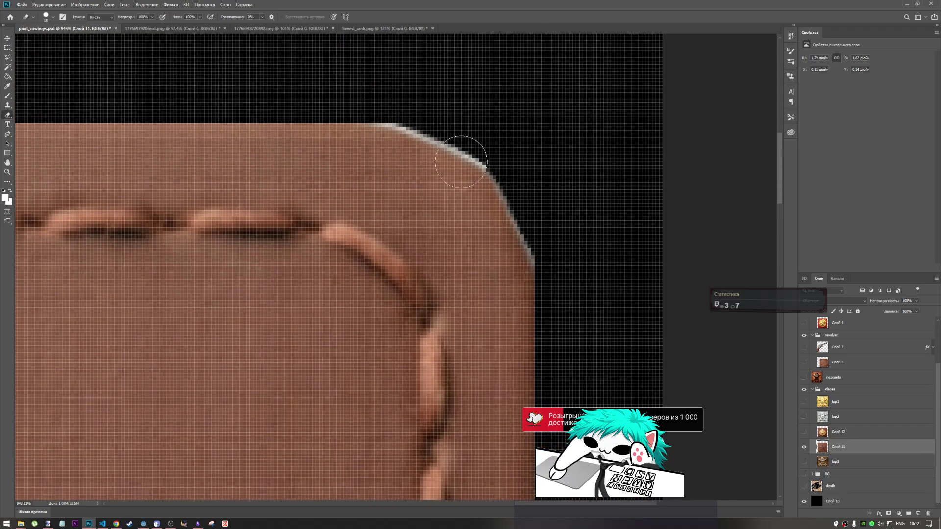
pyautogui.moveTo(373, 98); pyautogui.dragTo(418, 108)
pyautogui.hotkey('ctrl', 'z')
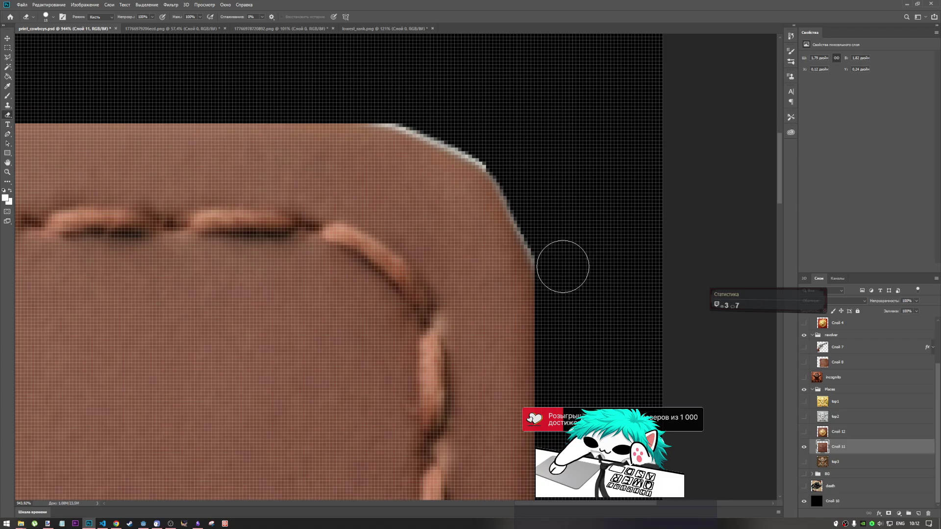
pyautogui.hotkey('ctrl', 'z')
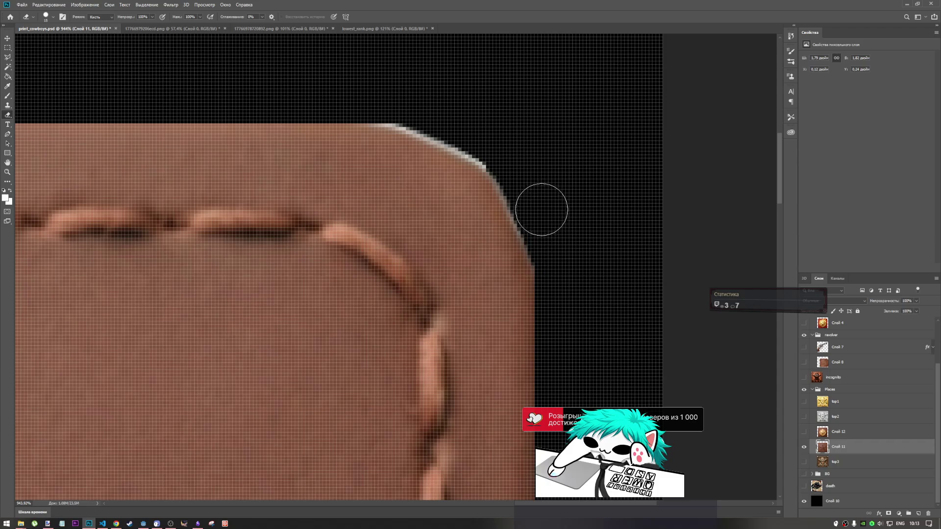
pyautogui.moveTo(538, 208)
pyautogui.mouseDown()
pyautogui.moveTo(510, 159)
pyautogui.moveTo(418, 105)
pyautogui.moveTo(294, 90)
pyautogui.mouseUp()
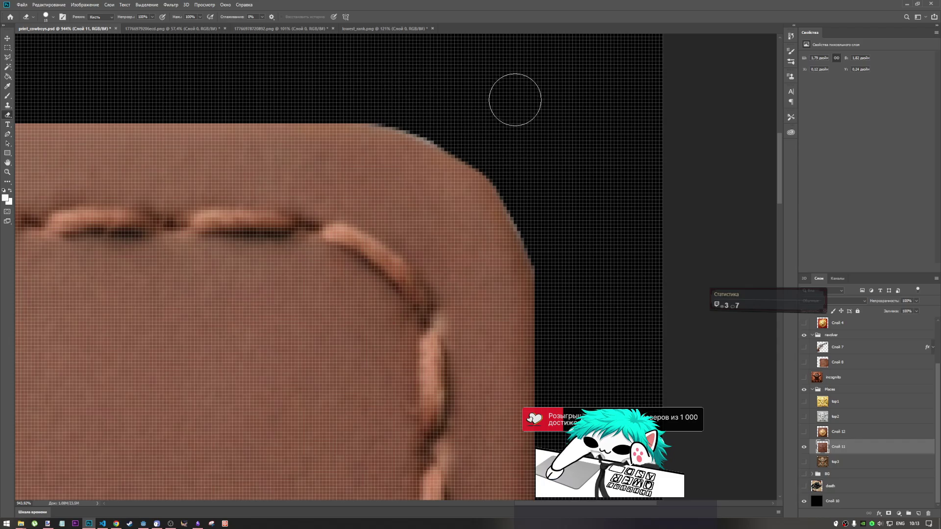
# - Erase the remaining stray edge pixels near the badge's top-right corner
pyautogui.scroll(-2, 571, 262)
pyautogui.scroll(4, 546, 267)
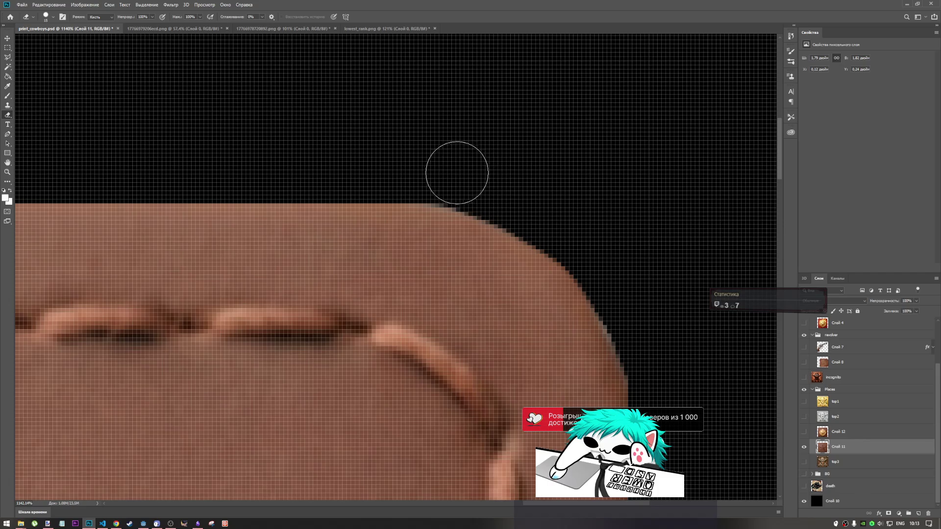
pyautogui.scroll(-2, 658, 261)
pyautogui.scroll(3, 593, 235)
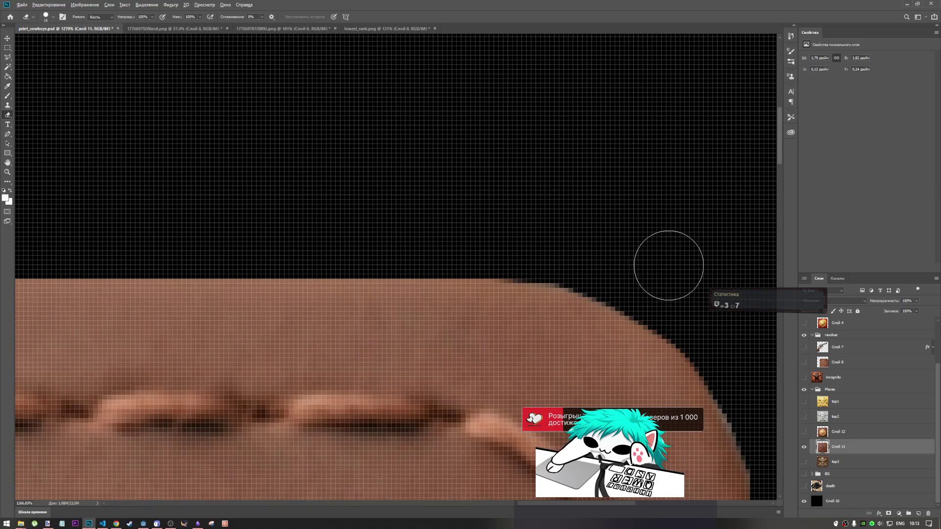
pyautogui.scroll(-2, 465, 234)
pyautogui.scroll(-2, 465, 235)
pyautogui.scroll(-1, 618, 328)
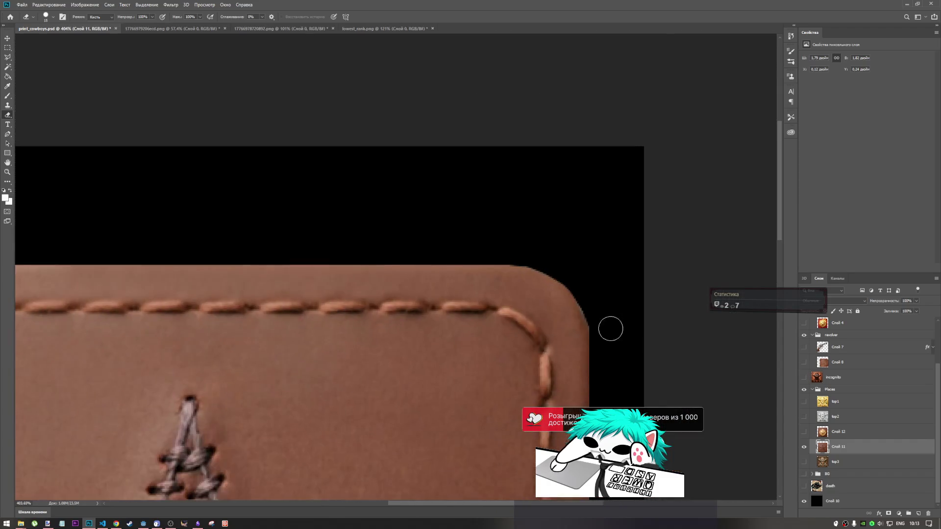
pyautogui.scroll(4, 609, 326)
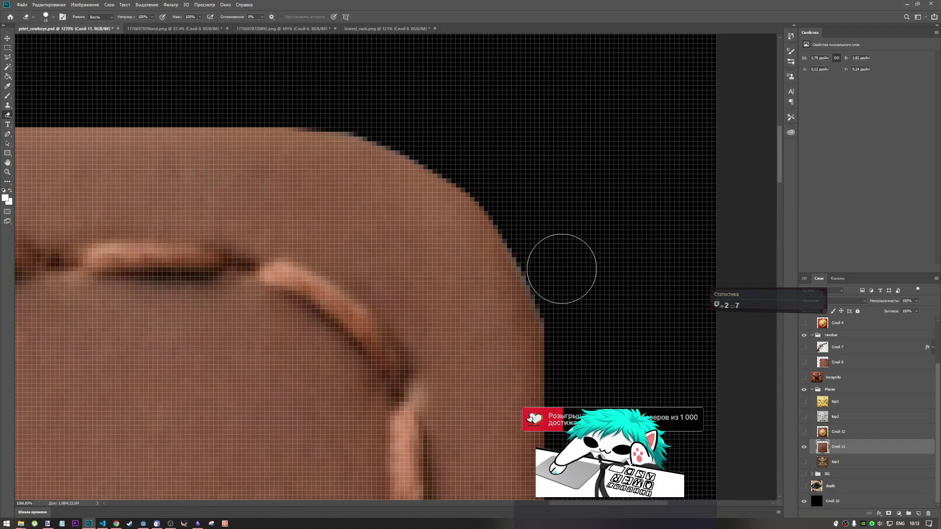
pyautogui.scroll(-5, 577, 178)
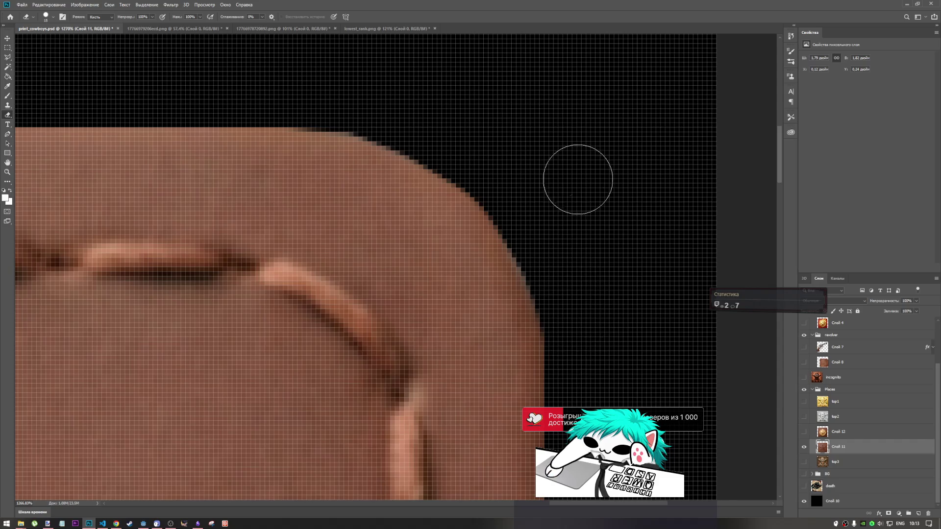
pyautogui.scroll(-2, 620, 322)
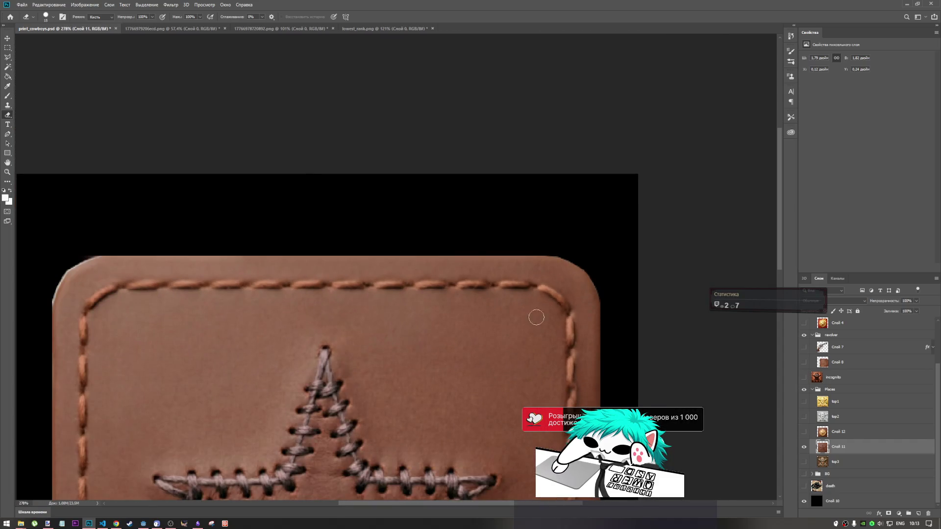
pyautogui.scroll(-2, 544, 259)
pyautogui.scroll(1, 549, 255)
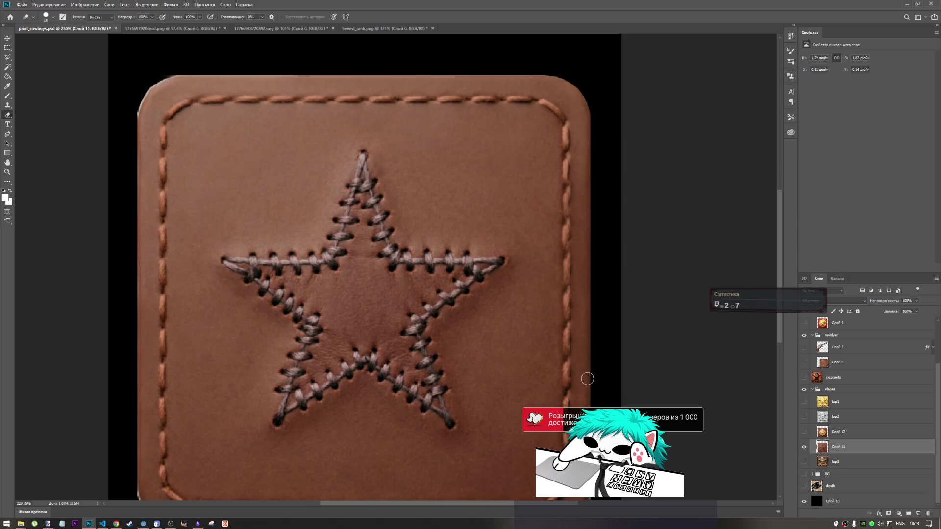
pyautogui.scroll(-1, 587, 378)
pyautogui.scroll(4, 392, 113)
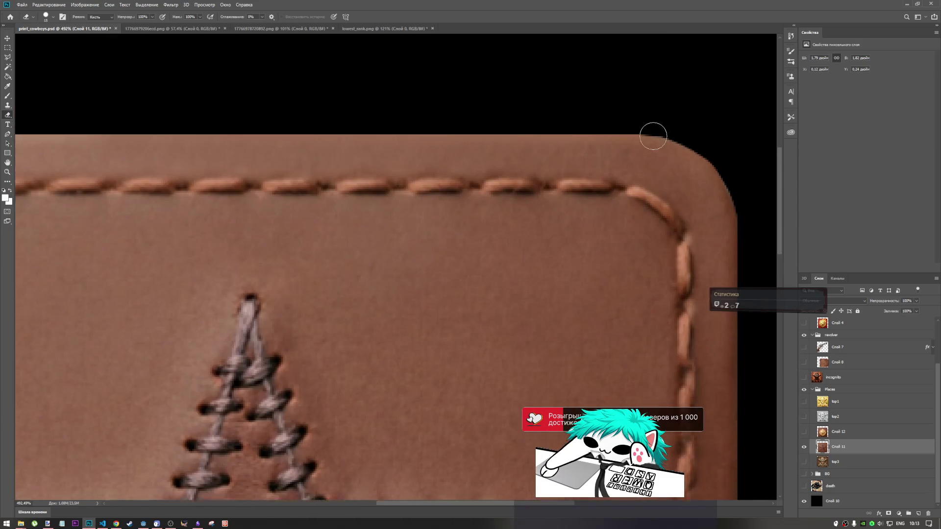
pyautogui.scroll(3, 675, 172)
pyautogui.moveTo(607, 138); pyautogui.dragTo(536, 136)
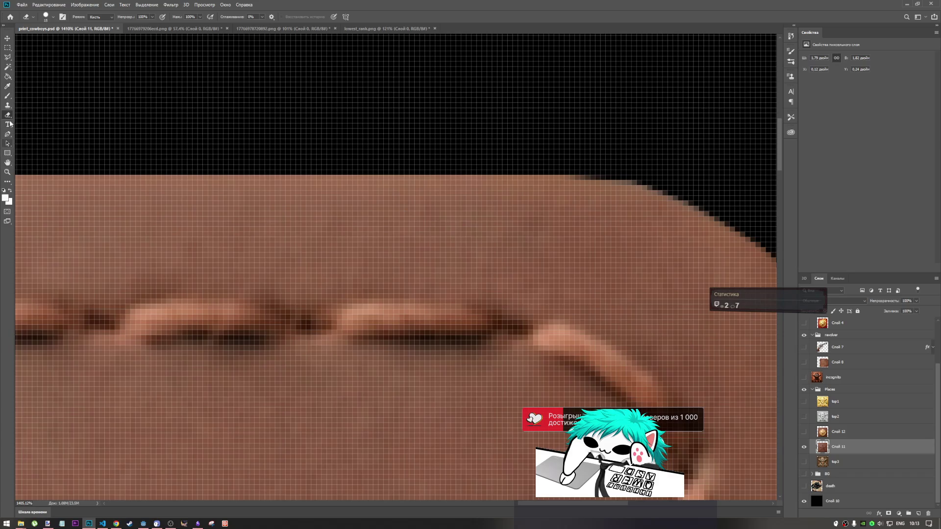
pyautogui.click(7, 48)
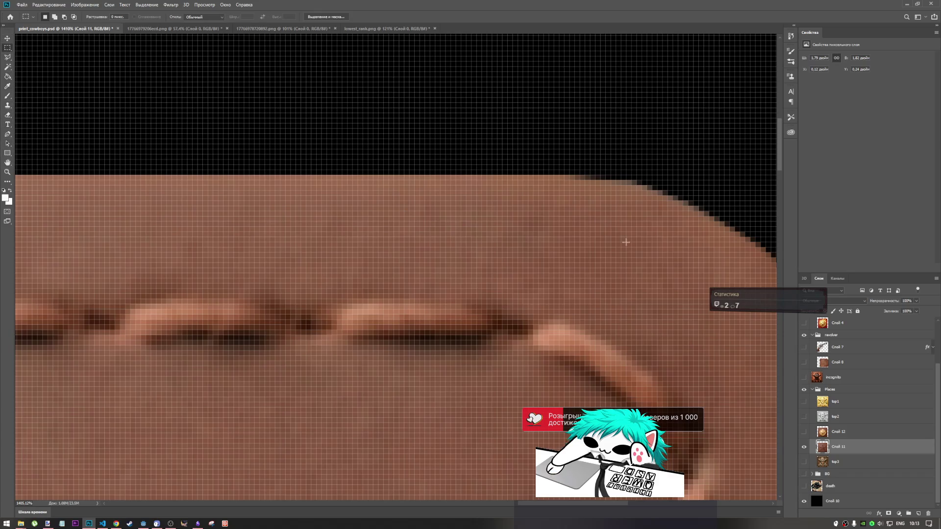
# - Copy a thin leather sliver to a new layer and move it onto the top edge near the corner
pyautogui.moveTo(553, 184); pyautogui.dragTo(571, 180)
pyautogui.hotkey('ctrl', 'j')
pyautogui.hotkey('ctrl', 't')
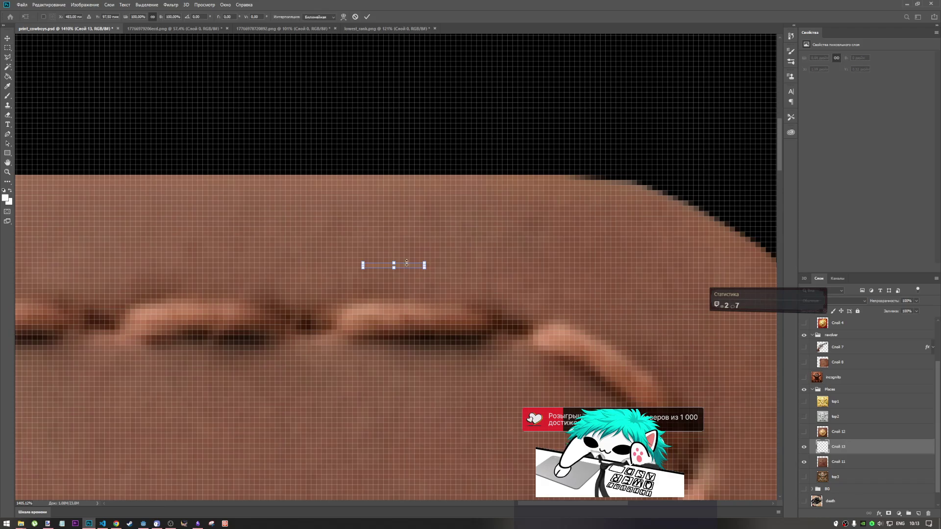
pyautogui.moveTo(413, 266); pyautogui.dragTo(603, 178)
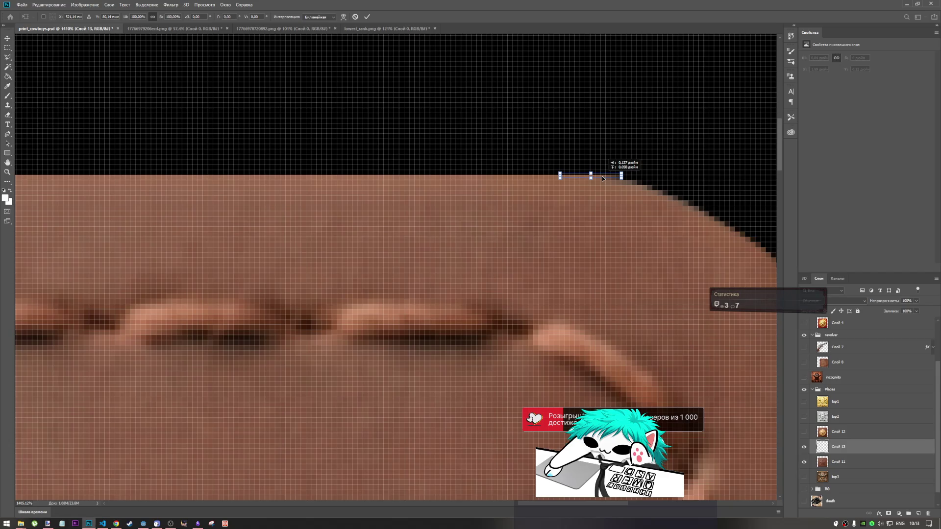
pyautogui.press('Return')
# - Nudge the copied sliver slightly along the edge so it fits the gap
pyautogui.scroll(-7, 568, 212)
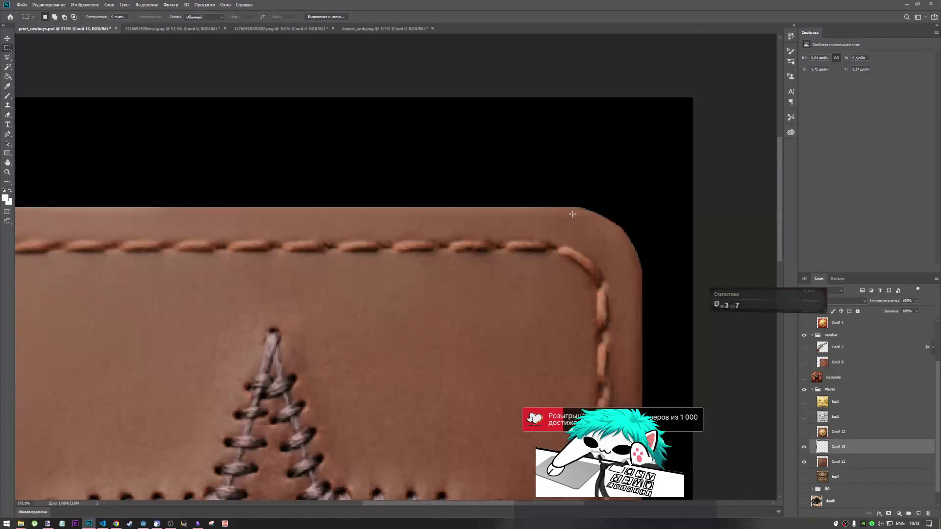
pyautogui.scroll(7, 572, 214)
pyautogui.hotkey('ctrl', 't')
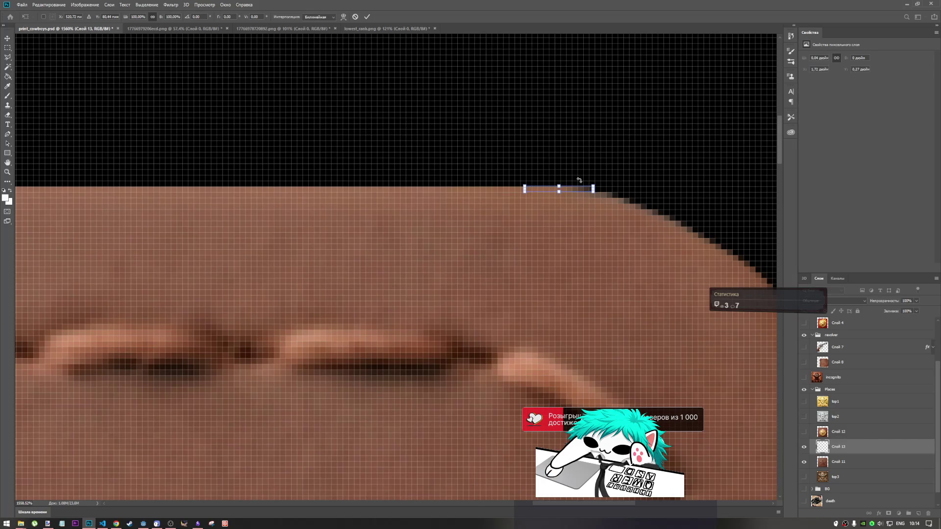
pyautogui.moveTo(572, 192); pyautogui.dragTo(576, 199)
pyautogui.click(366, 17)
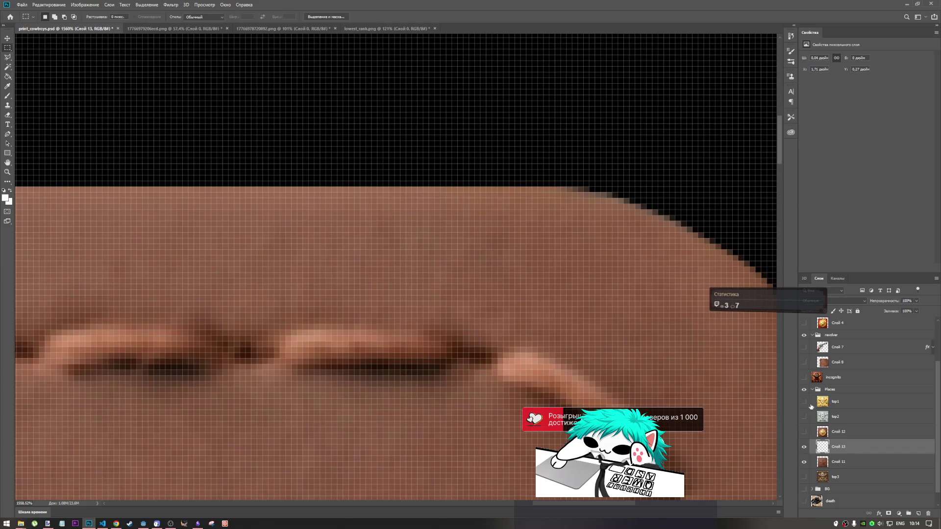
pyautogui.keyDown('ctrl'); pyautogui.click(843, 468); pyautogui.keyUp('ctrl')
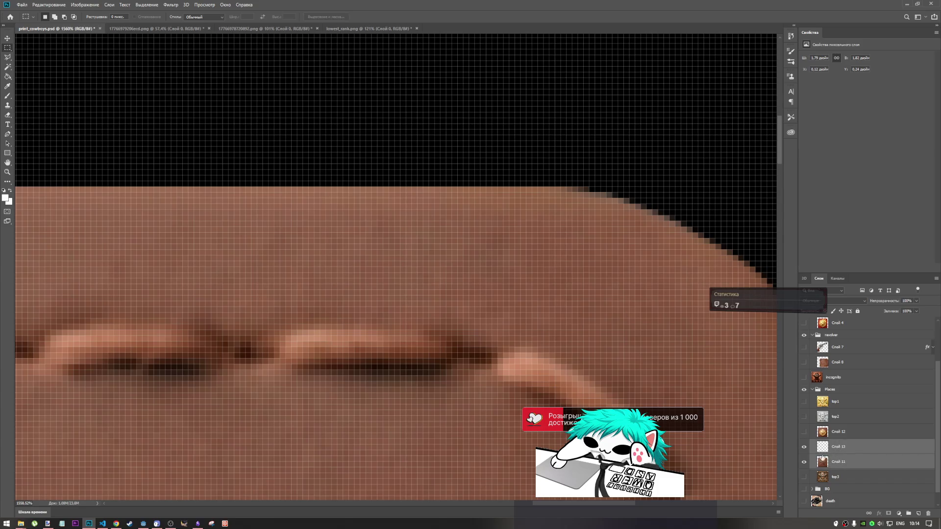
pyautogui.scroll(-5, 520, 304)
pyautogui.scroll(4, 515, 294)
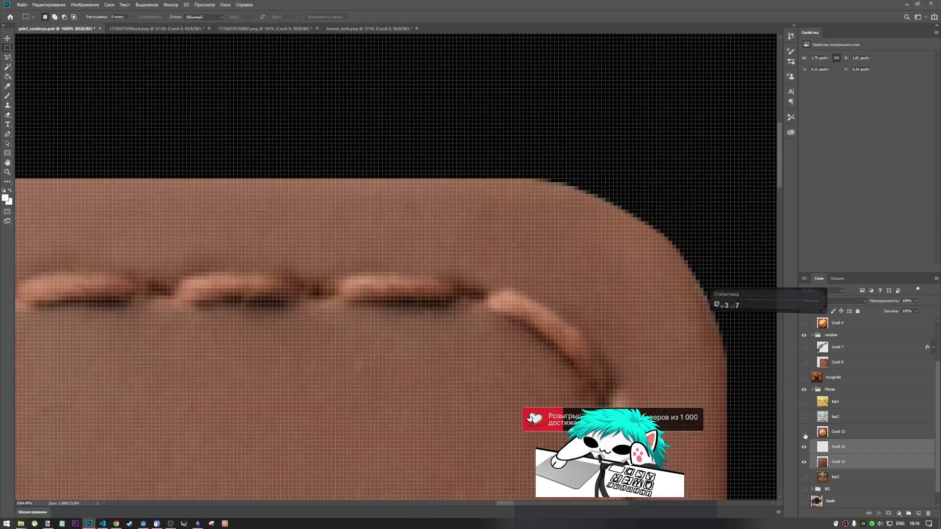
pyautogui.rightClick(879, 458)
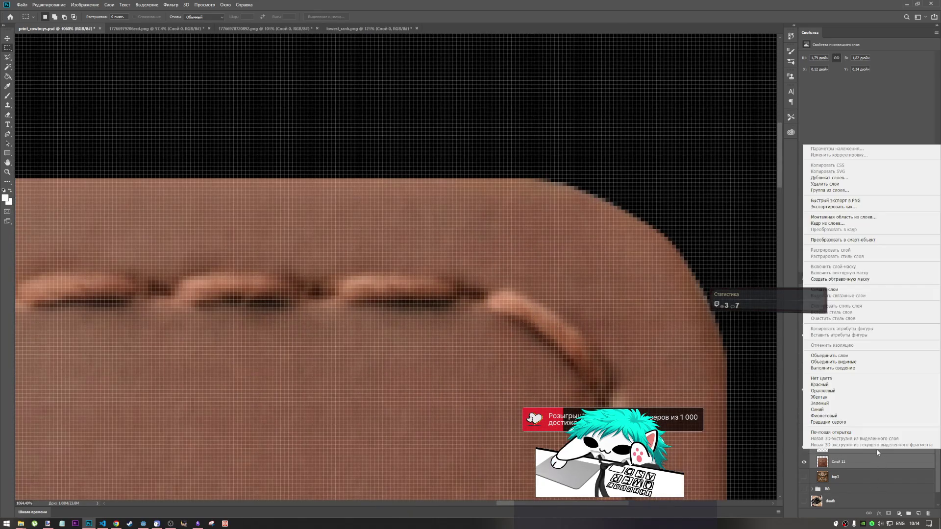
pyautogui.click(833, 361)
pyautogui.scroll(-5, 732, 370)
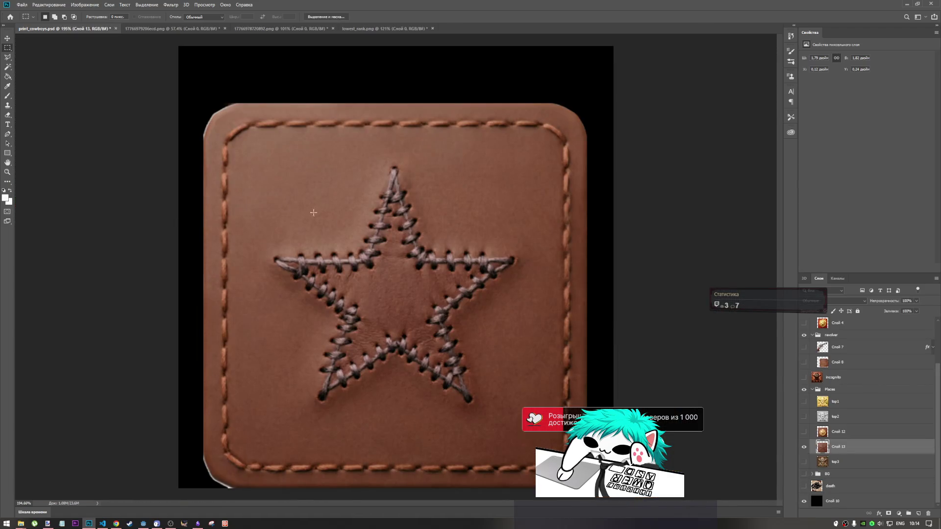
pyautogui.scroll(5, 184, 155)
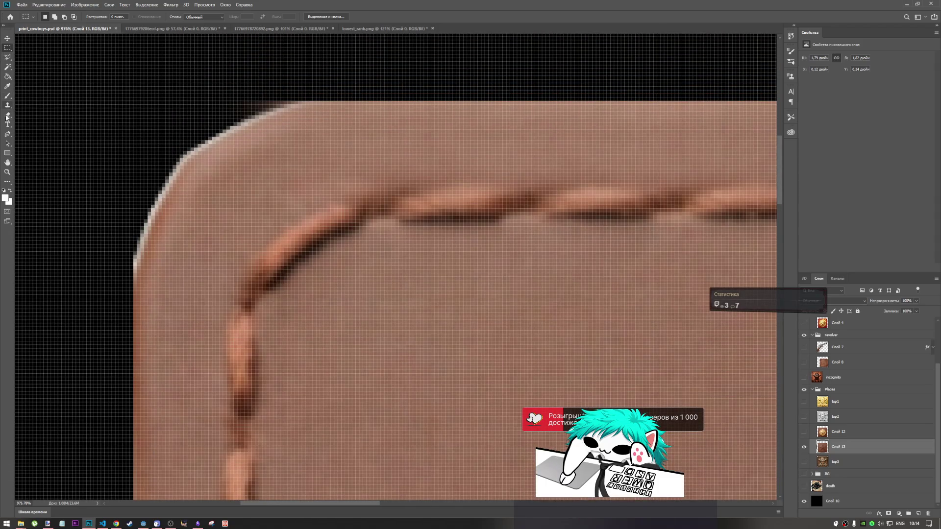
# - Erase the dark fringe along the star patch's top edge
pyautogui.click(8, 115)
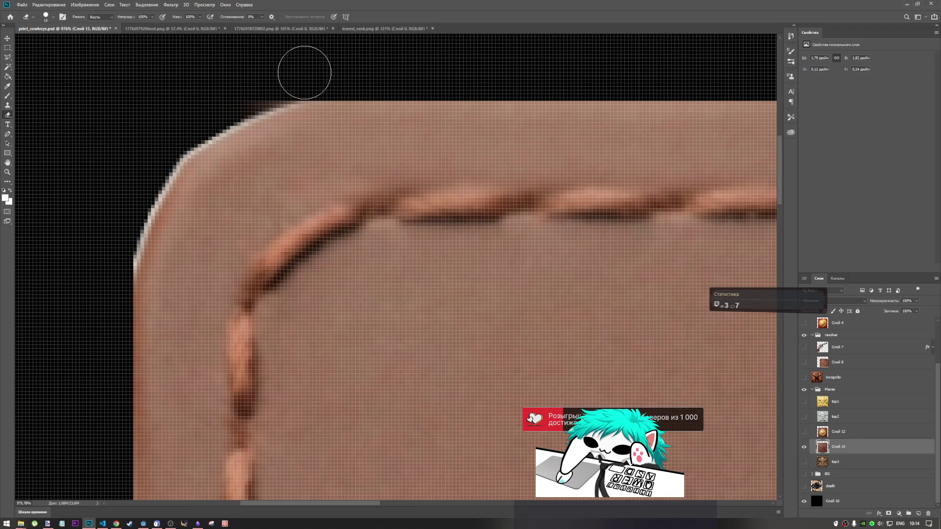
pyautogui.moveTo(318, 75)
pyautogui.mouseDown()
pyautogui.moveTo(260, 82)
pyautogui.moveTo(297, 74)
pyautogui.moveTo(214, 104)
pyautogui.moveTo(159, 147)
pyautogui.moveTo(126, 204)
pyautogui.moveTo(103, 275)
pyautogui.mouseUp()
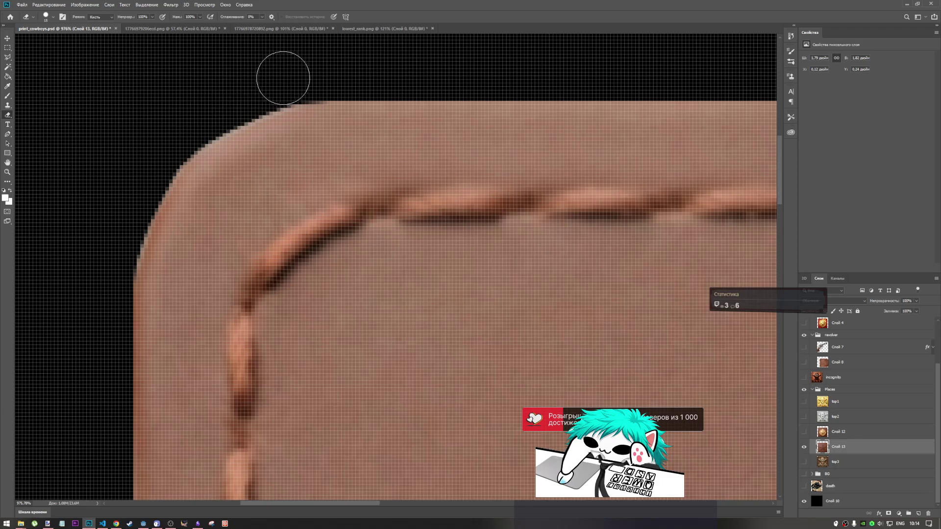
pyautogui.scroll(-3, 254, 124)
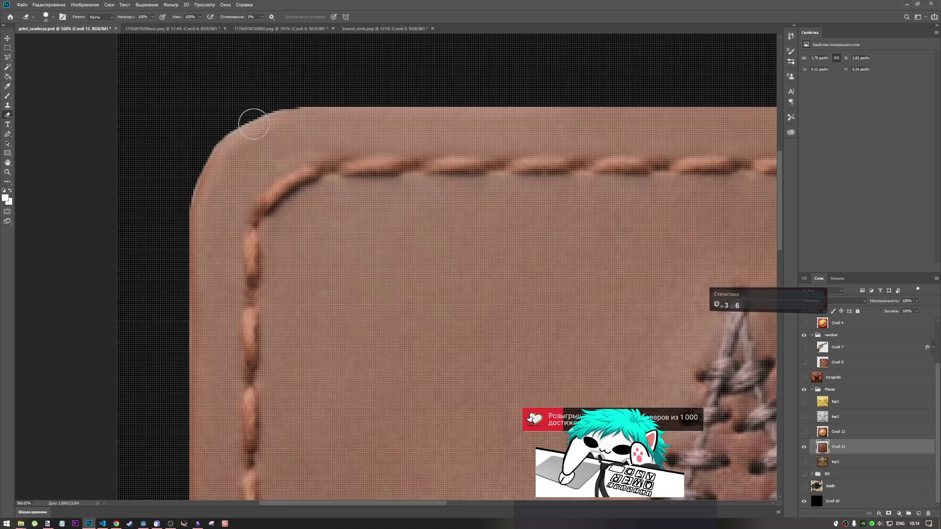
pyautogui.scroll(-4, 254, 124)
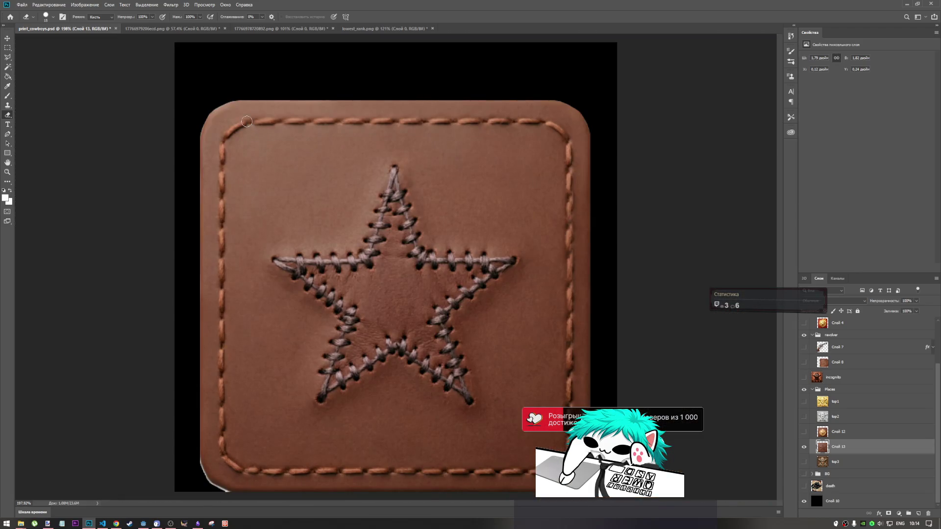
pyautogui.scroll(-1, 244, 118)
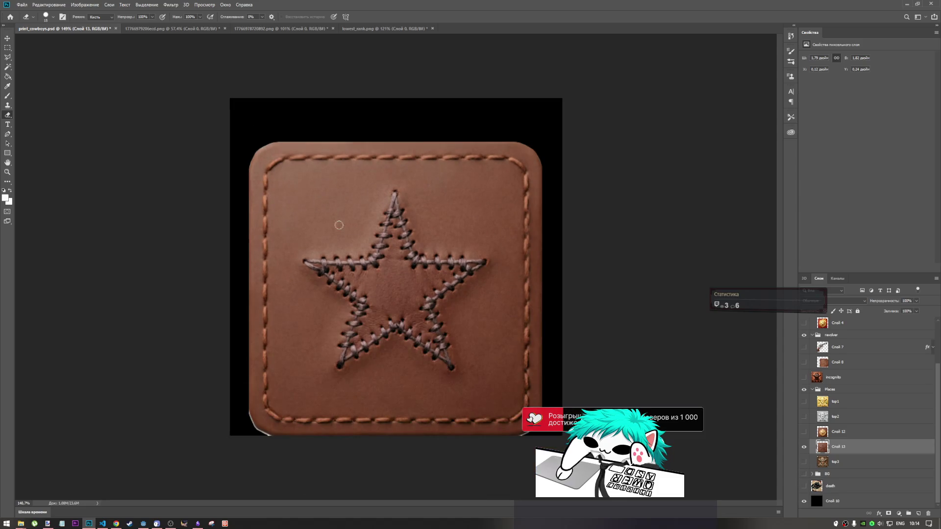
pyautogui.scroll(3, 328, 378)
pyautogui.scroll(-3, 275, 353)
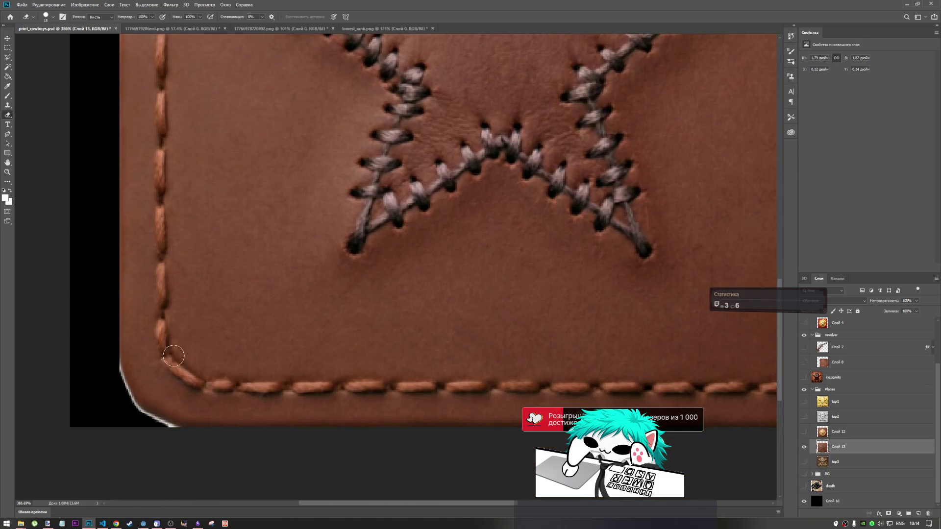
pyautogui.scroll(-1, 174, 355)
pyautogui.scroll(2, 136, 409)
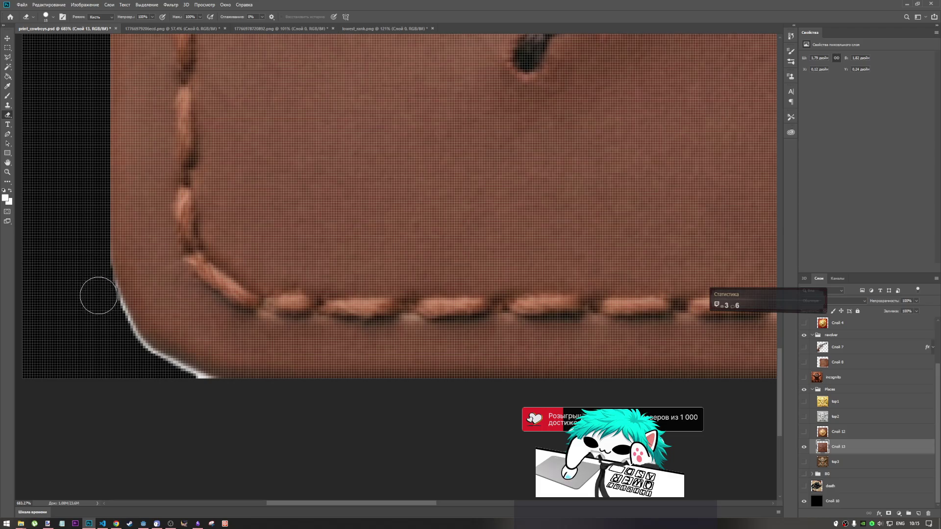
# - Erase the bright edge line at the patch's lower-left corner
pyautogui.moveTo(102, 307)
pyautogui.mouseDown()
pyautogui.moveTo(146, 369)
pyautogui.moveTo(234, 397)
pyautogui.mouseUp()
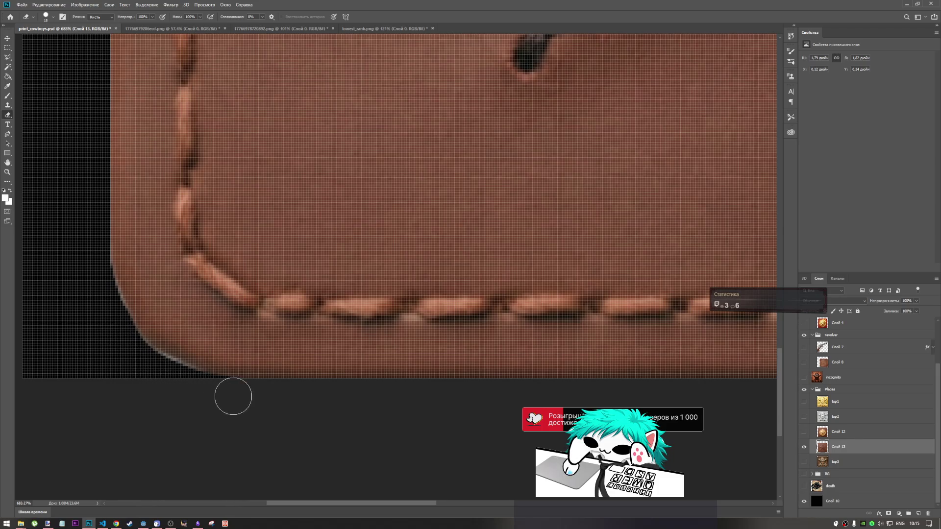
pyautogui.scroll(-6, 362, 373)
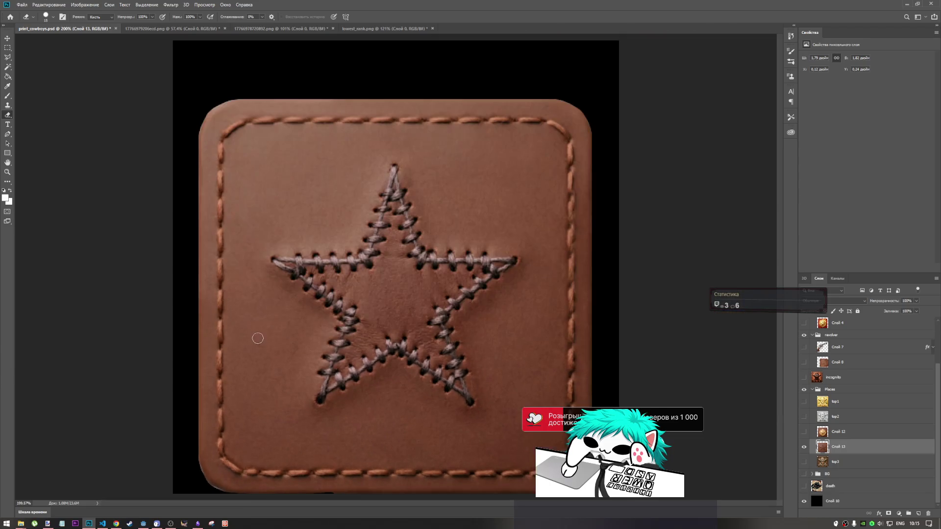
pyautogui.scroll(8, 325, 374)
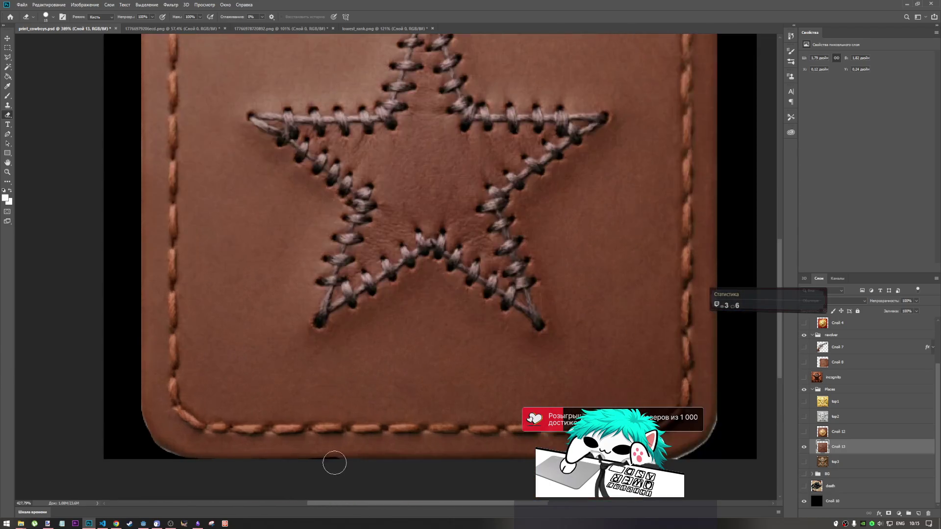
pyautogui.scroll(-6, 208, 427)
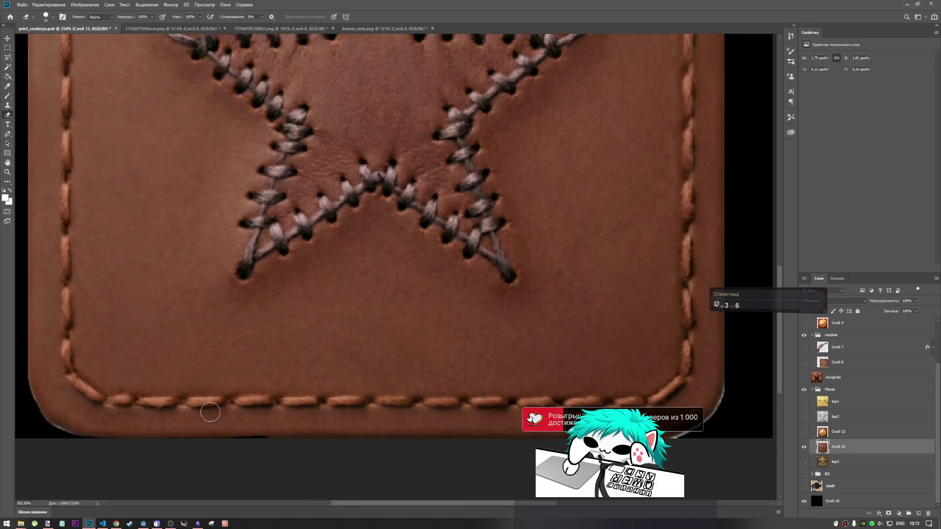
pyautogui.scroll(5, 101, 438)
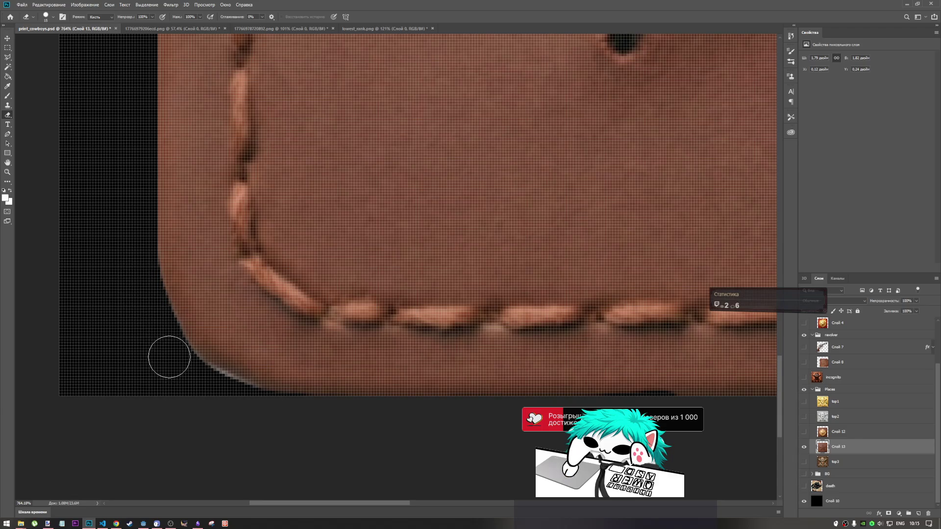
# - Remove the light fringe along the patch's bottom edge
pyautogui.moveTo(182, 372); pyautogui.dragTo(231, 400)
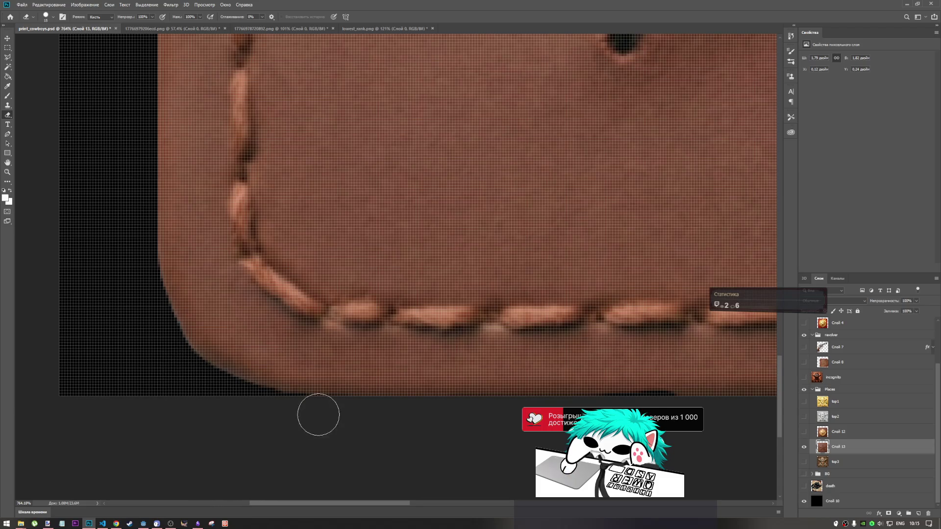
pyautogui.scroll(-5, 214, 304)
pyautogui.scroll(-2, 382, 354)
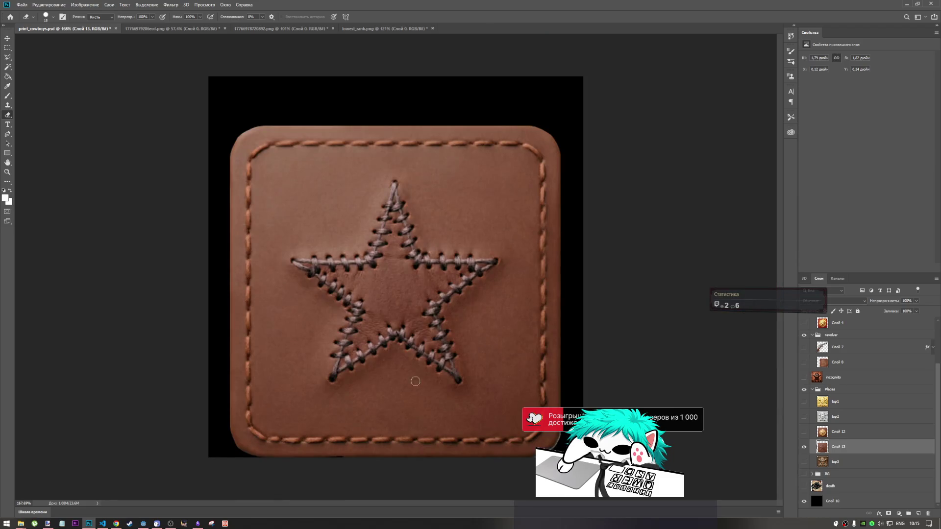
pyautogui.scroll(4, 415, 382)
pyautogui.scroll(-3, 458, 309)
pyautogui.scroll(2, 664, 382)
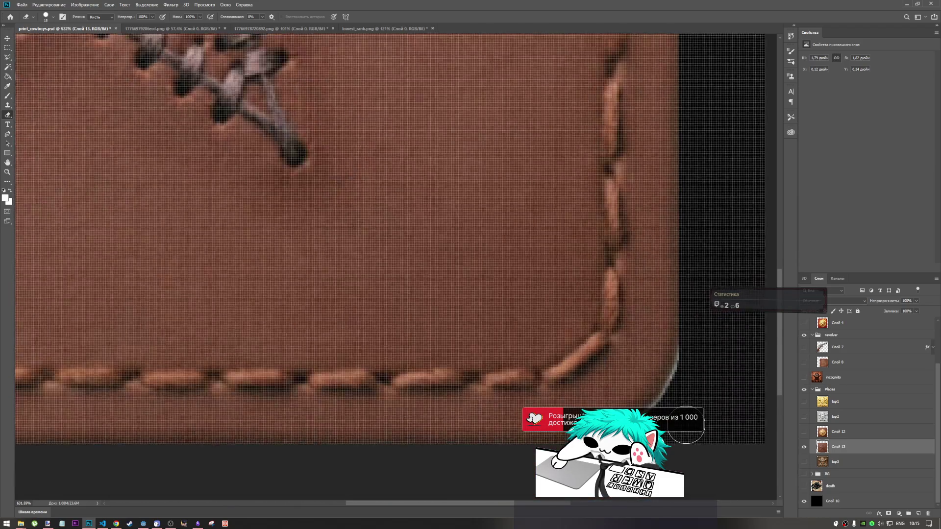
pyautogui.scroll(1, 691, 392)
pyautogui.scroll(-1, 706, 353)
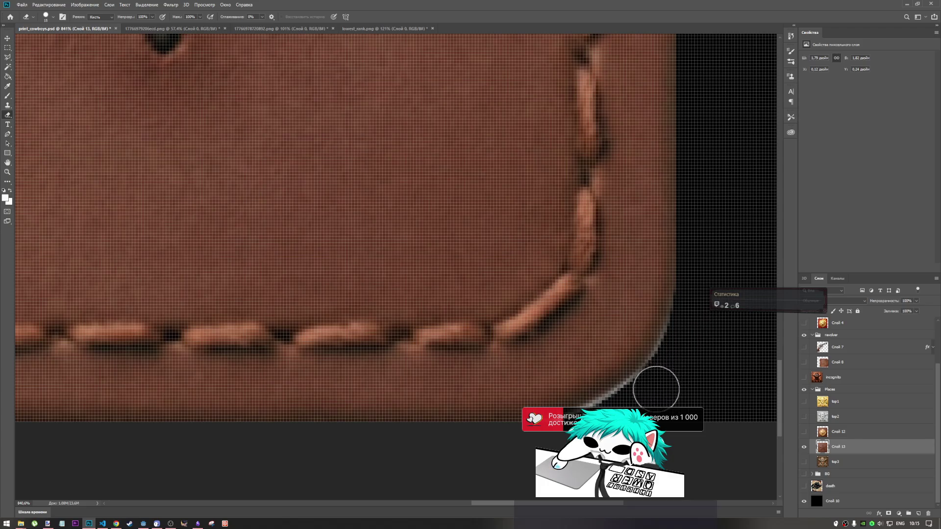
# - Clean the light rim off the patch's lower-right corner
pyautogui.moveTo(679, 354); pyautogui.dragTo(637, 401)
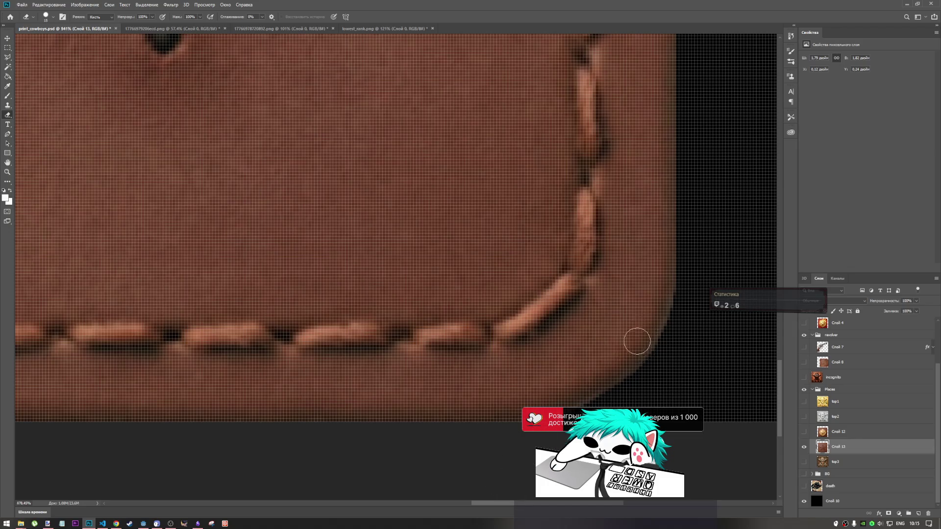
pyautogui.scroll(-5, 637, 342)
pyautogui.scroll(-2, 540, 343)
pyautogui.scroll(3, 483, 326)
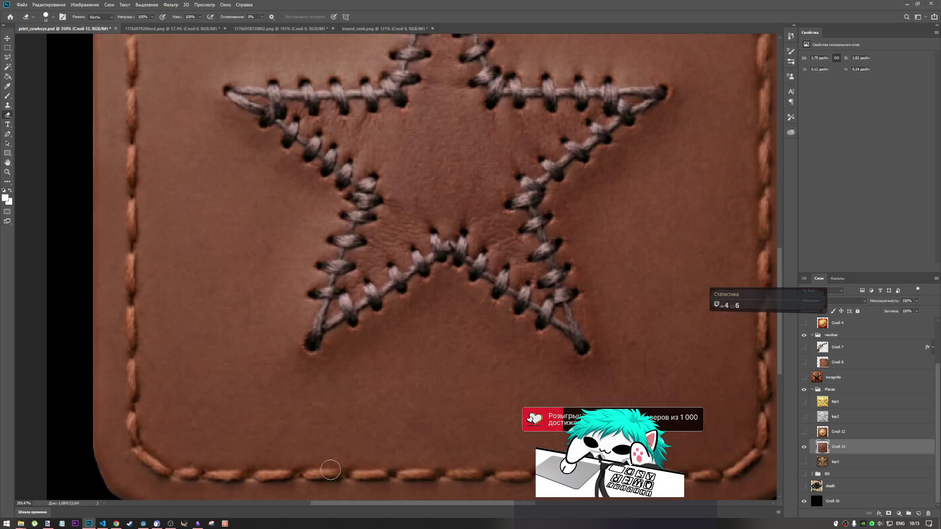
pyautogui.scroll(-3, 394, 385)
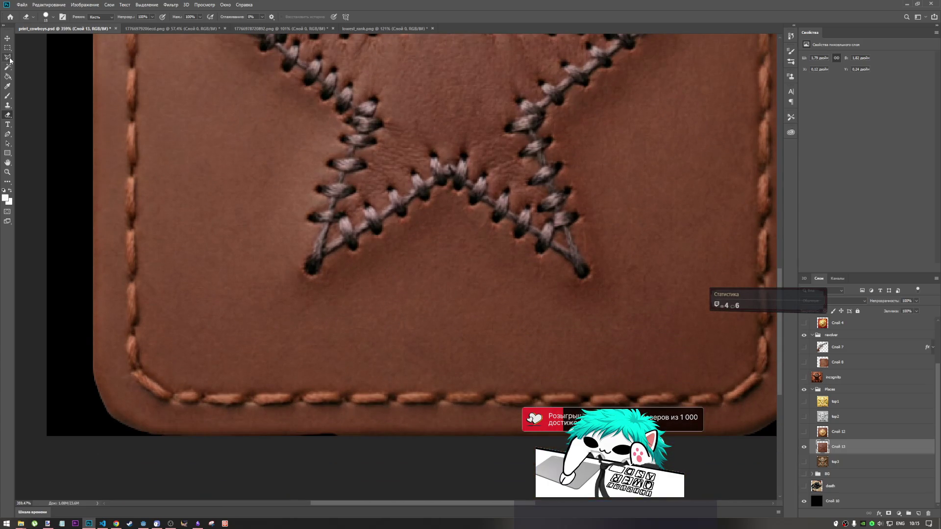
pyautogui.click(7, 106)
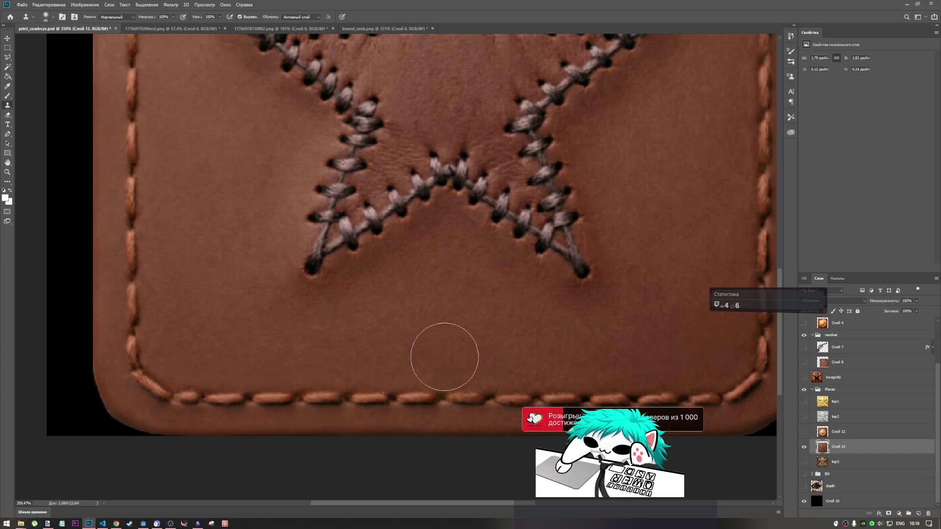
pyautogui.scroll(-4, 530, 326)
pyautogui.scroll(-2, 439, 308)
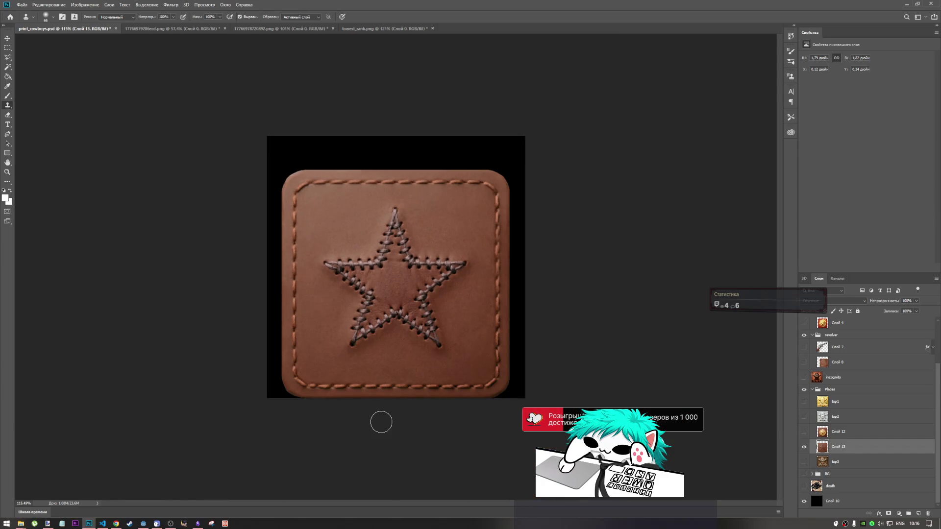
pyautogui.scroll(3, 434, 243)
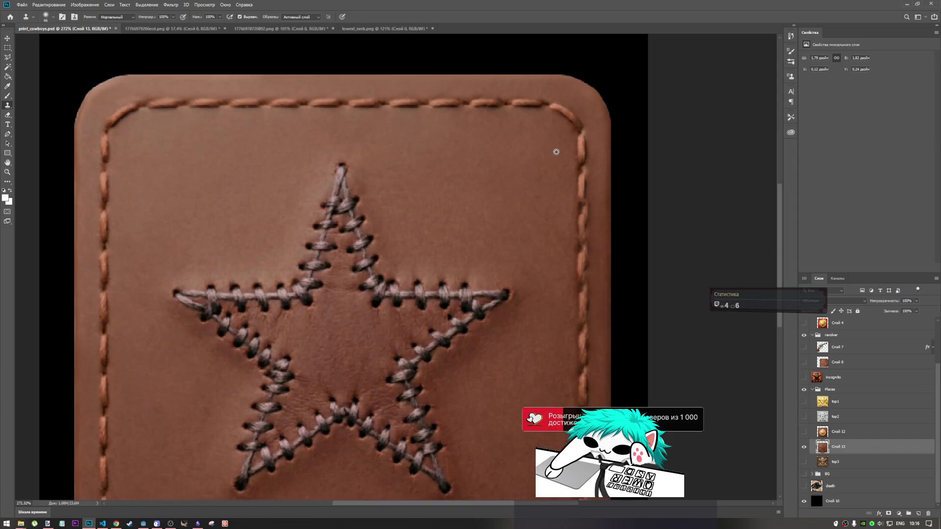
pyautogui.scroll(-3, 612, 103)
pyautogui.scroll(4, 613, 152)
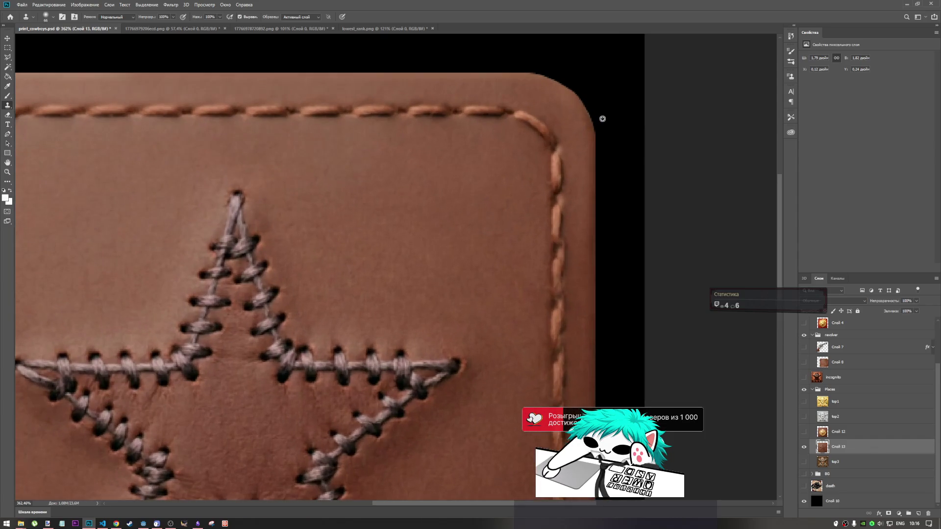
pyautogui.scroll(-4, 600, 117)
pyautogui.scroll(3, 278, 415)
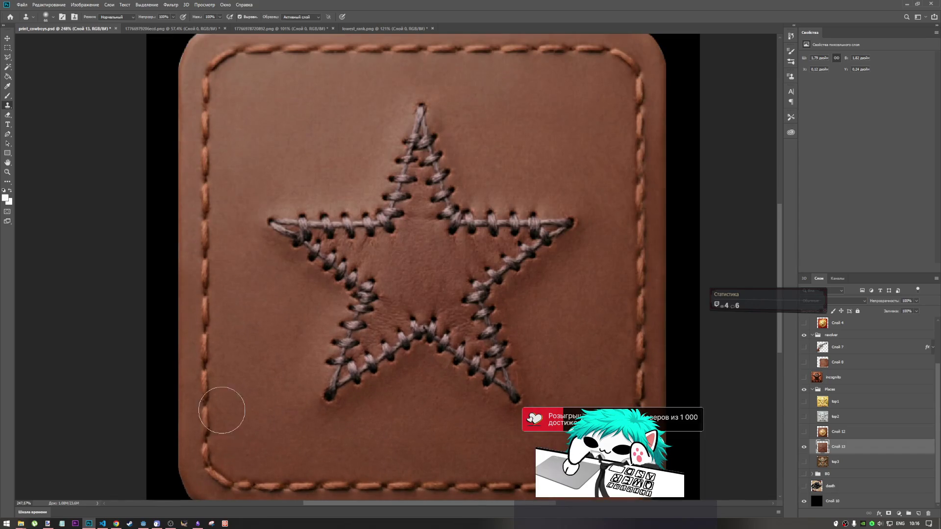
pyautogui.scroll(-1, 215, 421)
pyautogui.scroll(4, 182, 437)
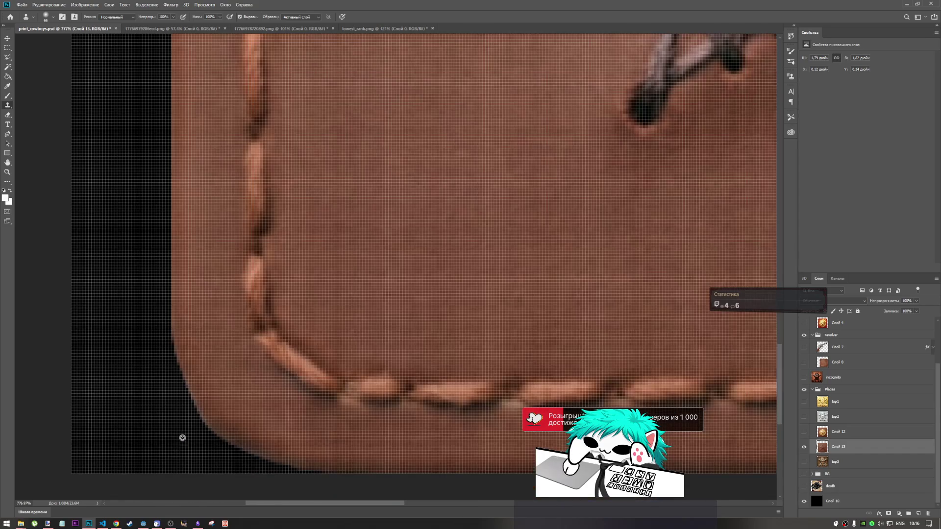
pyautogui.click(8, 115)
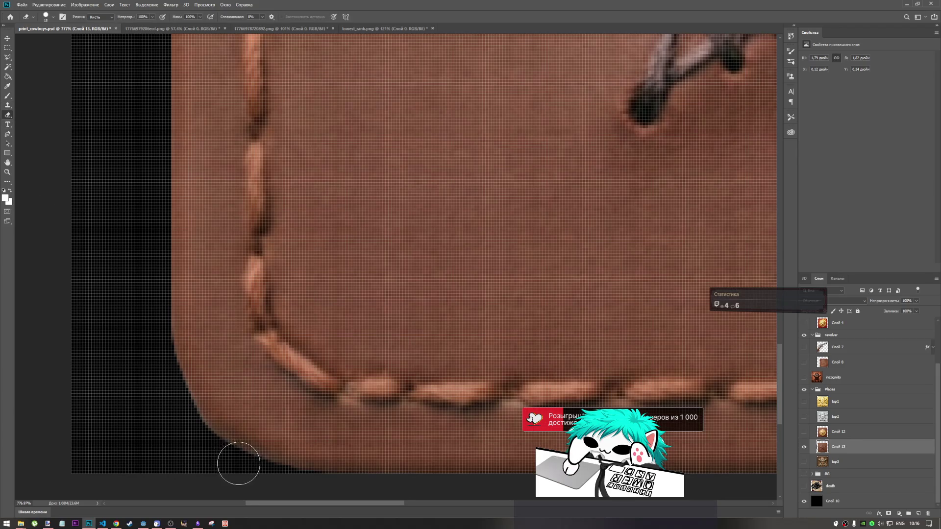
pyautogui.scroll(-1, 232, 325)
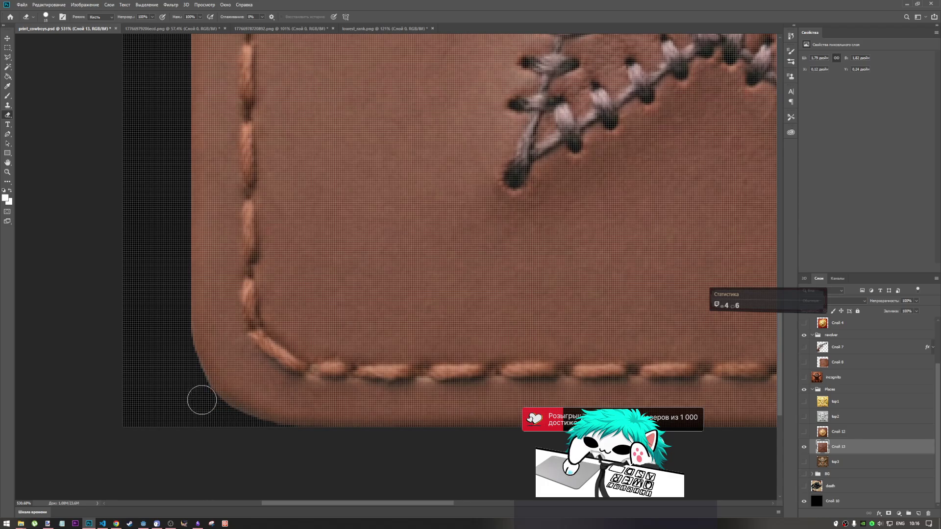
pyautogui.scroll(-2, 304, 348)
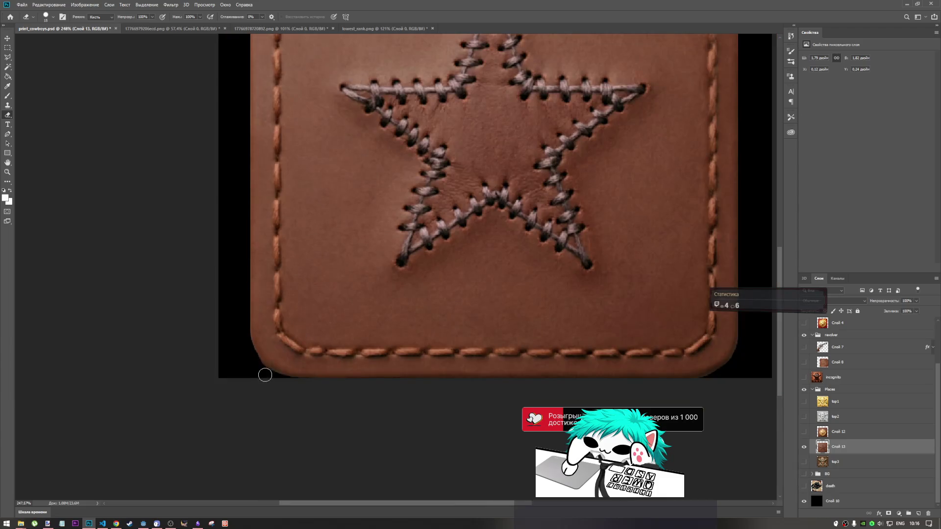
pyautogui.scroll(1, 265, 375)
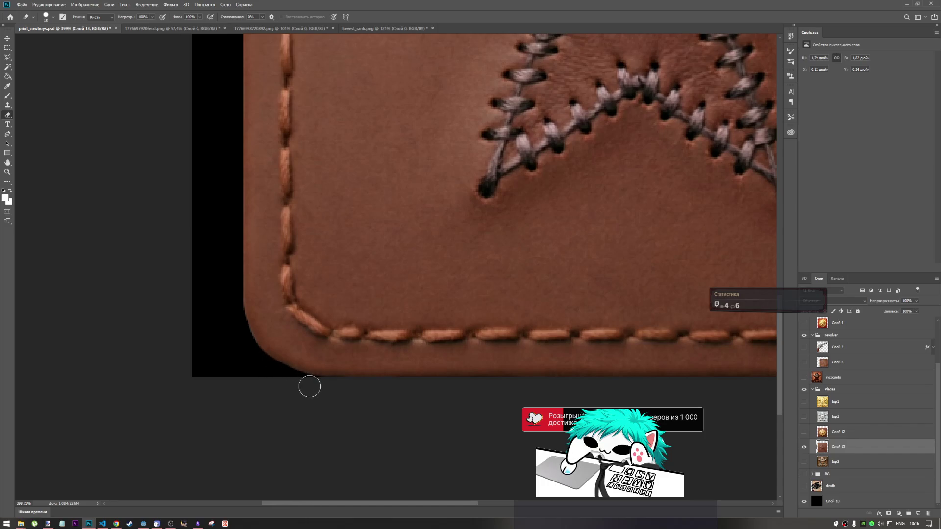
pyautogui.scroll(-5, 270, 364)
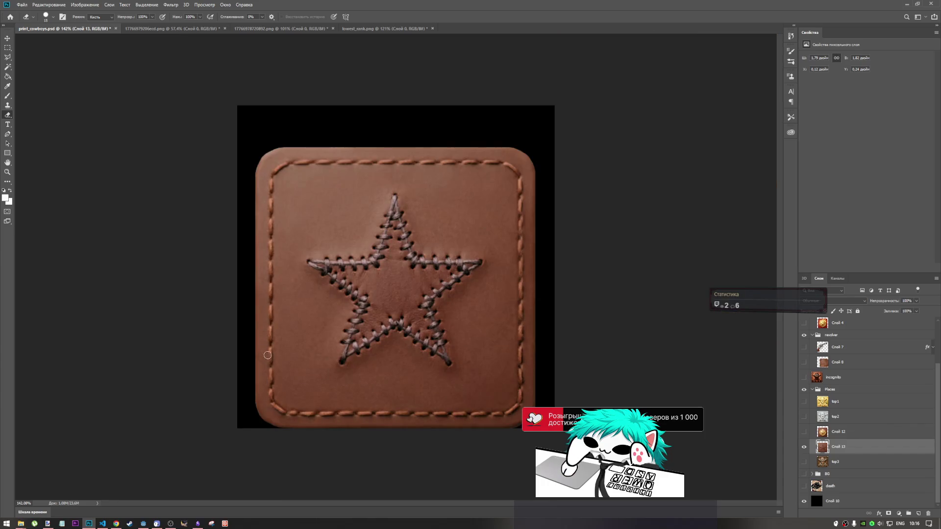
pyautogui.click(8, 47)
# - Cut away the thin strip along the patch's bottom edge and save print_cowboys.psd
pyautogui.scroll(6, 314, 394)
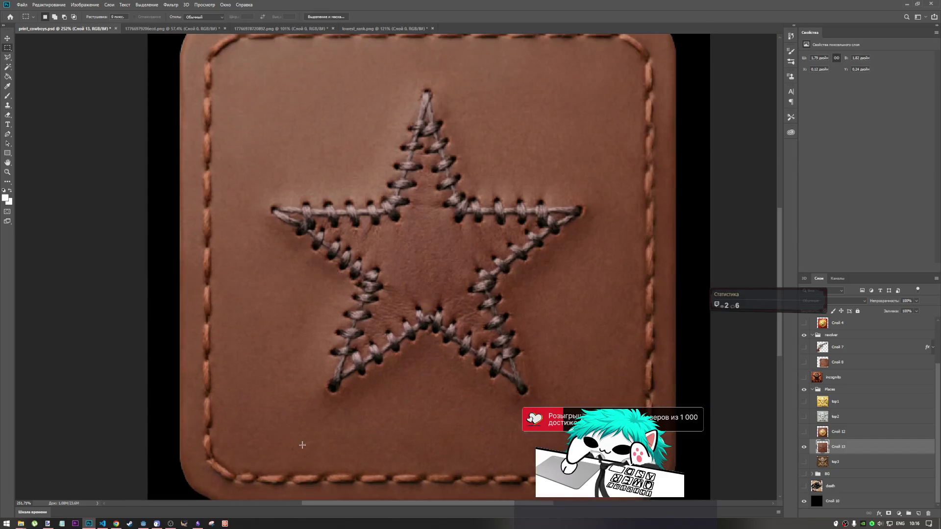
pyautogui.scroll(-3, 250, 431)
pyautogui.moveTo(147, 443)
pyautogui.mouseDown()
pyautogui.moveTo(809, 442)
pyautogui.moveTo(673, 452)
pyautogui.mouseUp()
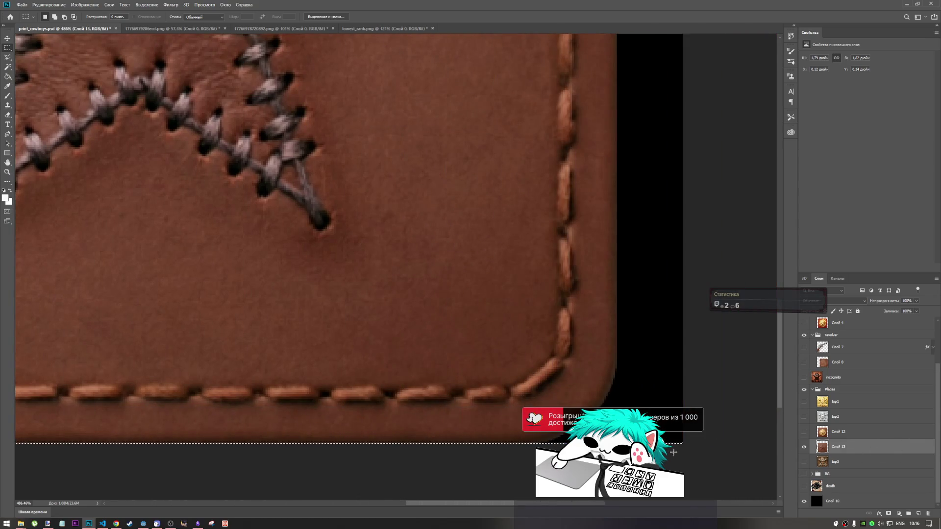
pyautogui.hotkey('ctrl', 'x')
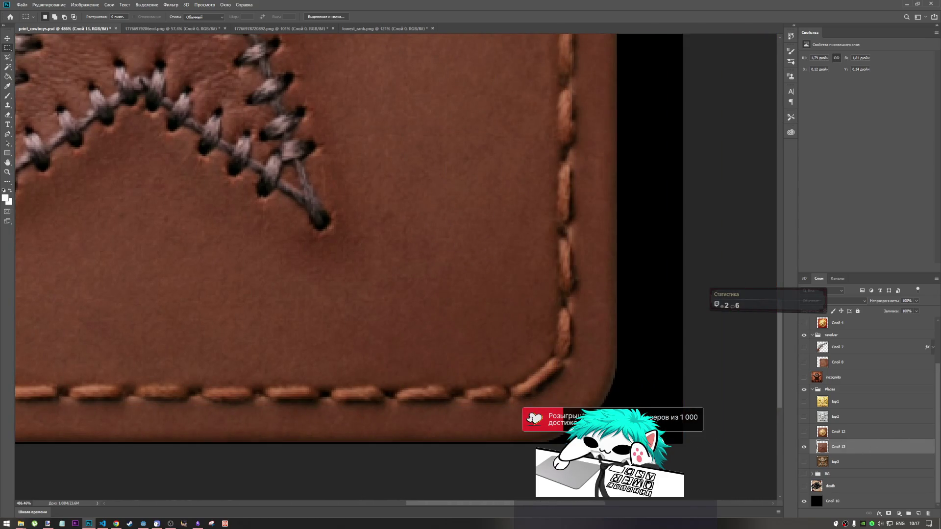
pyautogui.scroll(-2, 611, 426)
pyautogui.scroll(4, 567, 440)
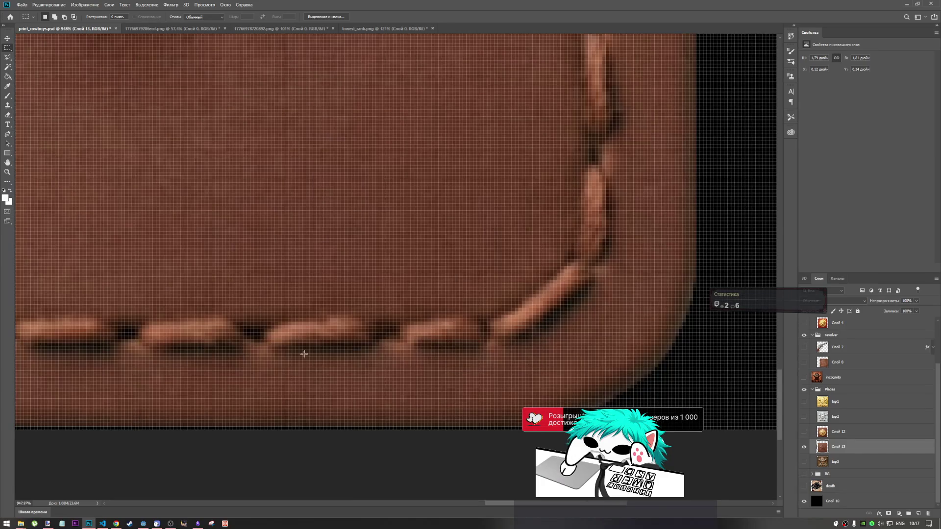
pyautogui.scroll(-2, 673, 458)
pyautogui.scroll(-1, 236, 383)
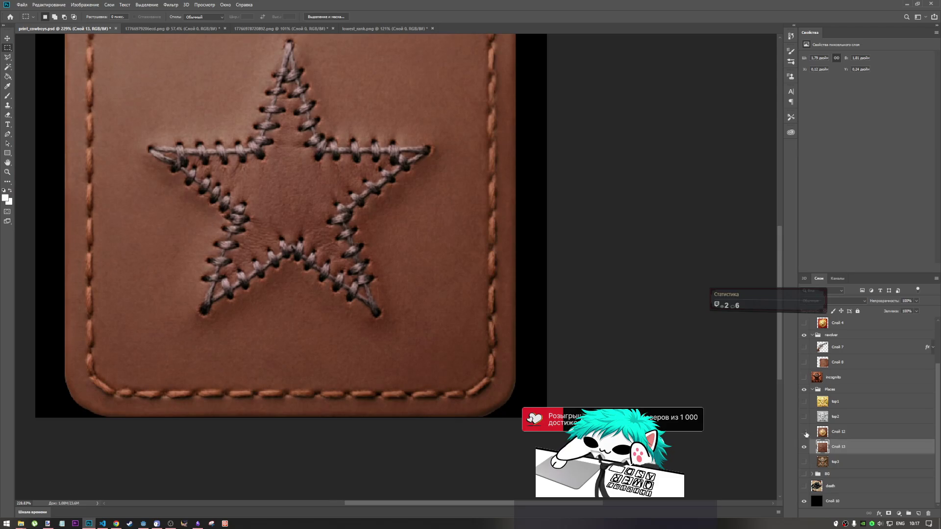
pyautogui.hotkey('ctrl', 's')
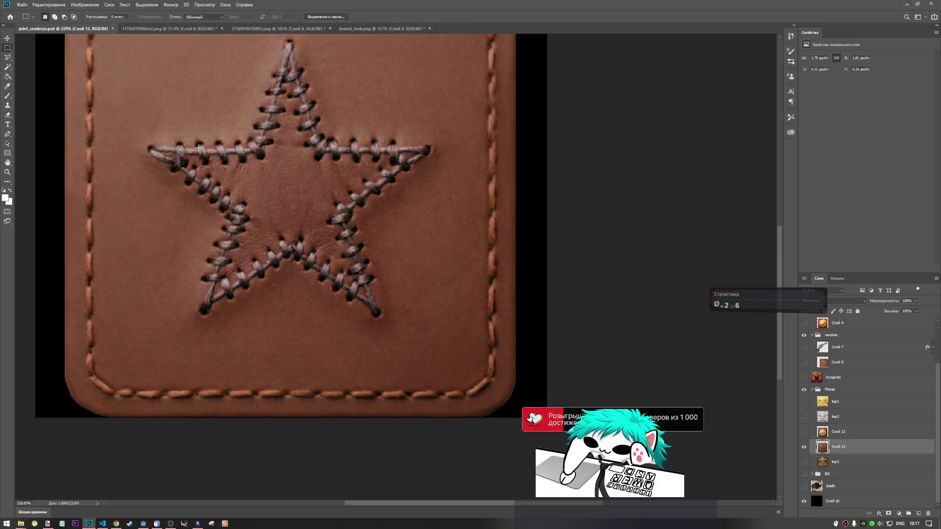
pyautogui.scroll(-3, 332, 224)
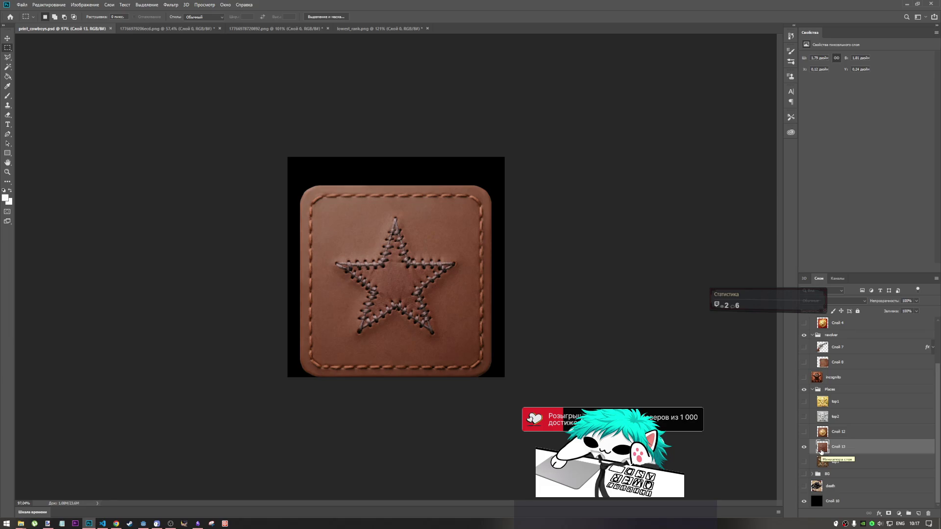
# - Copy the previous sewed-star prompt in Qwen Chat and paste it into the new prompt box
pyautogui.click(115, 523)
pyautogui.moveTo(660, 231); pyautogui.dragTo(443, 231)
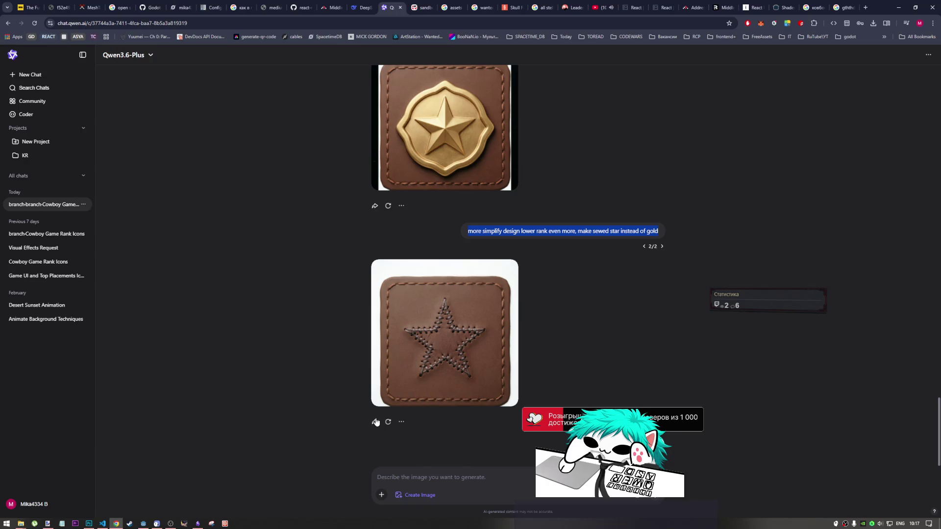
pyautogui.hotkey('ctrl', 'c')
pyautogui.click(432, 477)
pyautogui.hotkey('ctrl', 'v')
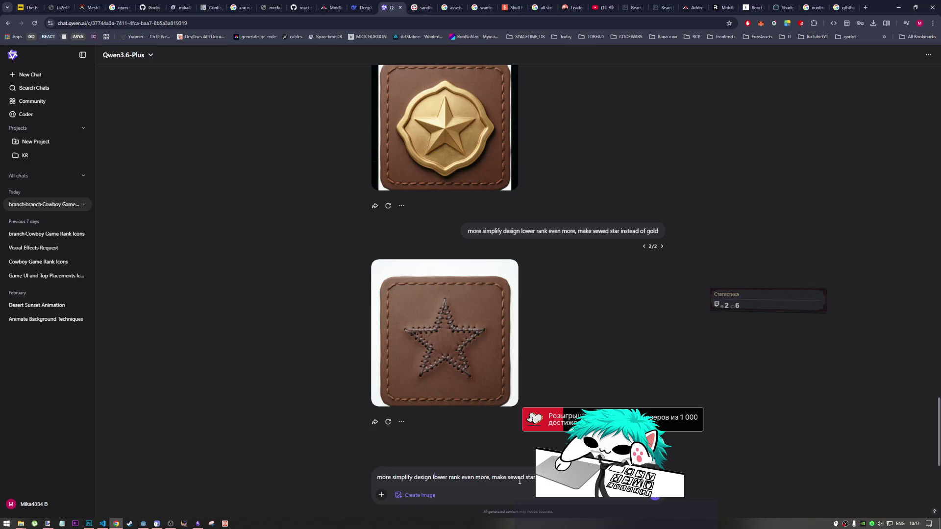
# - Reword the pasted prompt by deleting 'sewed' and typing 'drawn'
pyautogui.moveTo(509, 477); pyautogui.dragTo(539, 477)
pyautogui.press('BackSpace')
pyautogui.write('drawn')
pyautogui.moveTo(378, 307)
# - Insert 'and everything' after 'star' in the prompt and send it
pyautogui.click(518, 477)
pyautogui.write('and ev')
pyautogui.press('Return')
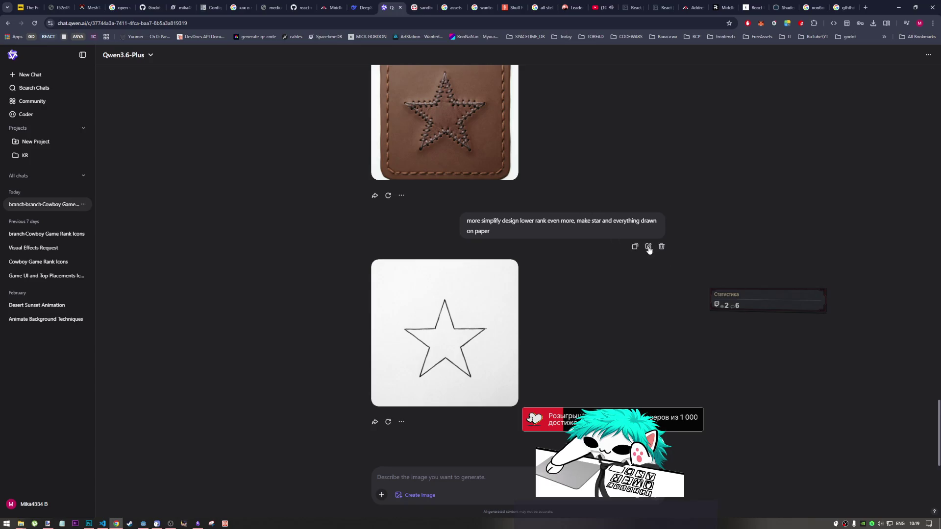
# - Edit the last prompt to 'star and plate', append 'add some brown color for plate and stripes', and resend
pyautogui.click(647, 252)
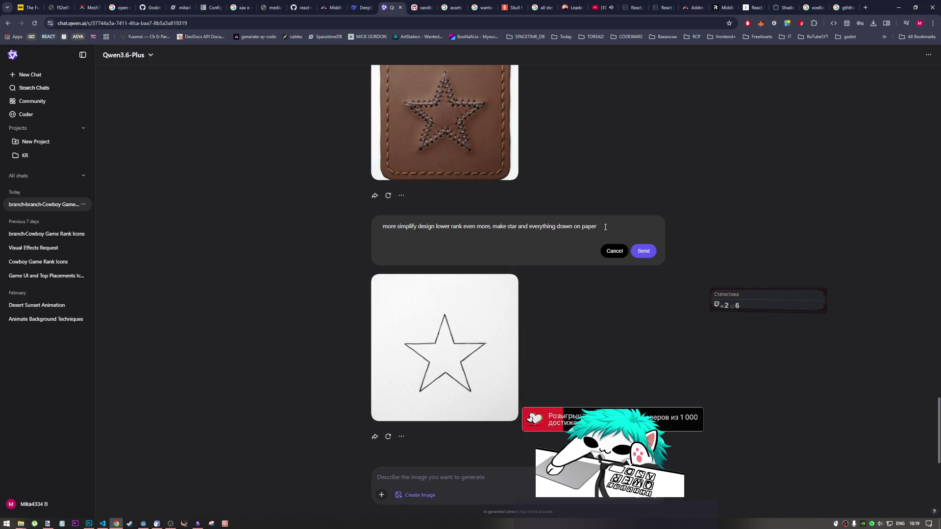
pyautogui.moveTo(556, 227); pyautogui.dragTo(523, 227)
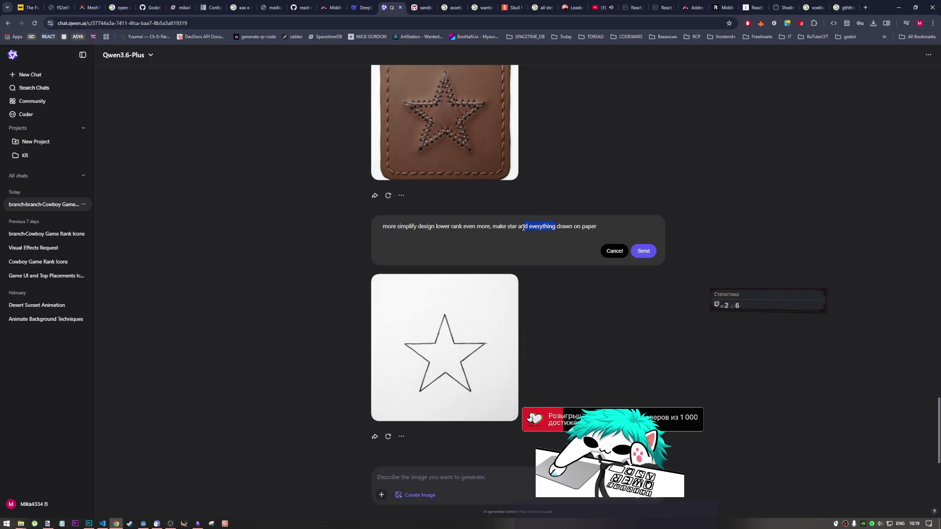
pyautogui.write('d plate')
pyautogui.click(590, 231)
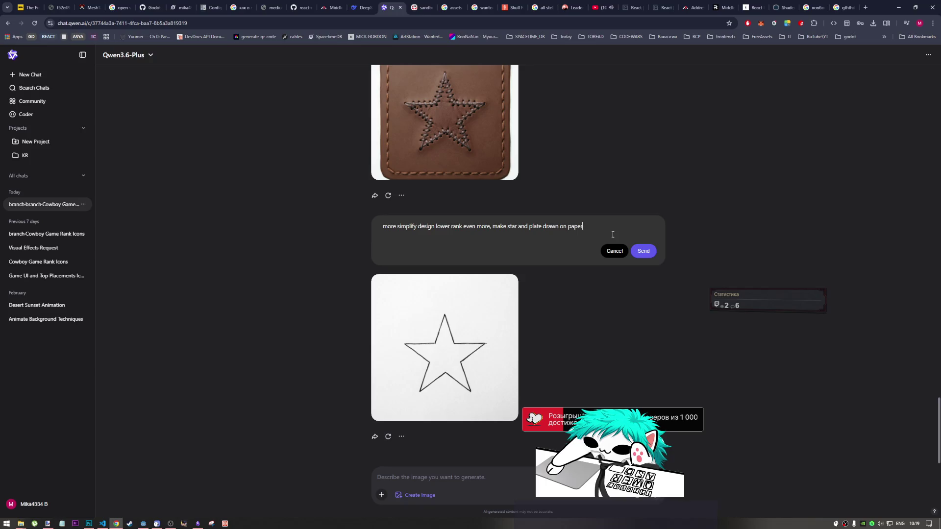
pyautogui.write('add some brown ')
pyautogui.write('color for plate and stripes')
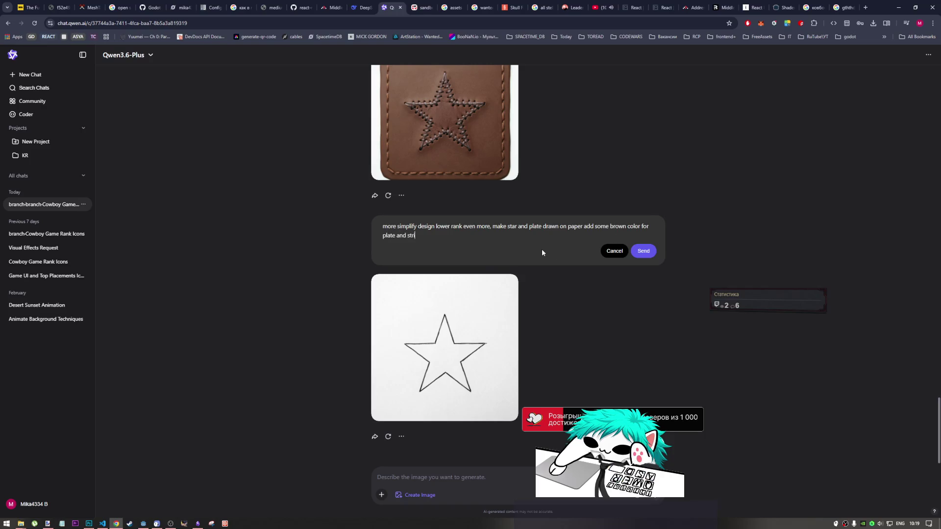
pyautogui.click(654, 254)
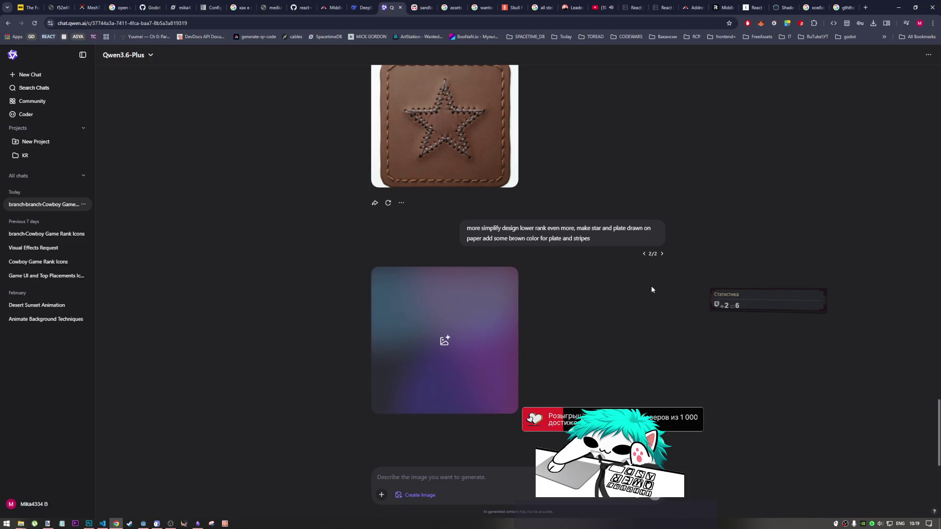
pyautogui.scroll(4, 632, 258)
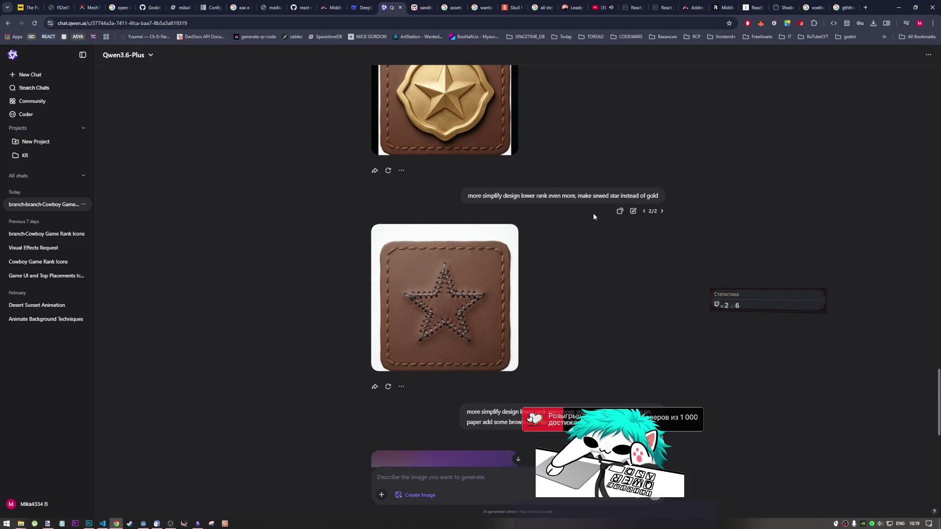
# - Wait for the cream paper plate image with brown stripes and stitched star to finish generating
pyautogui.scroll(-4, 563, 216)
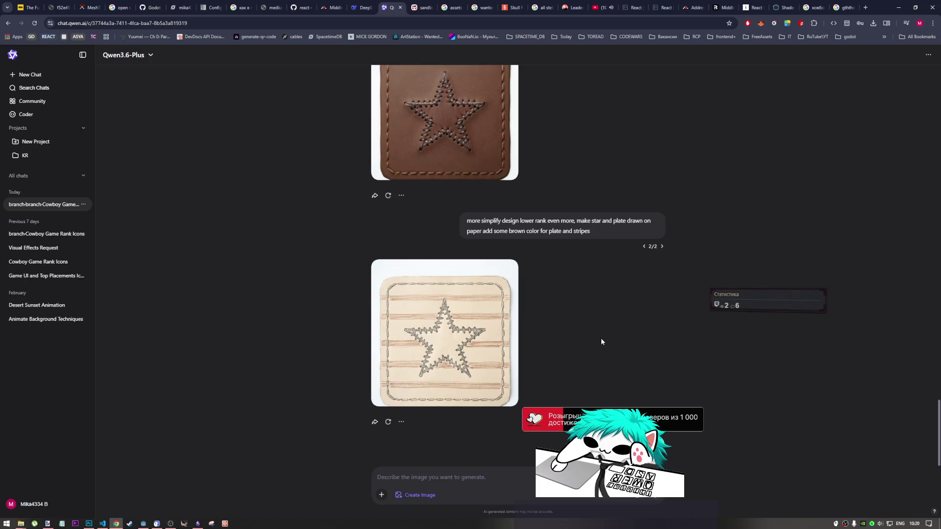
pyautogui.moveTo(631, 249)
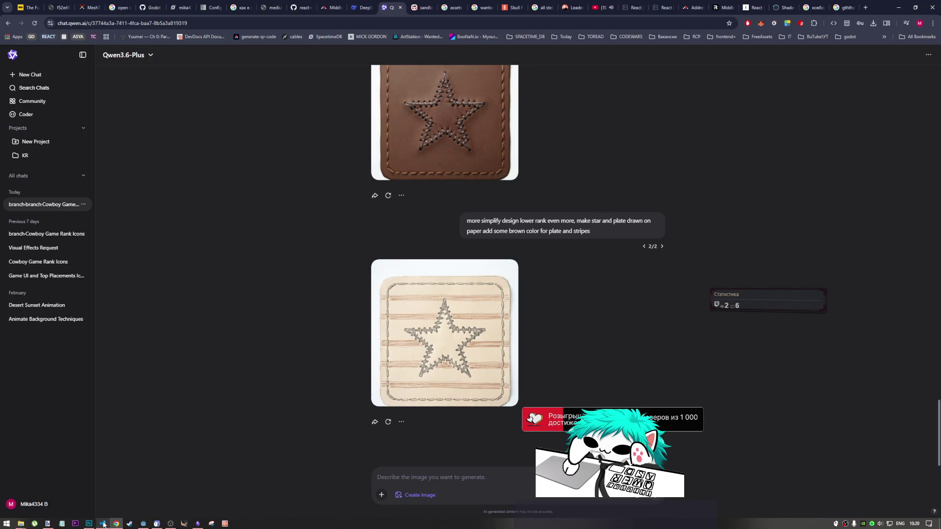
pyautogui.moveTo(103, 524)
pyautogui.moveTo(48, 524)
pyautogui.moveTo(197, 526)
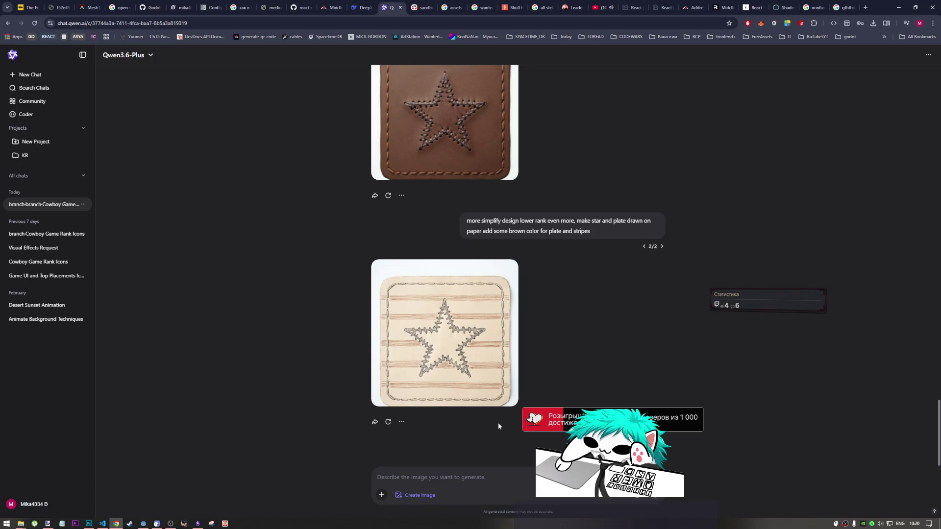
pyautogui.moveTo(483, 377)
pyautogui.click(620, 248)
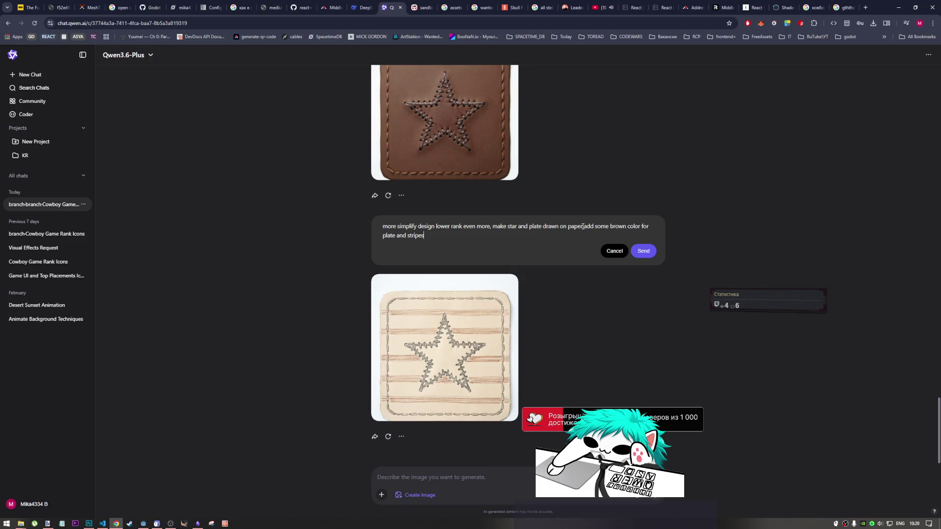
# - Delete the brown color request and add 'with stripes' after 'plate' in the prompt
pyautogui.moveTo(584, 226); pyautogui.dragTo(626, 230)
pyautogui.moveTo(625, 230)
pyautogui.mouseDown()
pyautogui.moveTo(424, 236)
pyautogui.moveTo(431, 236)
pyautogui.mouseUp()
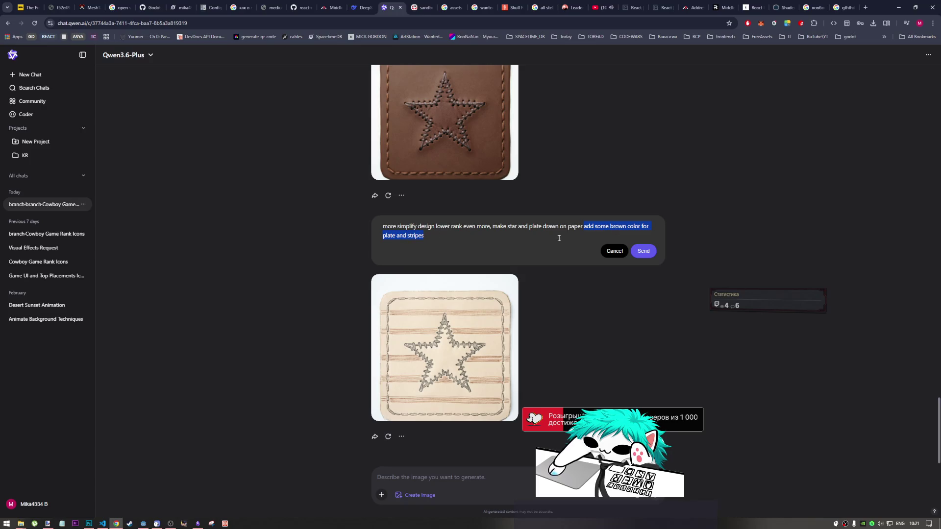
pyautogui.press('BackSpace')
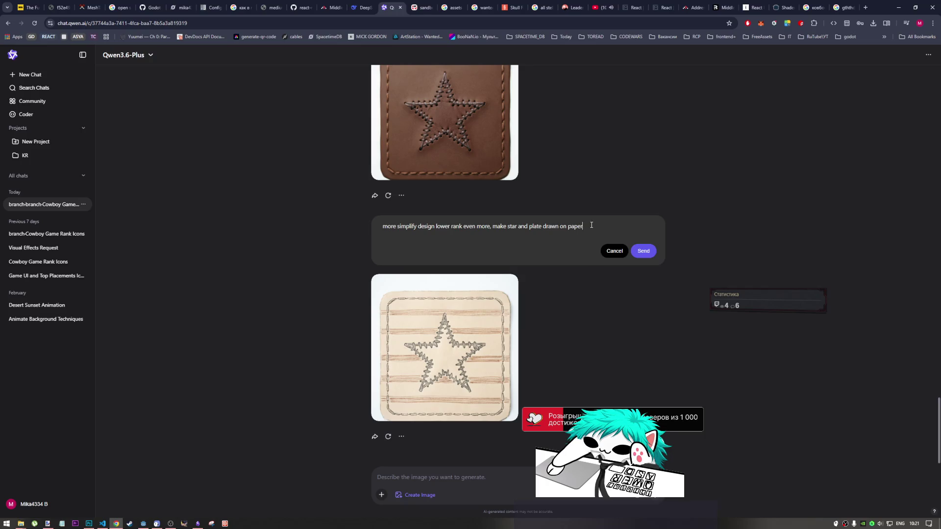
pyautogui.click(542, 229)
pyautogui.write('with s')
pyautogui.write('tripes')
# - Add 'simple' before 'star' and ', hand drawing colored' at the end, then send
pyautogui.click(505, 227)
pyautogui.write('simple star')
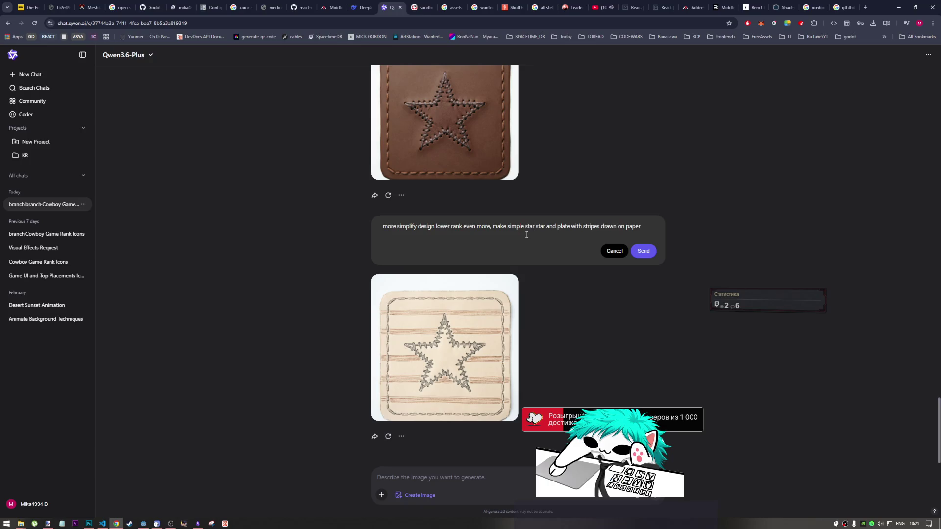
pyautogui.press('BackSpace')
pyautogui.press('BackSpace')
pyautogui.press('BackSpace')
pyautogui.click(640, 231)
pyautogui.write(', had')
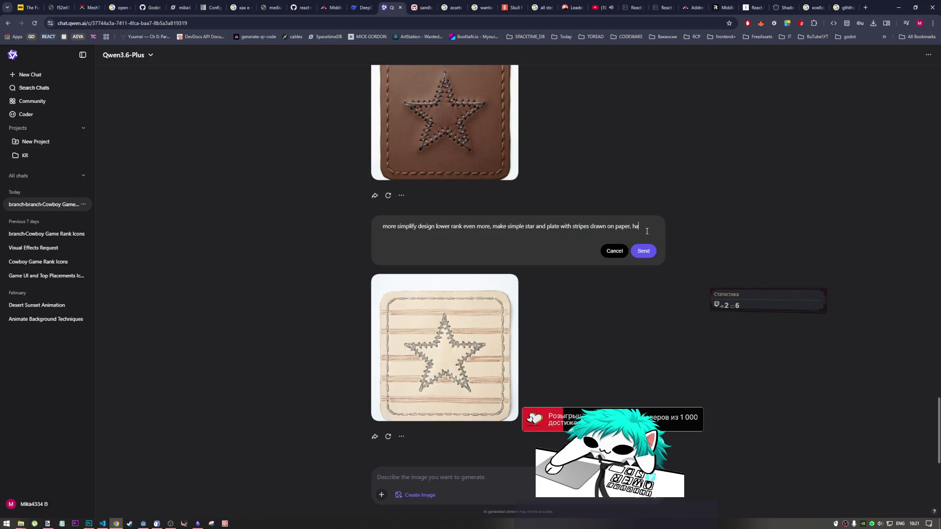
pyautogui.write('nd')
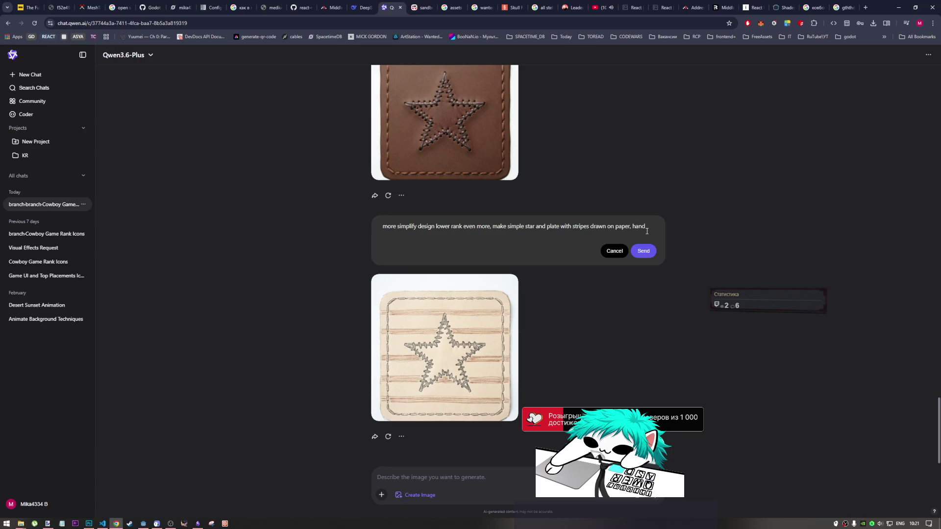
pyautogui.write(' drawing')
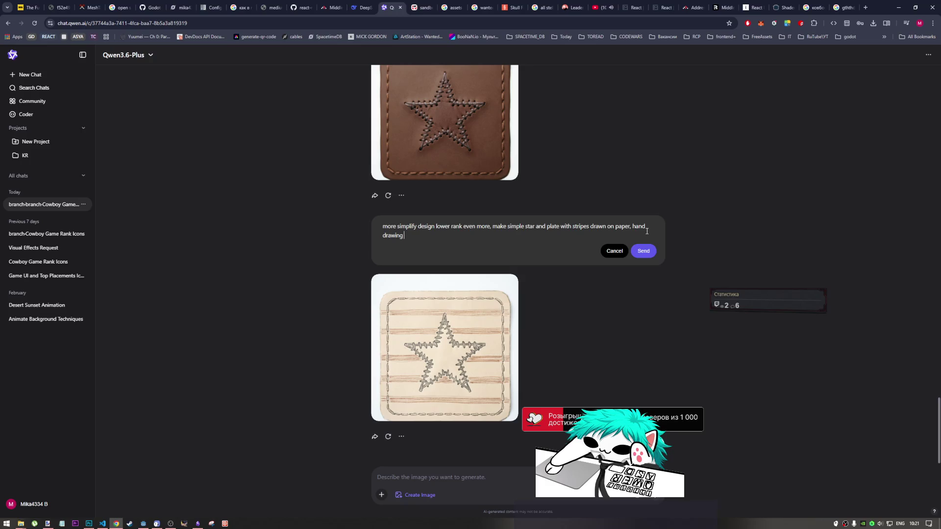
pyautogui.write('colored')
pyautogui.click(644, 251)
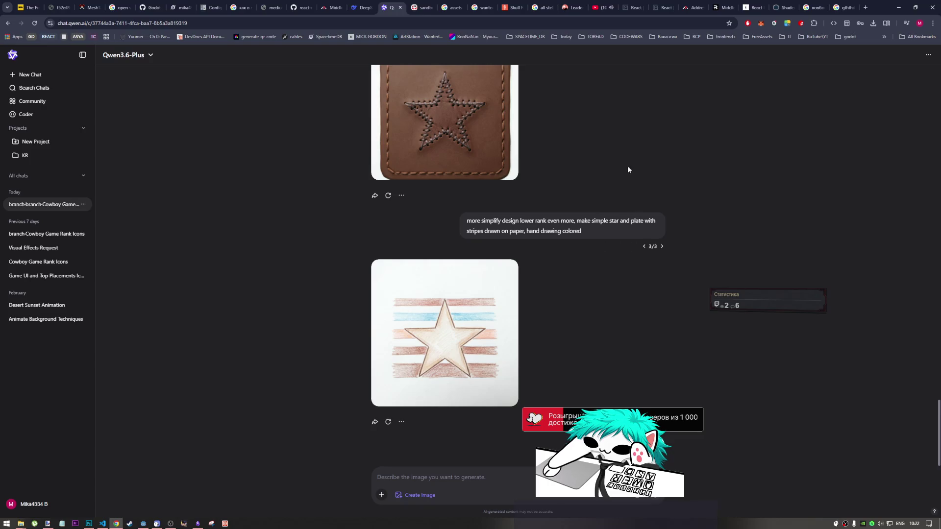
# - Attach the generated striped-star drawing to a new Qwen prompt as the image to edit
pyautogui.moveTo(485, 334)
pyautogui.moveTo(474, 362)
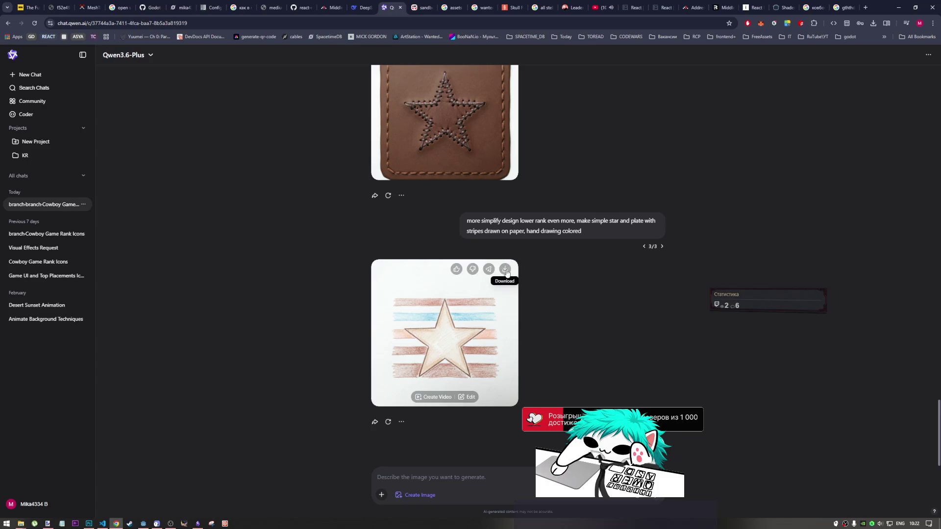
pyautogui.click(468, 399)
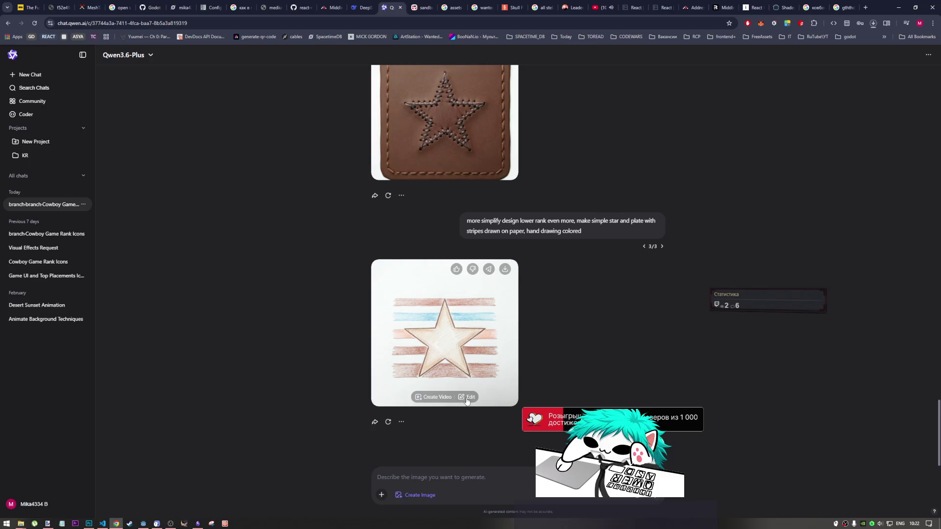
pyautogui.click(463, 399)
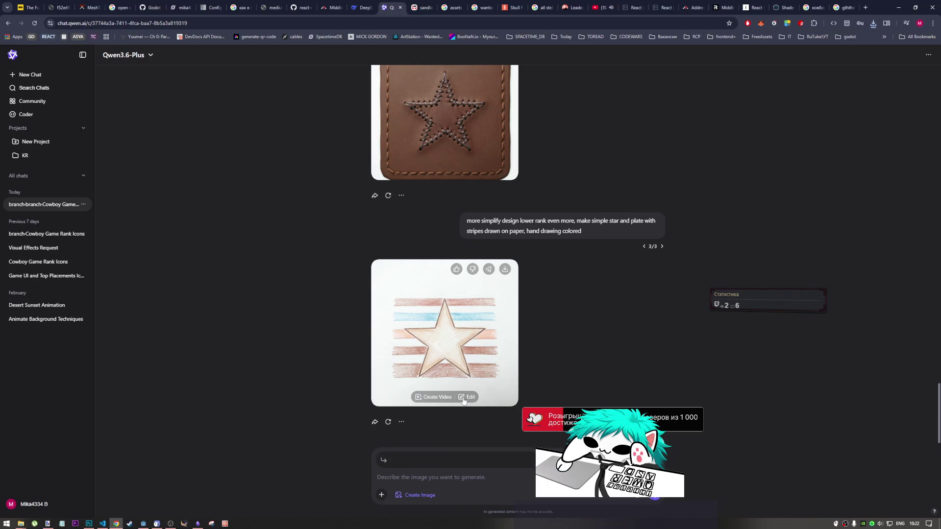
pyautogui.click(418, 477)
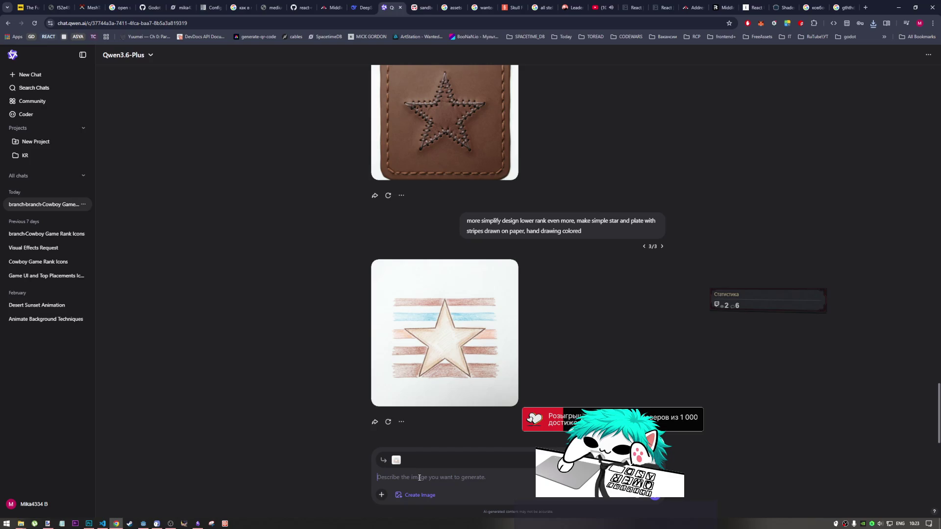
# - Type 'square background for the star must be gradient from brown to light brown', fixing typos
pyautogui.write('bacjgroun')
pyautogui.write('d for the ')
pyautogui.write('star ')
pyautogui.write('sh')
pyautogui.press('BackSpace')
pyautogui.press('BackSpace')
pyautogui.write('sh')
pyautogui.write('must be ')
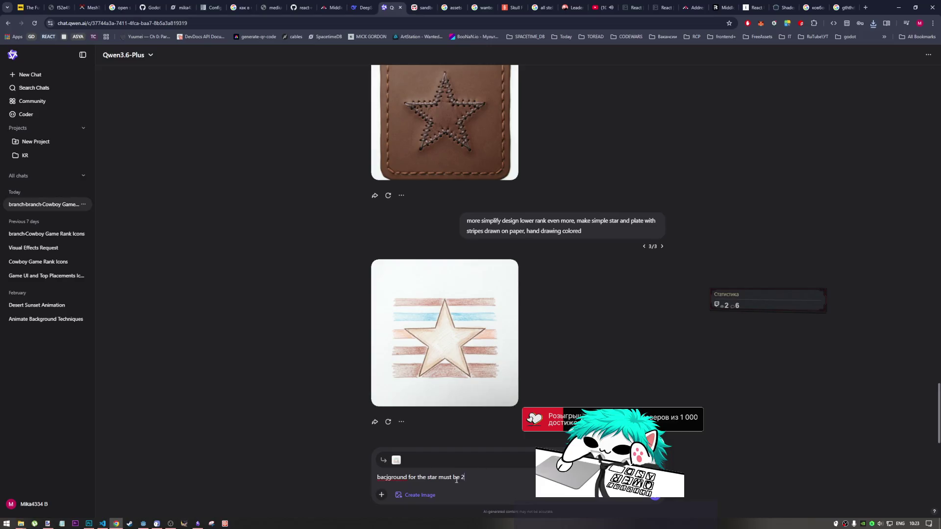
pyautogui.write('gradient')
pyautogui.write(' r')
pyautogui.write('rown')
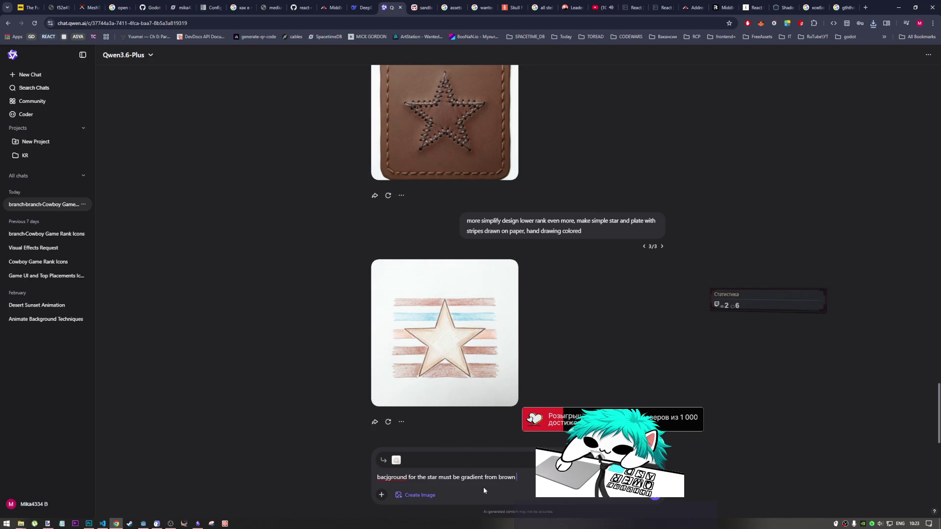
pyautogui.write(' to light')
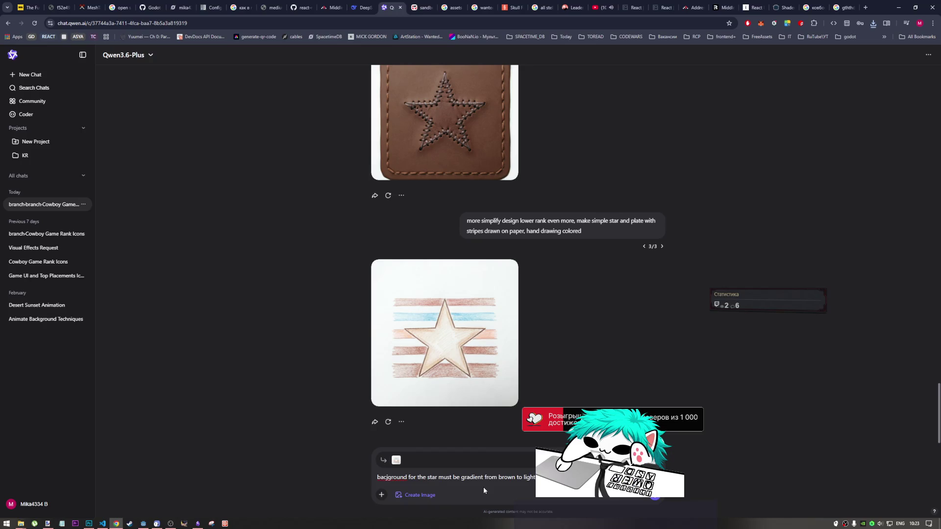
pyautogui.click(387, 477)
pyautogui.press('BackSpace')
pyautogui.write('k')
pyautogui.press('Home')
pyautogui.click(419, 495)
pyautogui.write('squre')
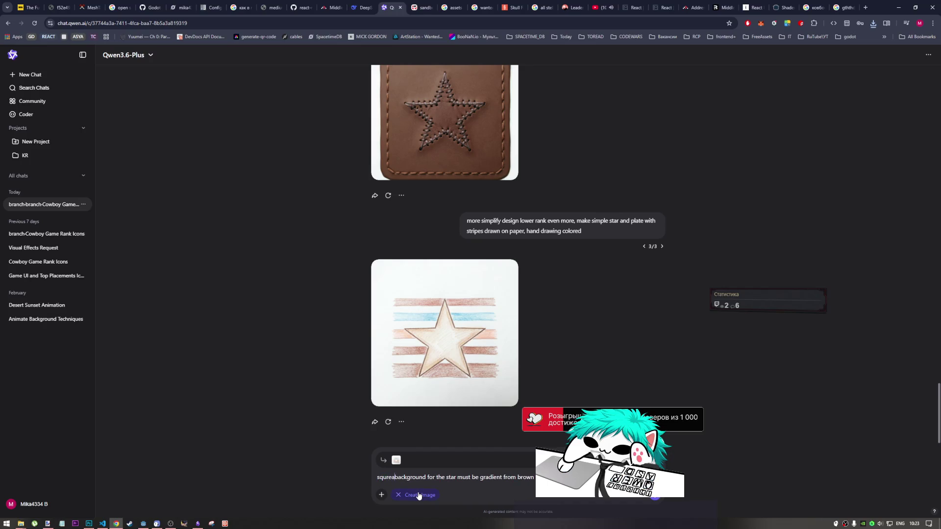
pyautogui.press('BackSpace')
pyautogui.press('BackSpace')
pyautogui.press('BackSpace')
pyautogui.write('uare')
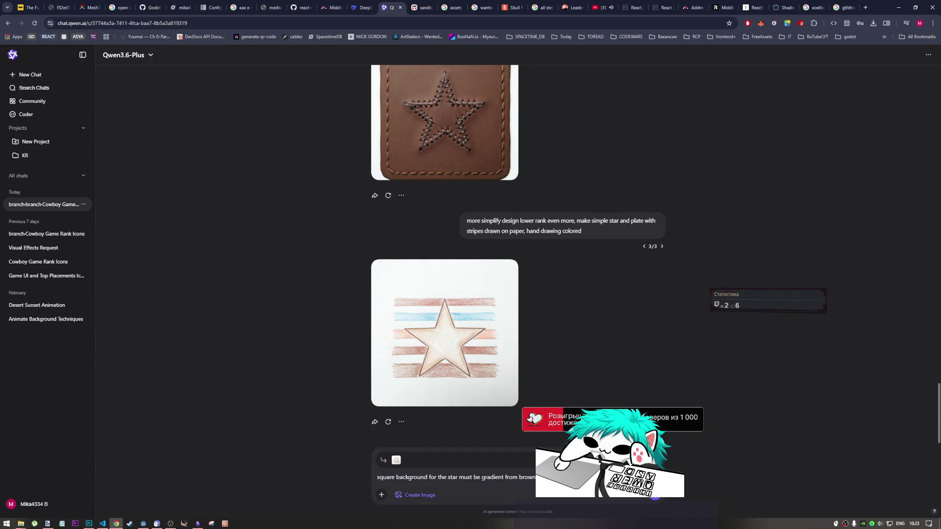
# - Check the spelling suggestions for 'lightbrown', then send the gradient background prompt
pyautogui.rightClick(555, 477)
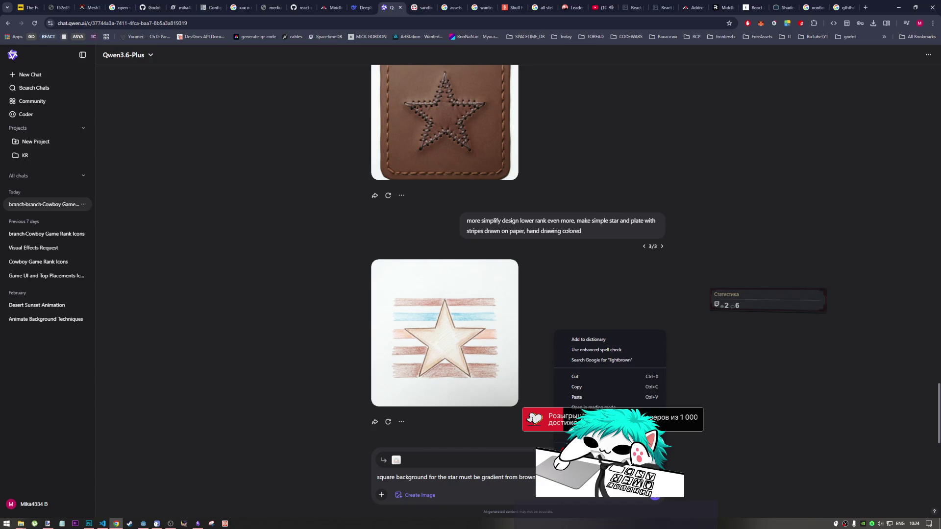
pyautogui.press('Escape')
pyautogui.rightClick(554, 478)
pyautogui.press('Escape')
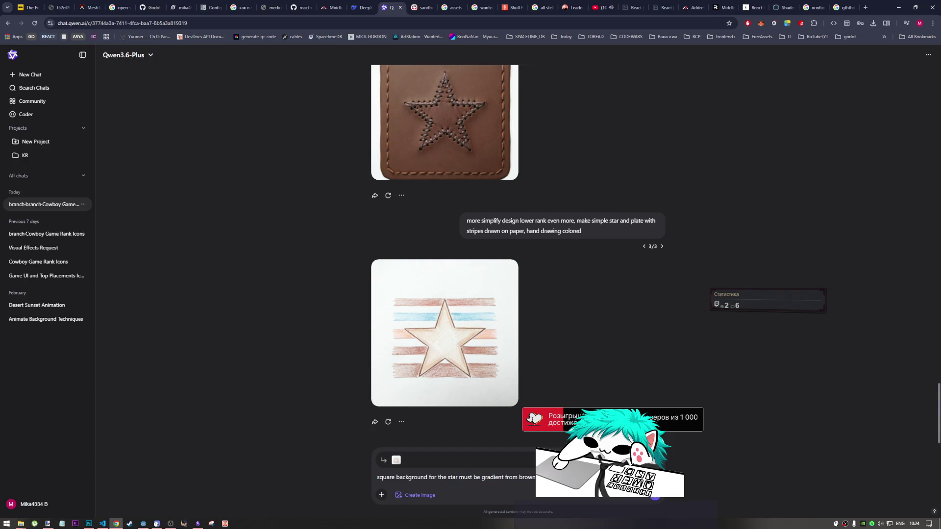
pyautogui.moveTo(569, 236)
pyautogui.moveTo(561, 231); pyautogui.dragTo(527, 232)
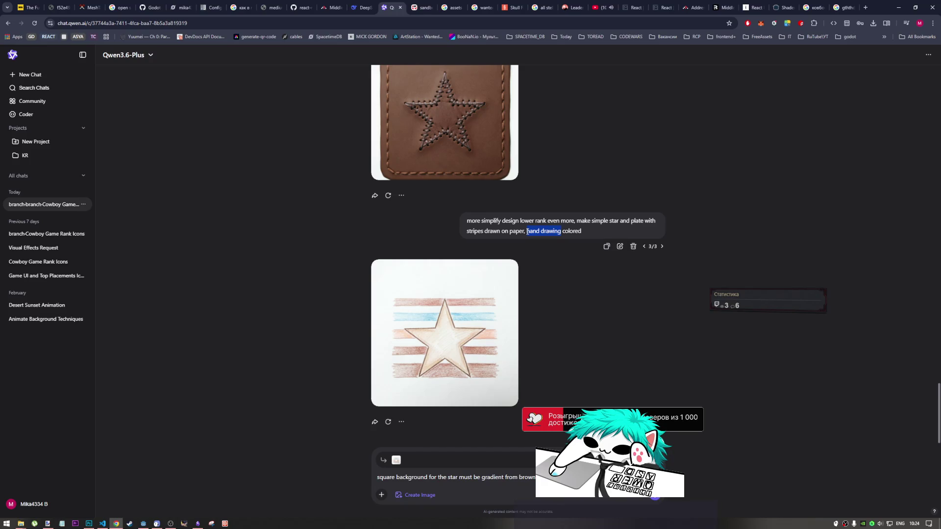
pyautogui.click(563, 478)
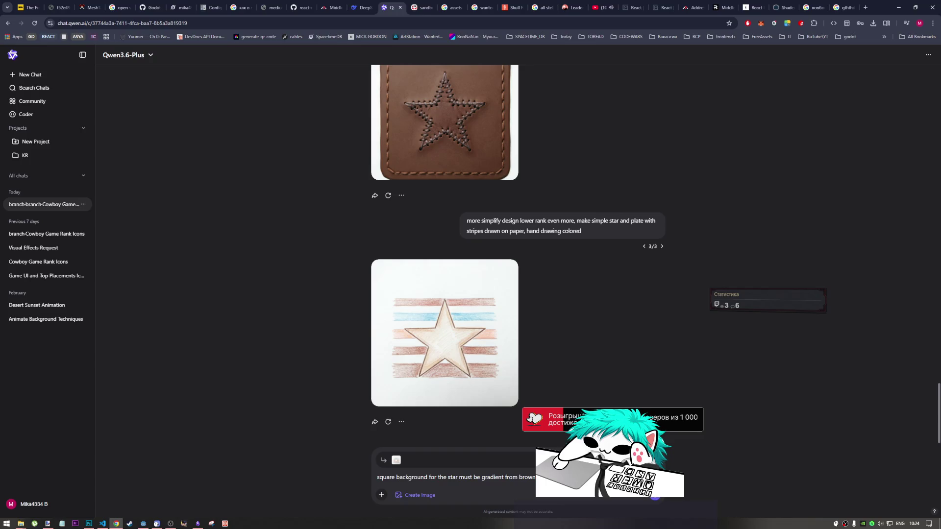
pyautogui.press('Return')
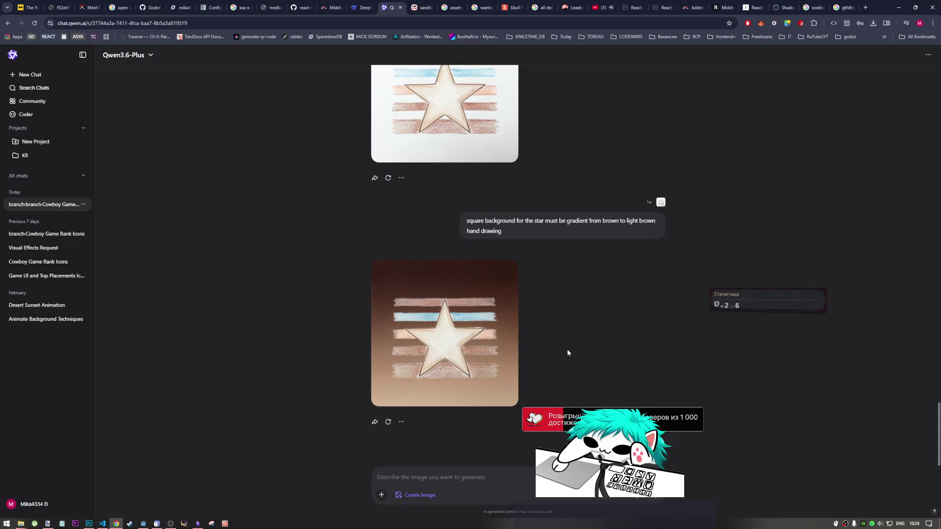
# - Reopen the sent gradient-background prompt in its edit box and select the ending text
pyautogui.moveTo(475, 365)
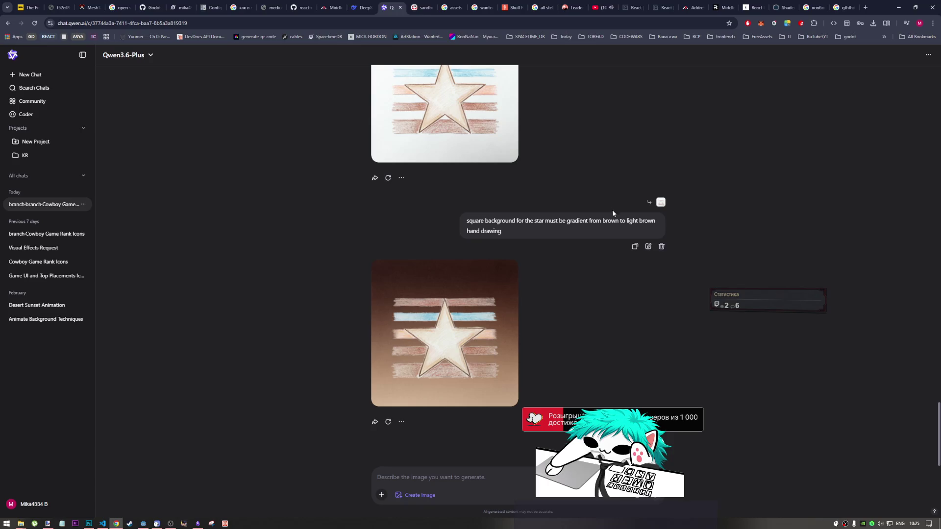
pyautogui.click(652, 249)
pyautogui.moveTo(608, 227)
pyautogui.mouseDown()
pyautogui.moveTo(409, 226)
pyautogui.moveTo(574, 227)
pyautogui.mouseUp()
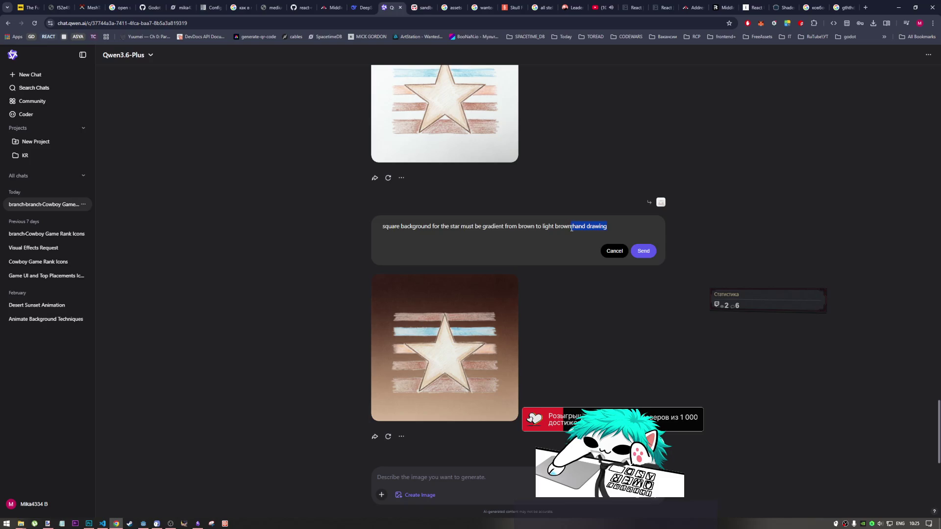
# - Delete 'from brown to light brown' and move 'hand drawing' before 'gradient'
pyautogui.moveTo(569, 229)
pyautogui.mouseDown()
pyautogui.moveTo(470, 228)
pyautogui.moveTo(503, 226)
pyautogui.mouseUp()
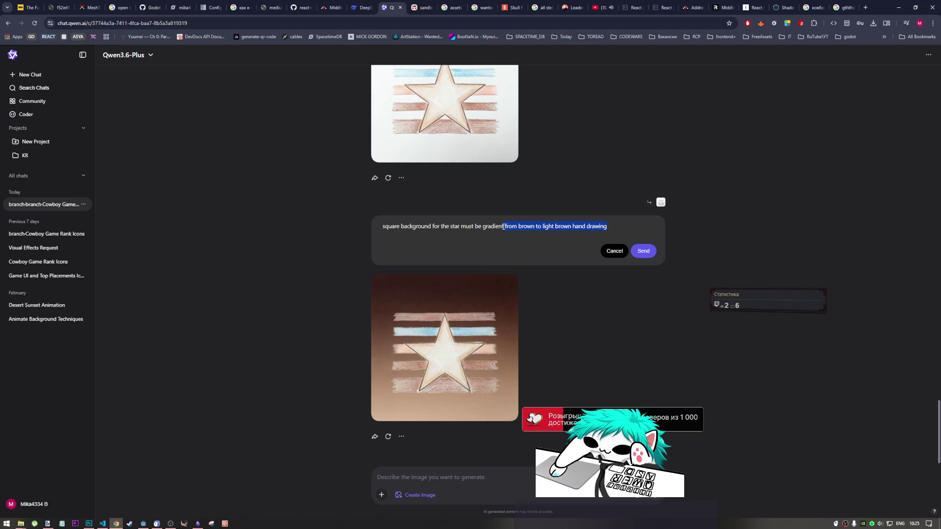
pyautogui.moveTo(572, 228); pyautogui.dragTo(507, 226)
pyautogui.press('BackSpace')
pyautogui.click(544, 228)
pyautogui.hotkey('ctrl', 'x')
pyautogui.click(483, 227)
pyautogui.hotkey('ctrl', 'v')
pyautogui.click(548, 228)
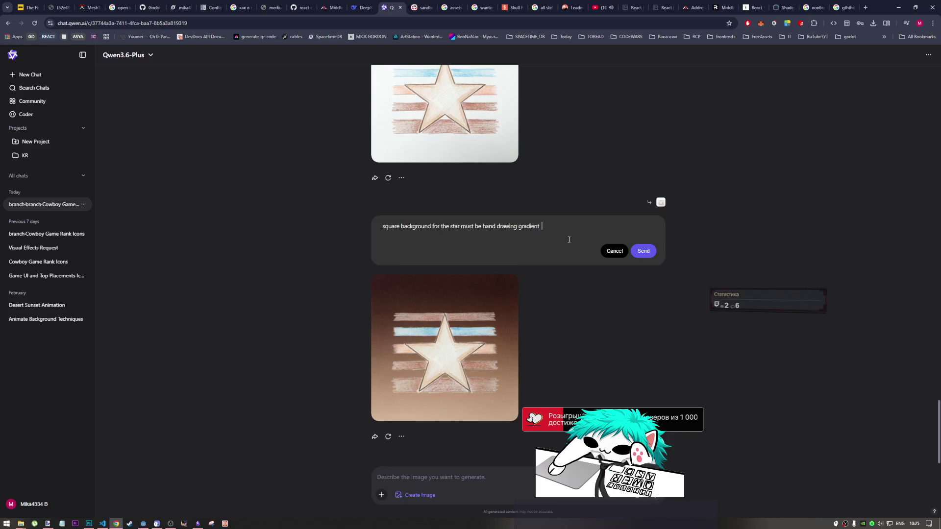
# - Append 'take last stripe for example and cover whole background' to the prompt
pyautogui.write('hange ')
pyautogui.write(',')
pyautogui.doubleClick(544, 225)
pyautogui.write('take las')
pyautogui.write('t ')
pyautogui.write('stripe f')
pyautogui.write('or example')
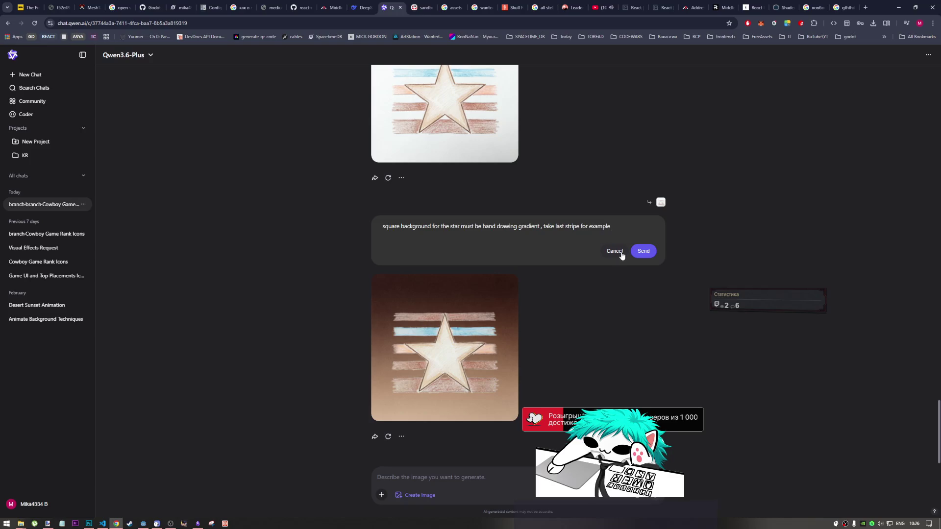
pyautogui.write(' and ')
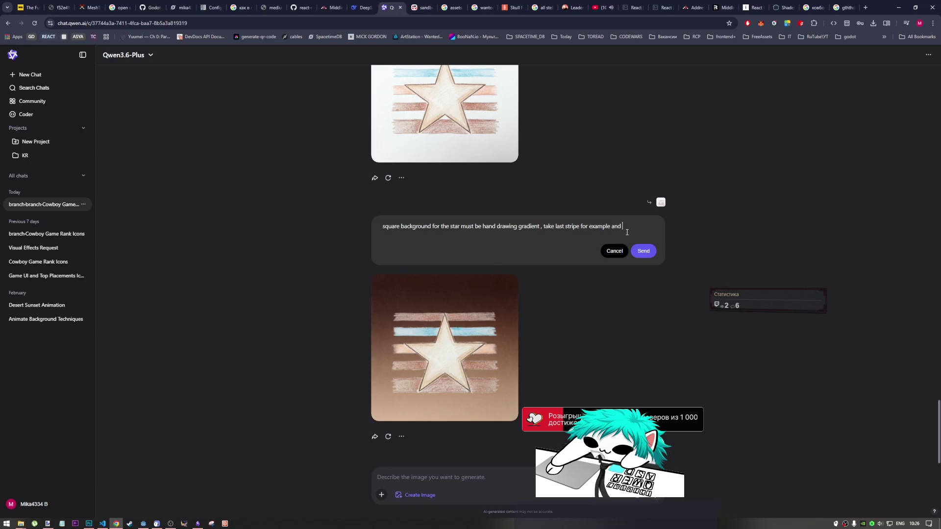
pyautogui.write('cover wh')
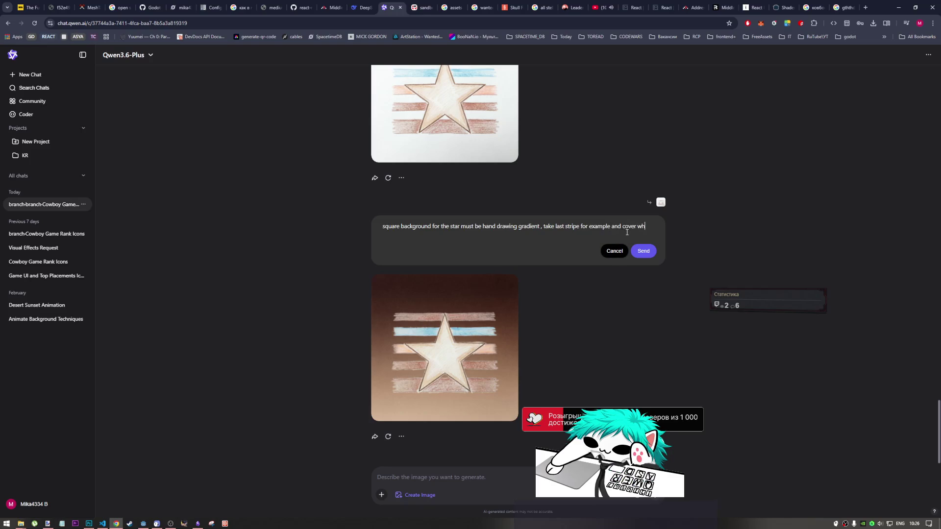
pyautogui.write('ole bg')
pyautogui.doubleClick(415, 227)
pyautogui.hotkey('ctrl', 'c')
pyautogui.click(398, 238)
pyautogui.press('BackSpace')
pyautogui.hotkey('ctrl', 'v')
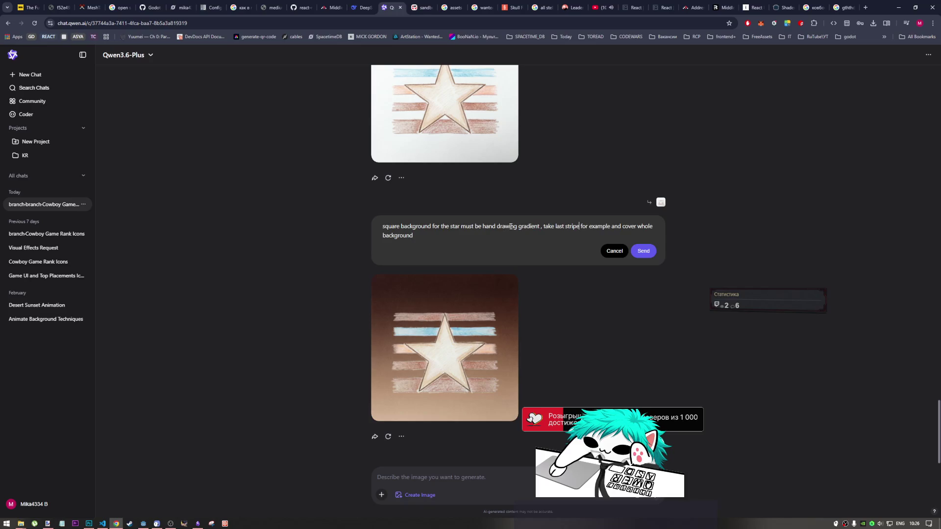
# - Insert 'hand drawn' before 'stripe' and send the reworded prompt
pyautogui.moveTo(510, 226); pyautogui.dragTo(481, 227)
pyautogui.click(565, 228)
pyautogui.hotkey('ctrl', 'v')
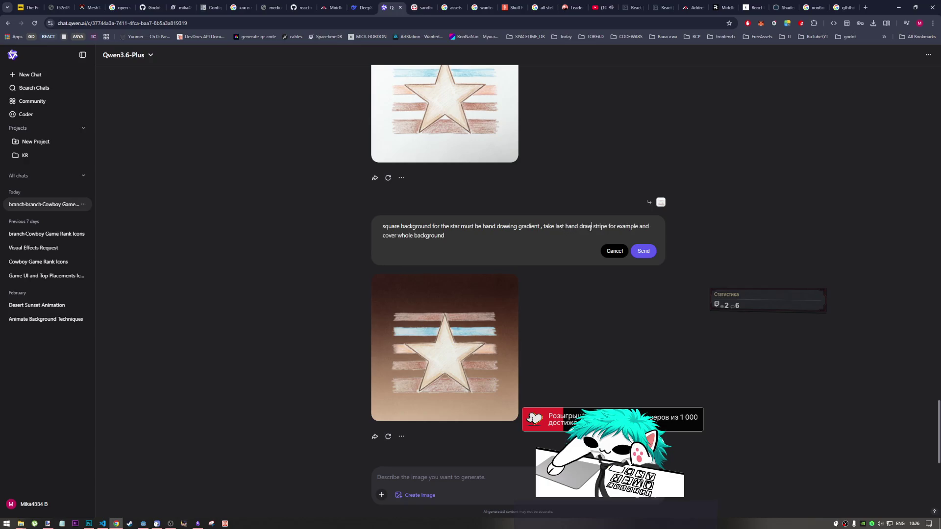
pyautogui.write('n')
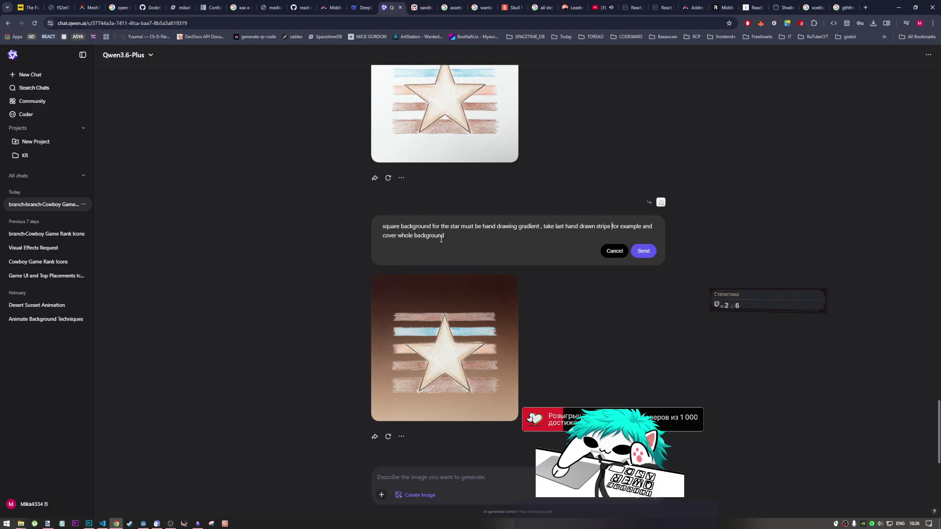
pyautogui.click(643, 250)
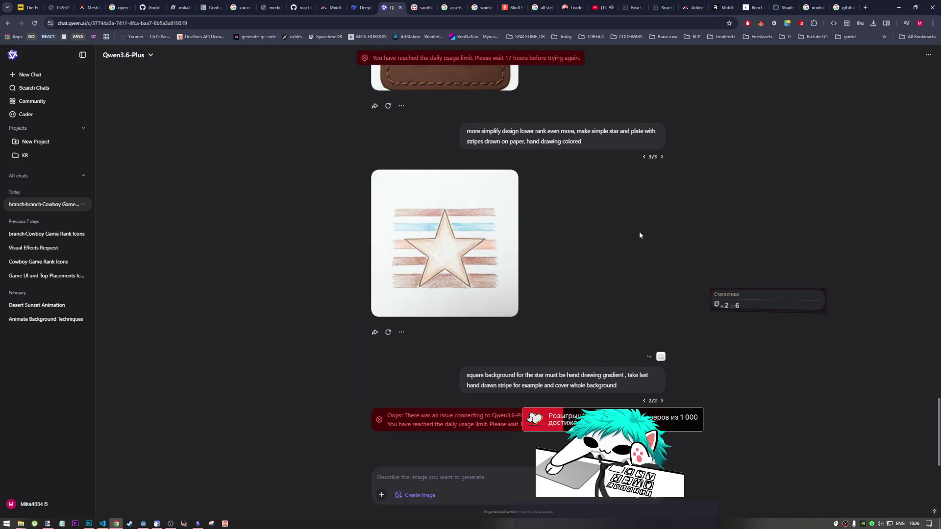
# - Switch to the Google search tab showing the 'sewed star' translation and select its query
pyautogui.moveTo(478, 289)
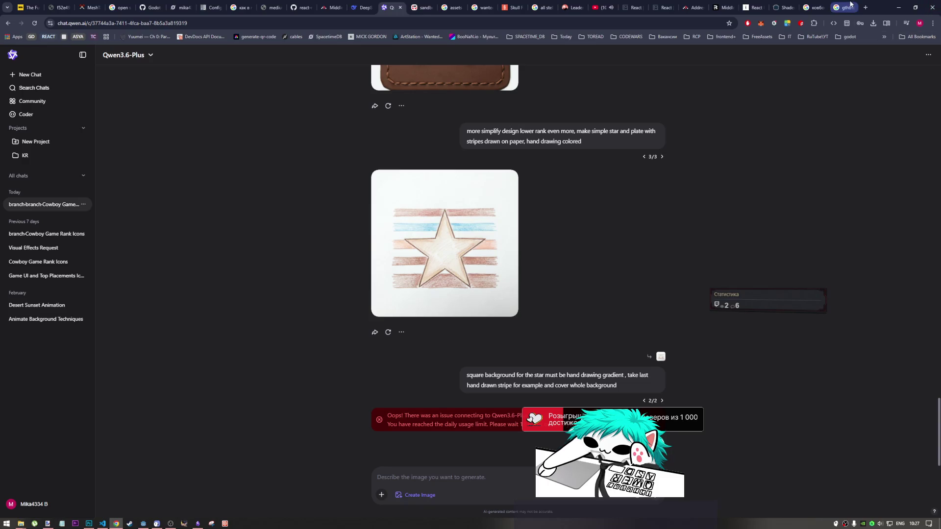
pyautogui.click(840, 8)
pyautogui.press('/')
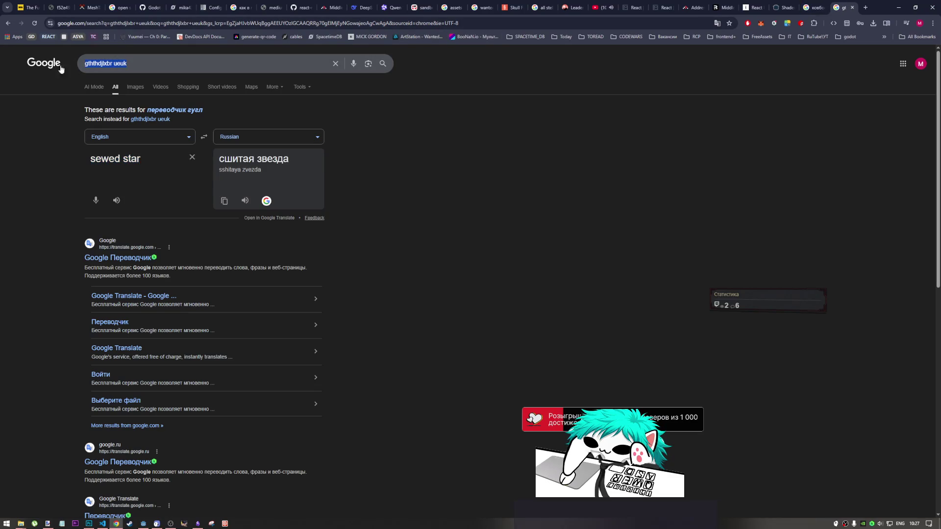
# - Search Google for 'hand drawn background', then refine it to 'hand drawn with pencils background'
pyautogui.write('han')
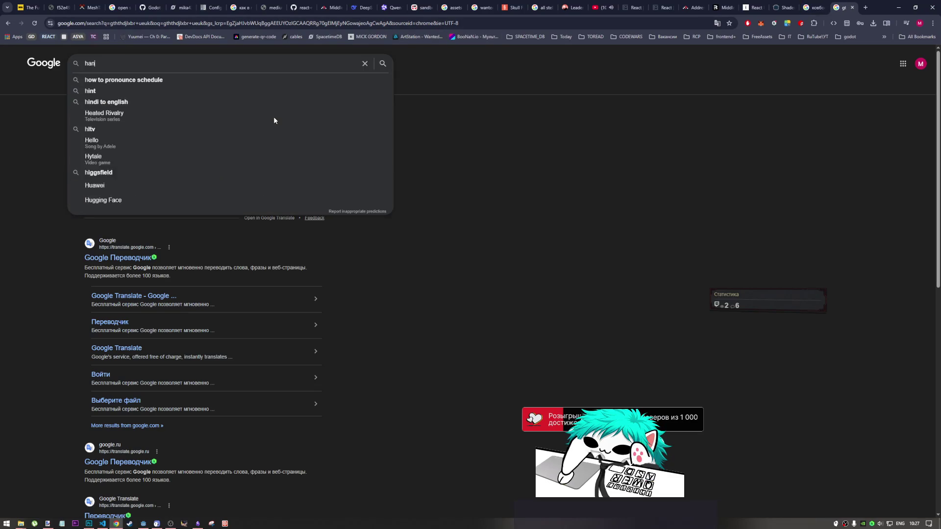
pyautogui.write('d drawn ')
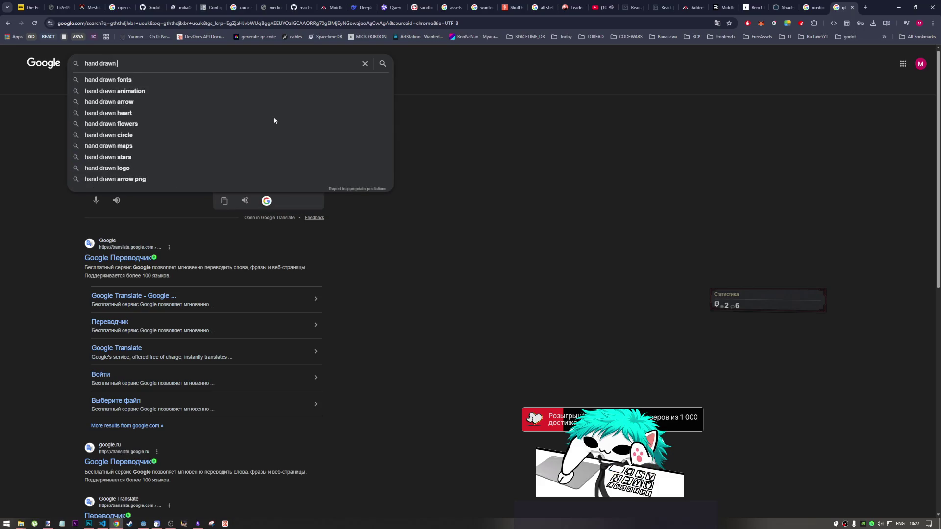
pyautogui.write('backgro')
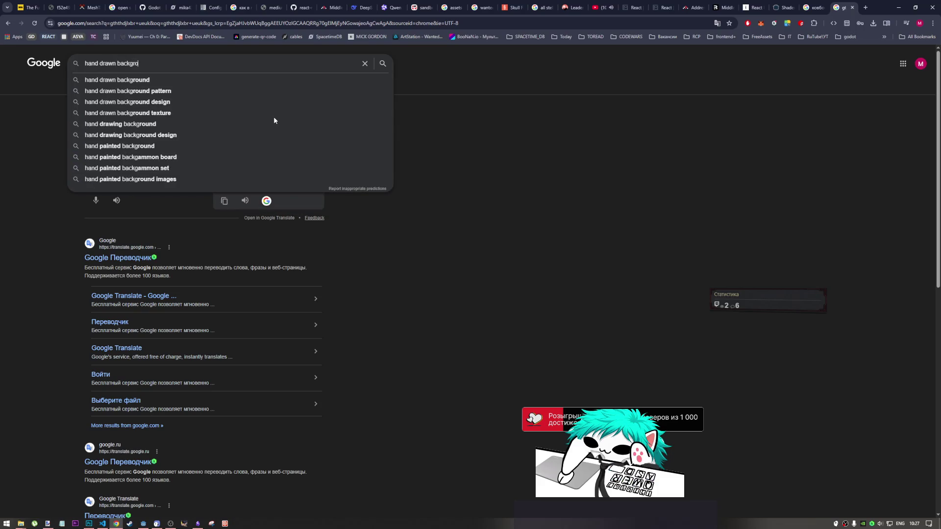
pyautogui.write('und')
pyautogui.press('Return')
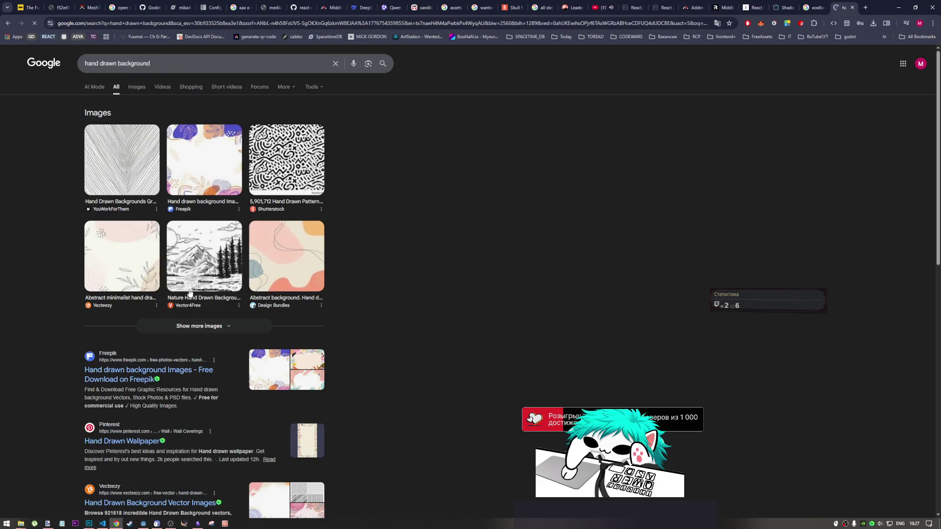
pyautogui.click(117, 64)
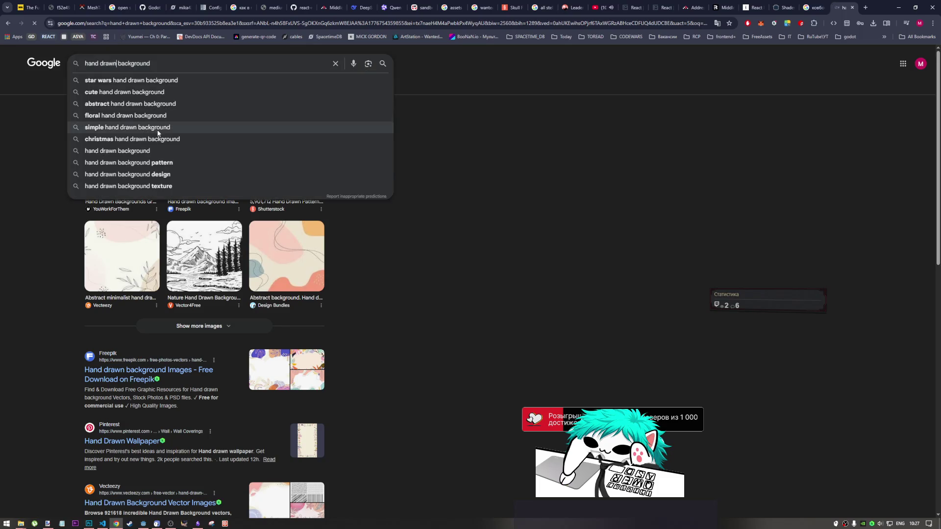
pyautogui.write('w ')
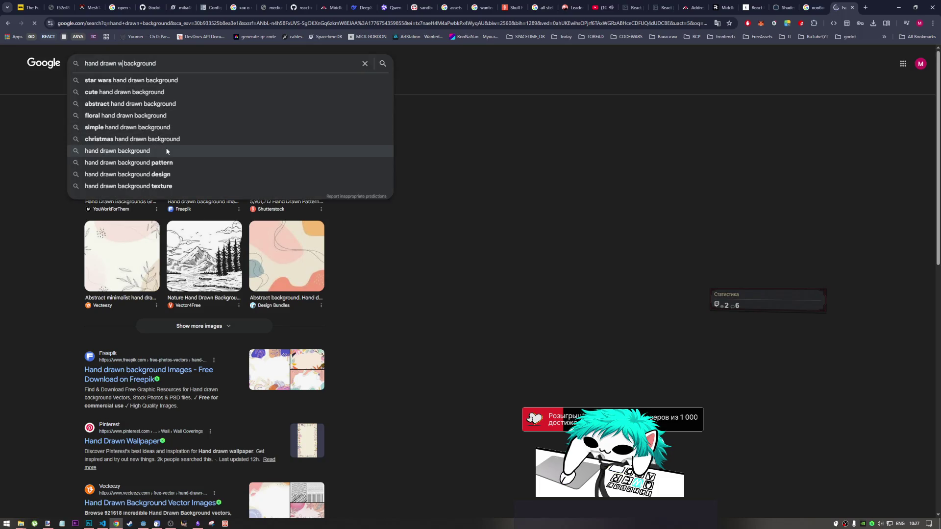
pyautogui.write('ith ')
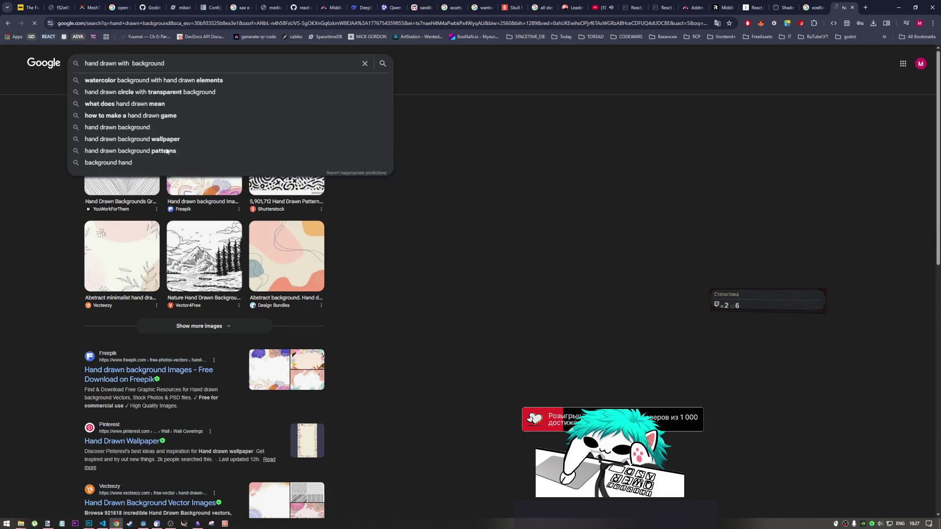
pyautogui.write('pencils')
pyautogui.press('Return')
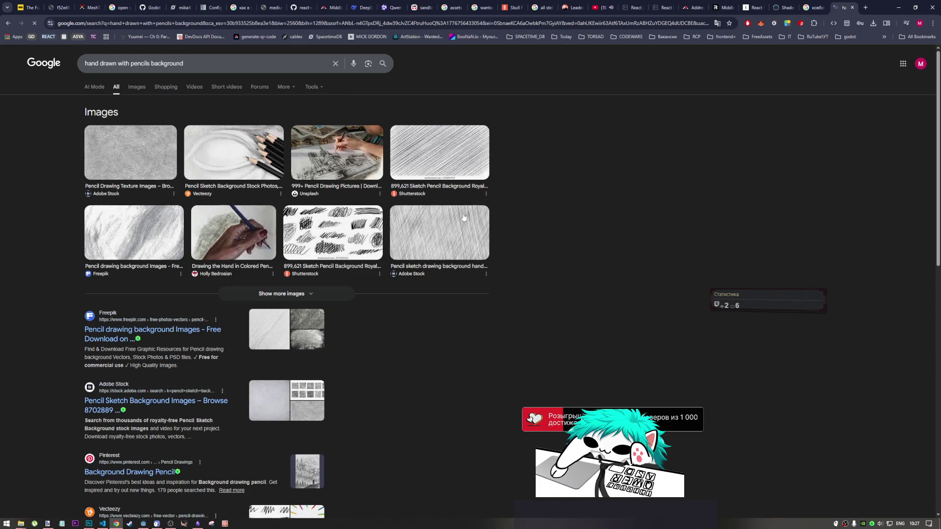
# - Switch to image results, browse them, and preview the first Adobe Stock pencil sketch
pyautogui.click(283, 293)
pyautogui.scroll(-4, 542, 374)
pyautogui.scroll(-4, 542, 374)
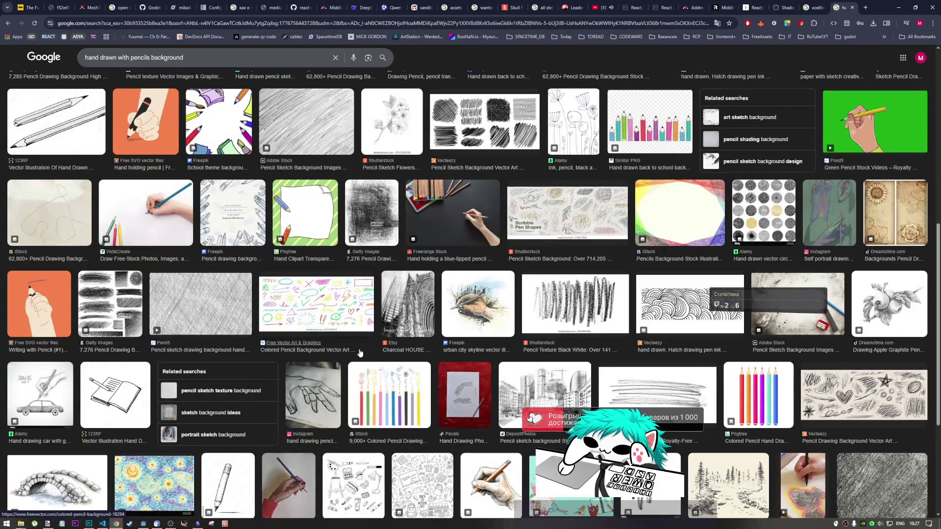
pyautogui.scroll(-15, 319, 354)
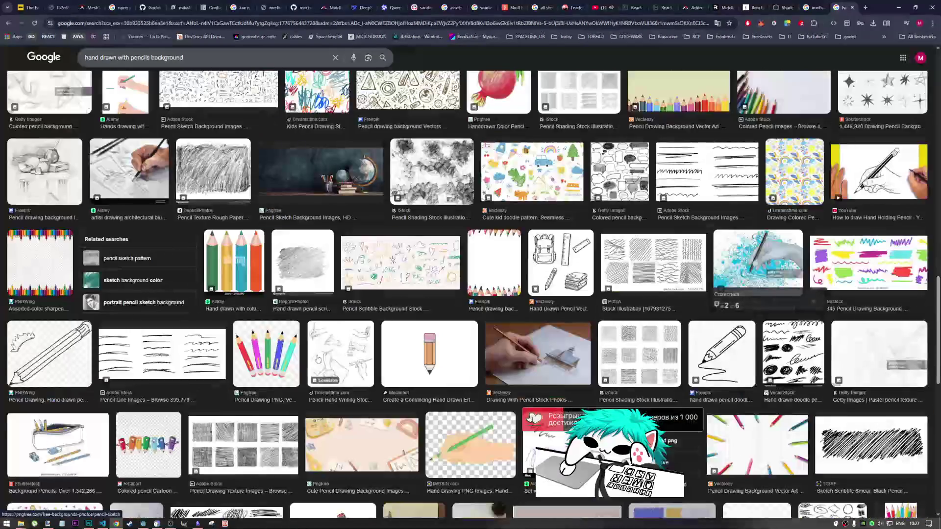
pyautogui.scroll(-5, 317, 359)
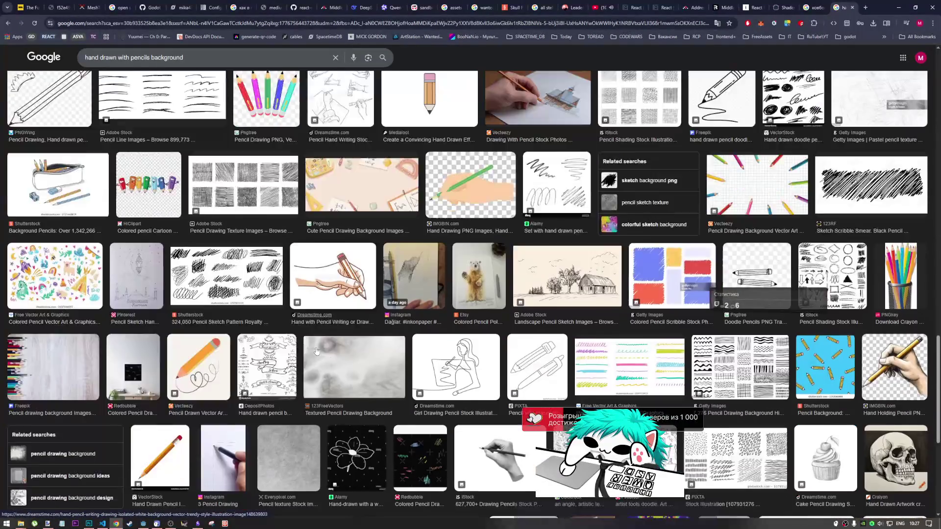
pyautogui.scroll(-4, 316, 351)
pyautogui.scroll(-3, 315, 351)
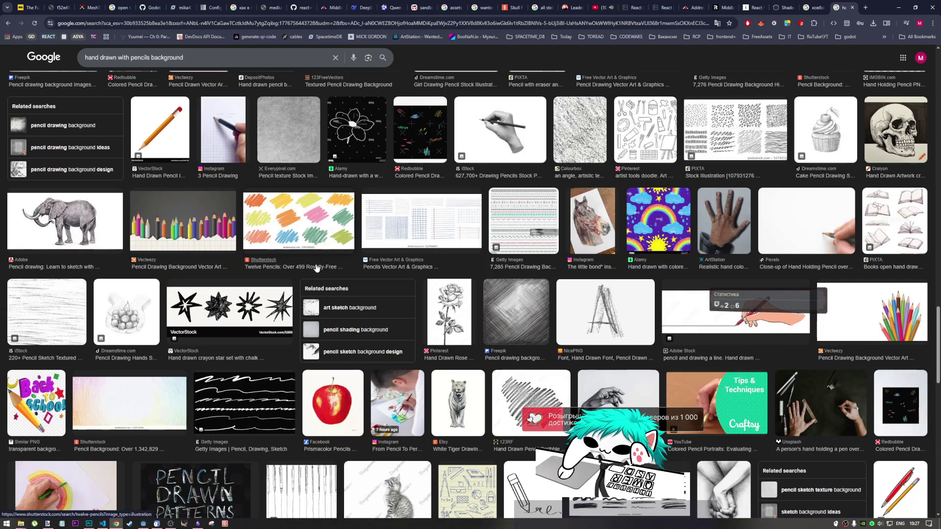
pyautogui.scroll(-5, 315, 289)
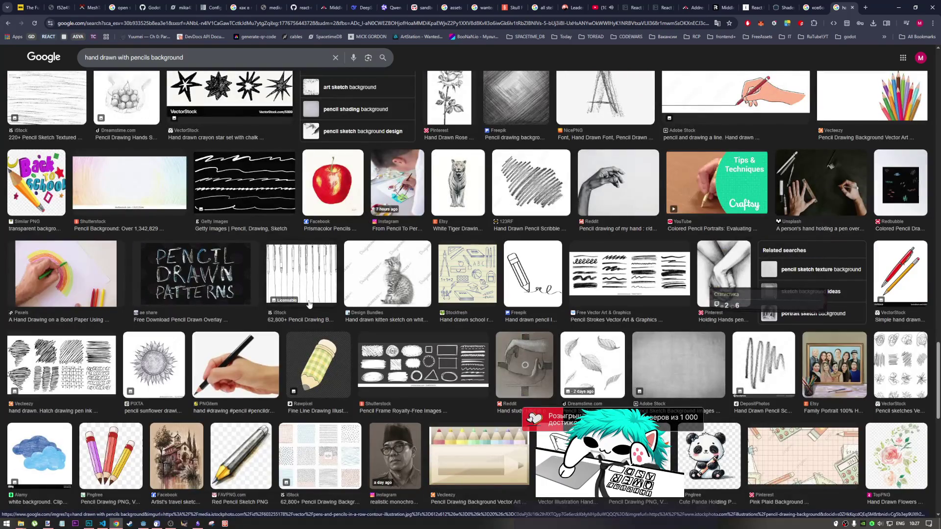
pyautogui.scroll(-8, 362, 311)
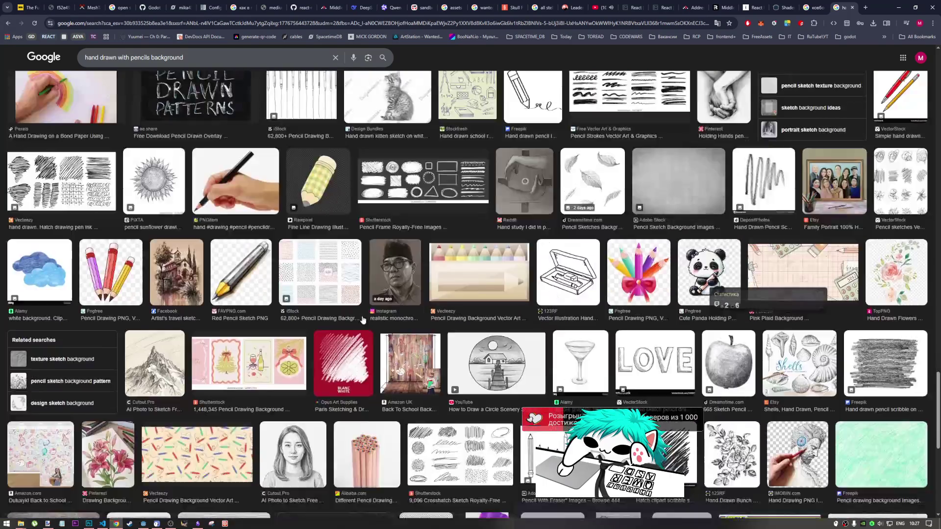
pyautogui.scroll(-5, 358, 321)
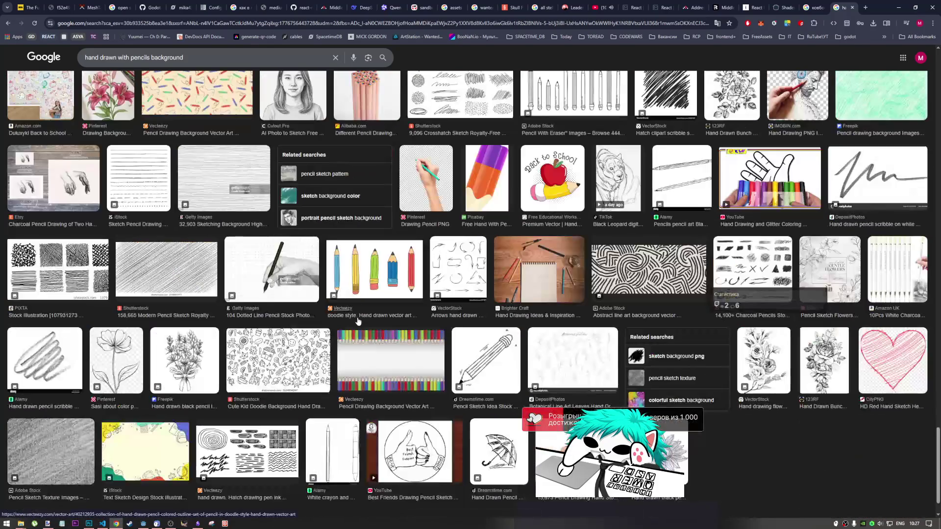
pyautogui.scroll(5, 357, 318)
pyautogui.scroll(-10, 354, 311)
pyautogui.scroll(-15, 354, 314)
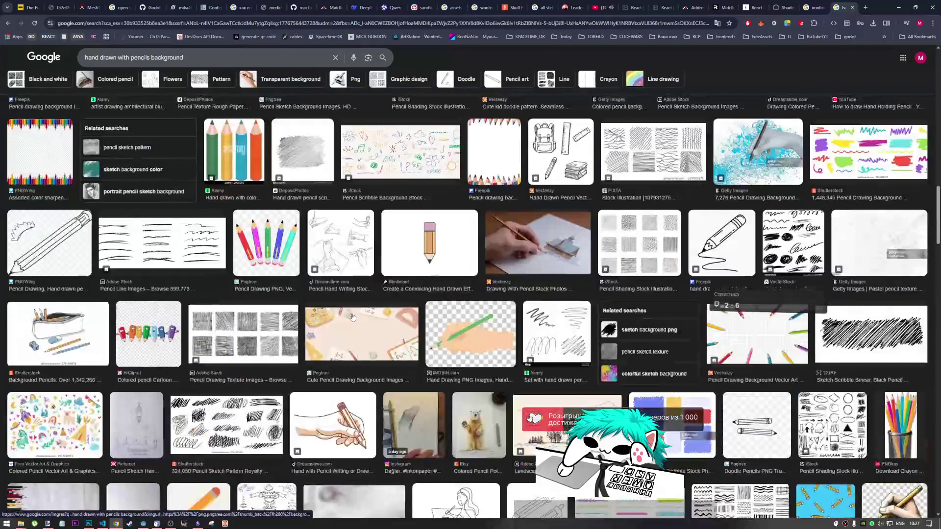
pyautogui.scroll(8, 352, 317)
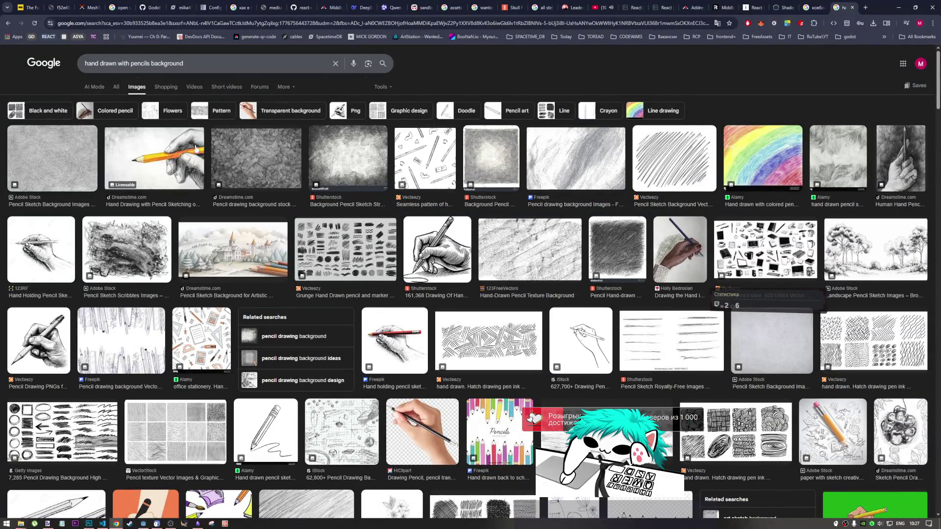
pyautogui.click(65, 167)
pyautogui.tripleClick(175, 72)
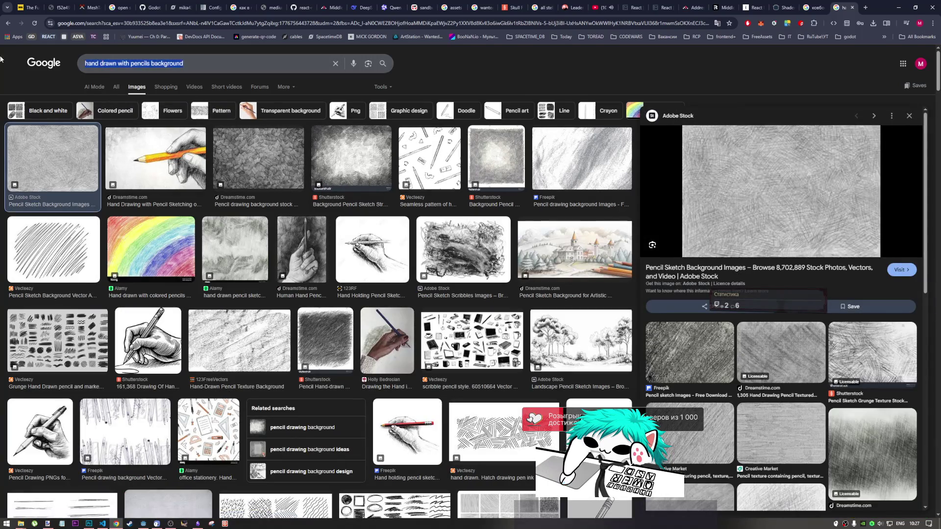
# - Add 'brown' to the query, browse the results, and preview the Crayon Scribble Background
pyautogui.click(197, 65)
pyautogui.write('rown')
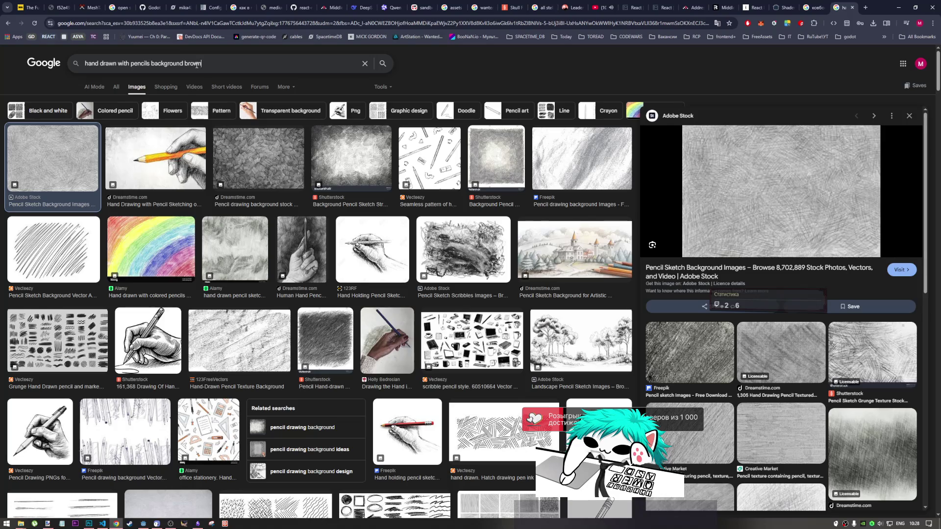
pyautogui.press('Return')
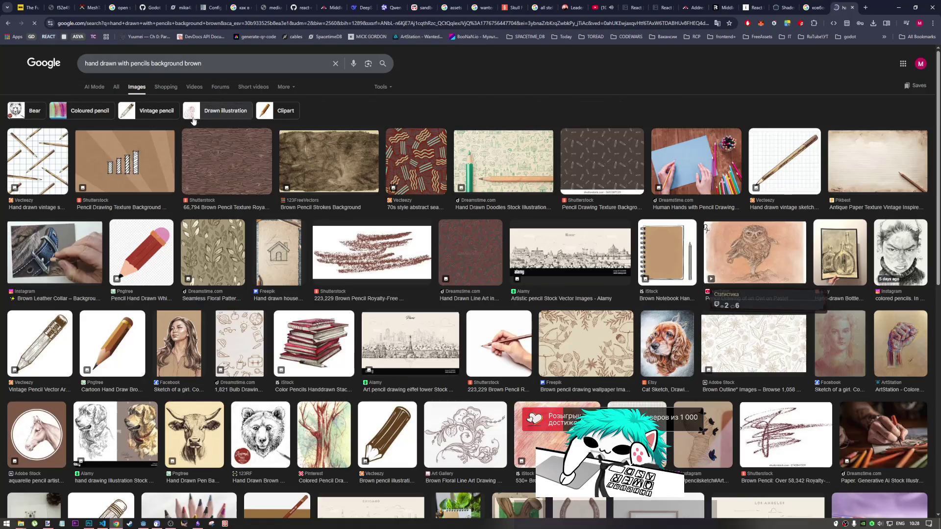
pyautogui.scroll(-3, 461, 264)
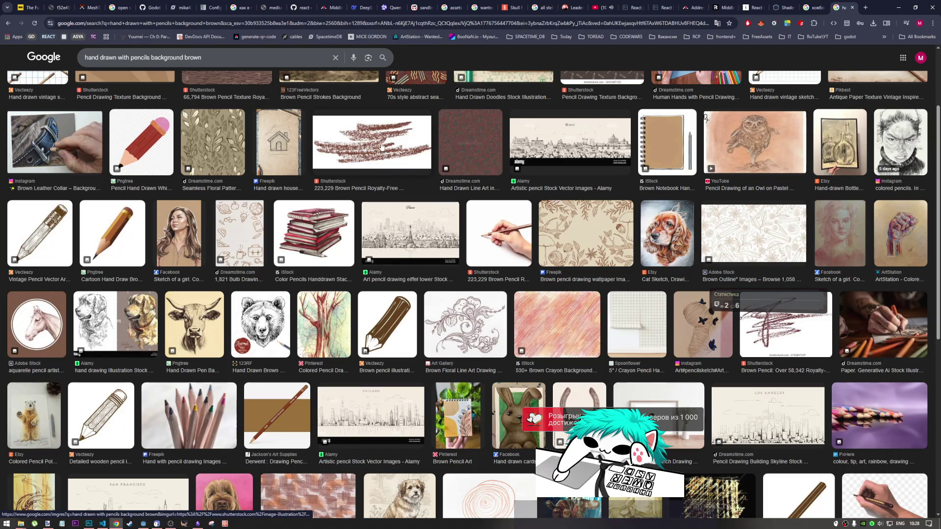
pyautogui.scroll(-10, 338, 366)
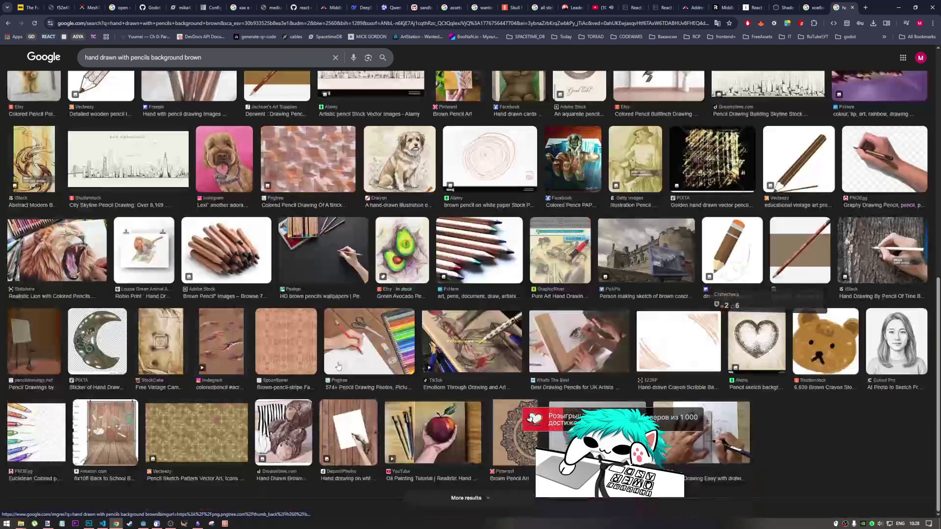
pyautogui.scroll(-10, 338, 366)
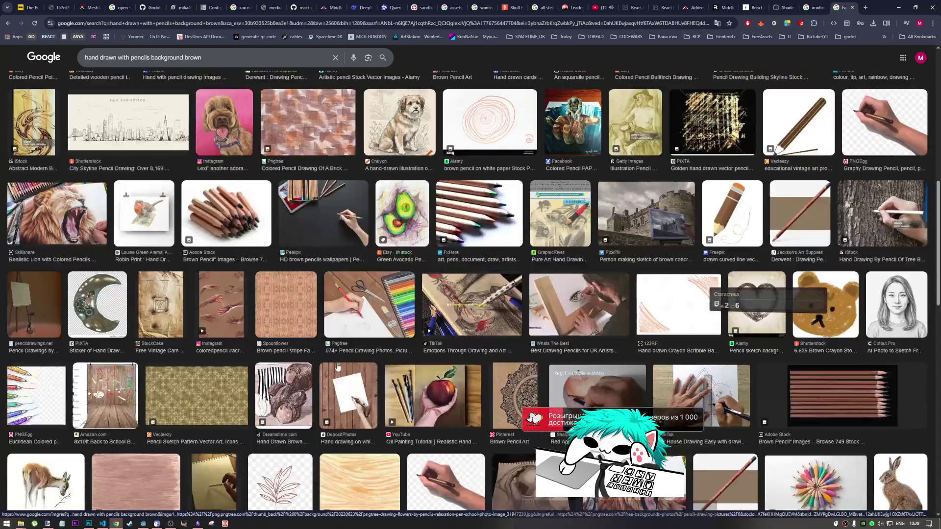
pyautogui.scroll(-2, 337, 365)
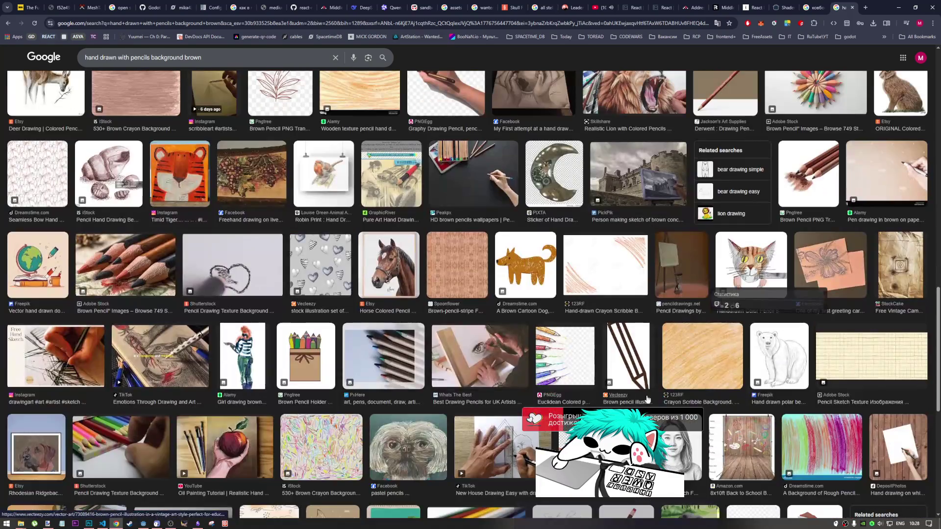
pyautogui.click(706, 366)
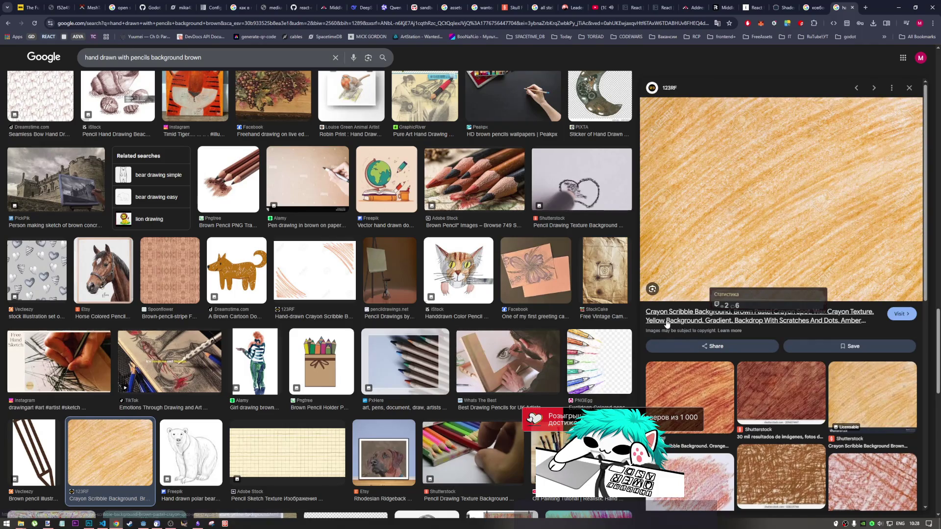
# - Browse the brown results, preview the iStock brown crayon background, then close it
pyautogui.scroll(-3, 701, 331)
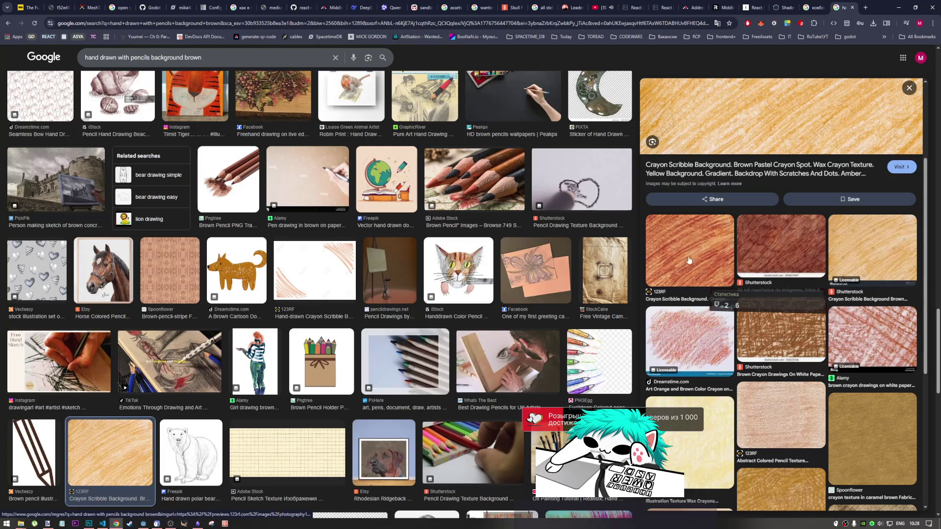
pyautogui.scroll(3, 691, 254)
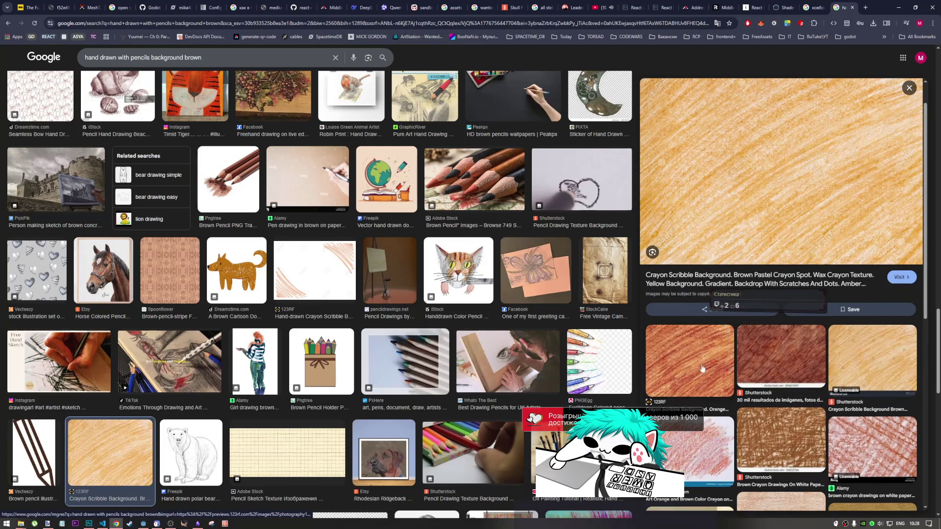
pyautogui.scroll(-5, 696, 366)
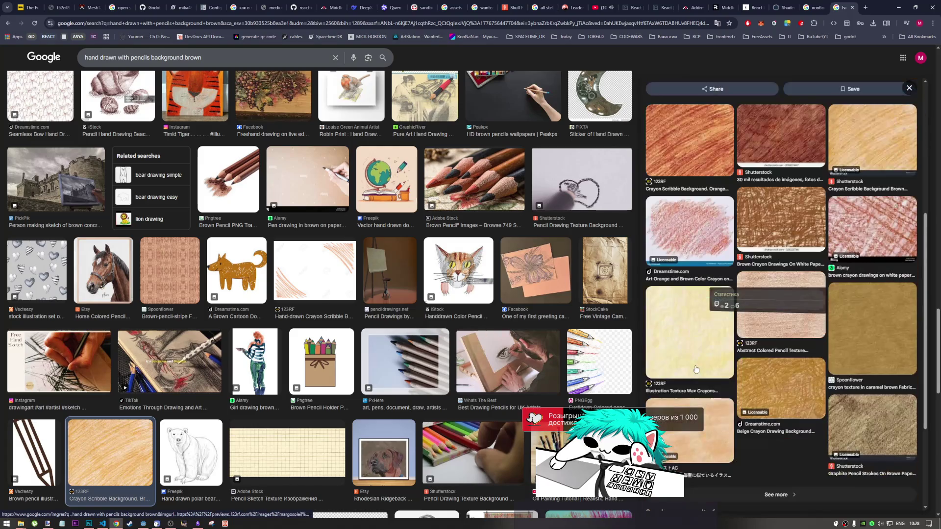
pyautogui.scroll(2, 724, 377)
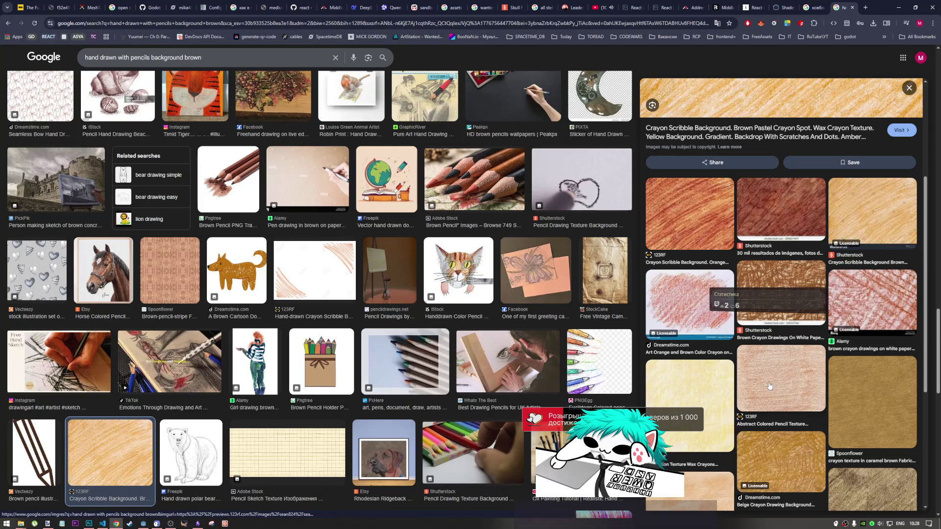
pyautogui.scroll(-3, 768, 386)
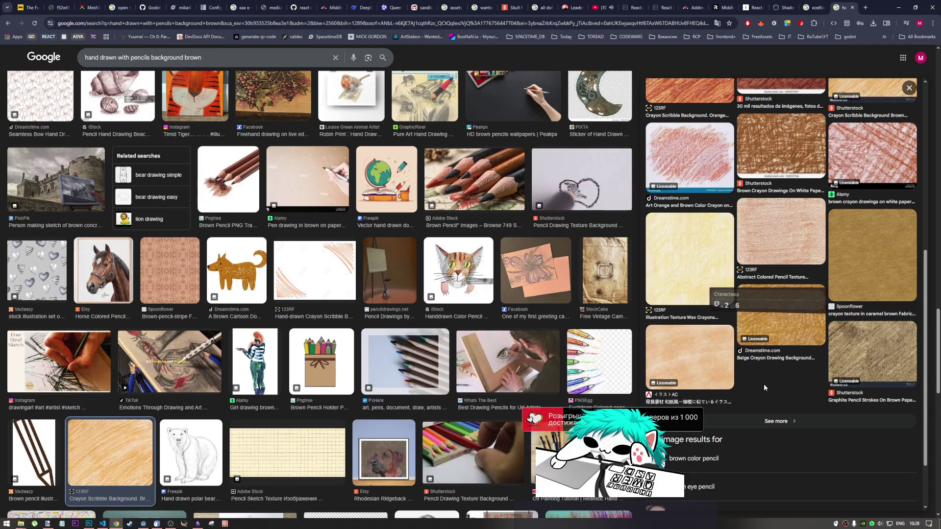
pyautogui.scroll(-3, 763, 385)
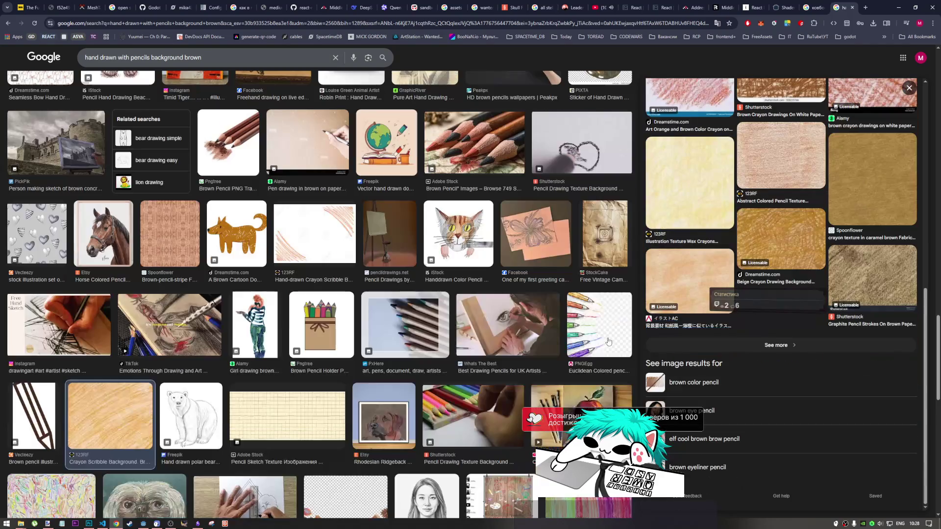
pyautogui.scroll(-3, 509, 371)
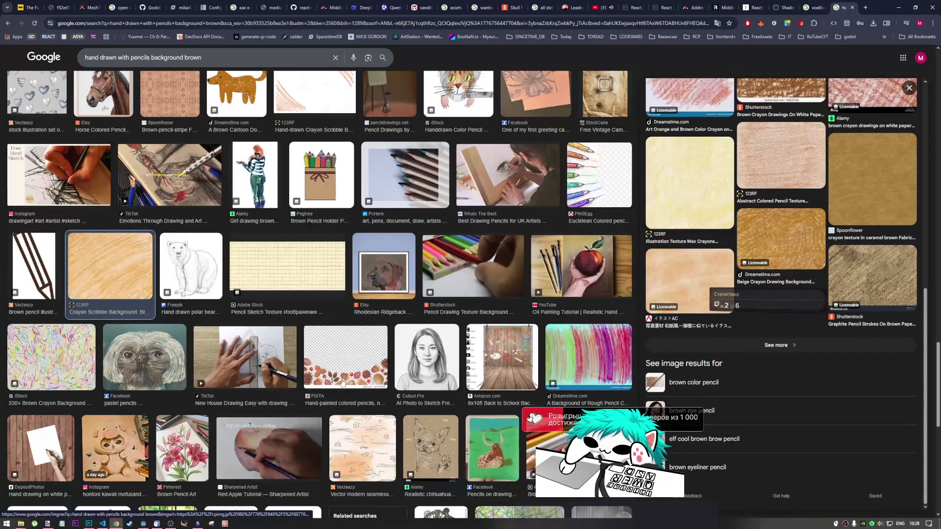
pyautogui.scroll(-5, 374, 382)
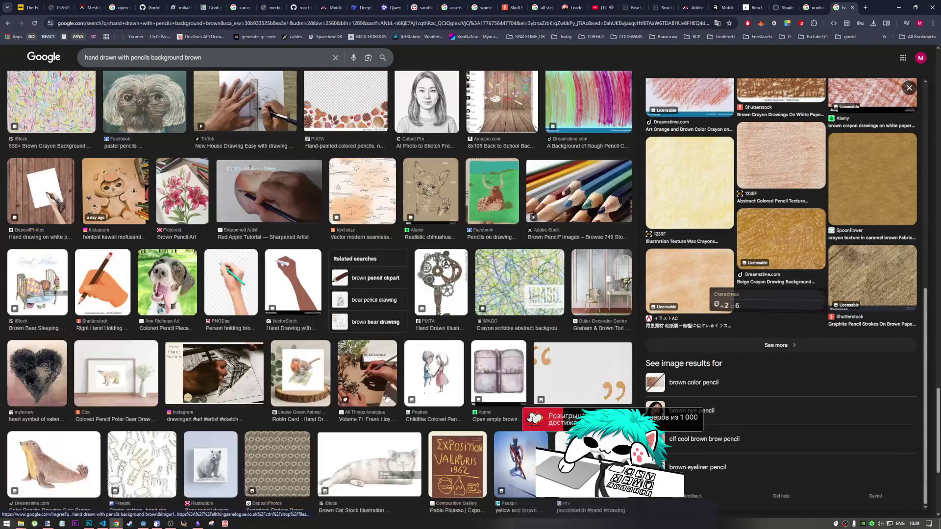
pyautogui.scroll(-3, 278, 397)
pyautogui.scroll(15, 294, 397)
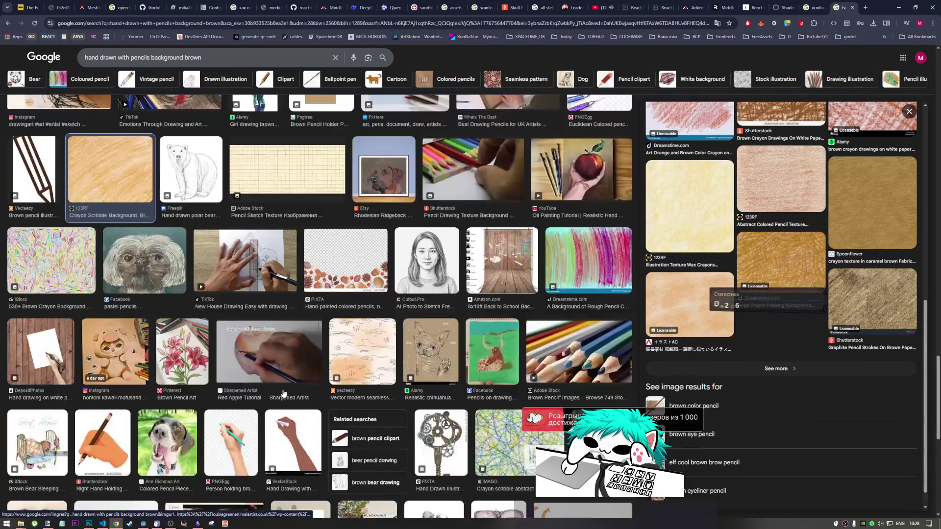
pyautogui.scroll(-3, 321, 395)
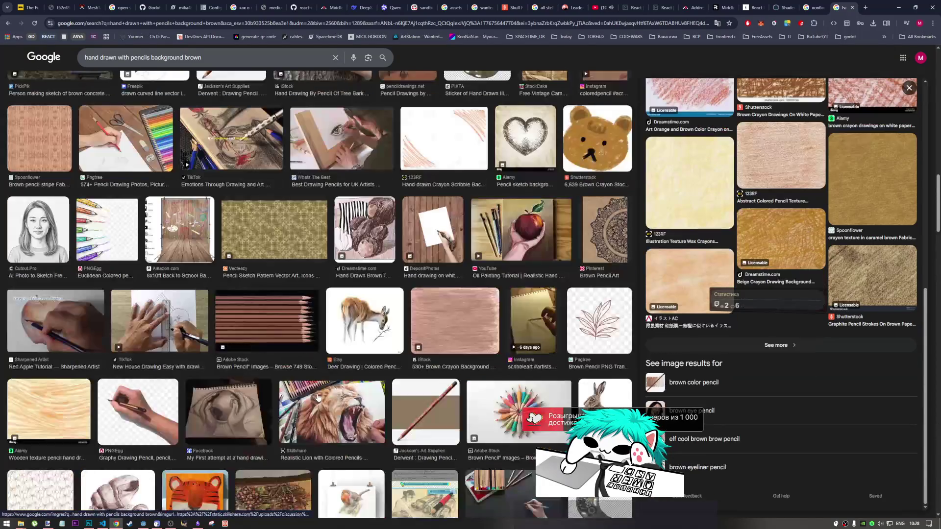
pyautogui.click(460, 326)
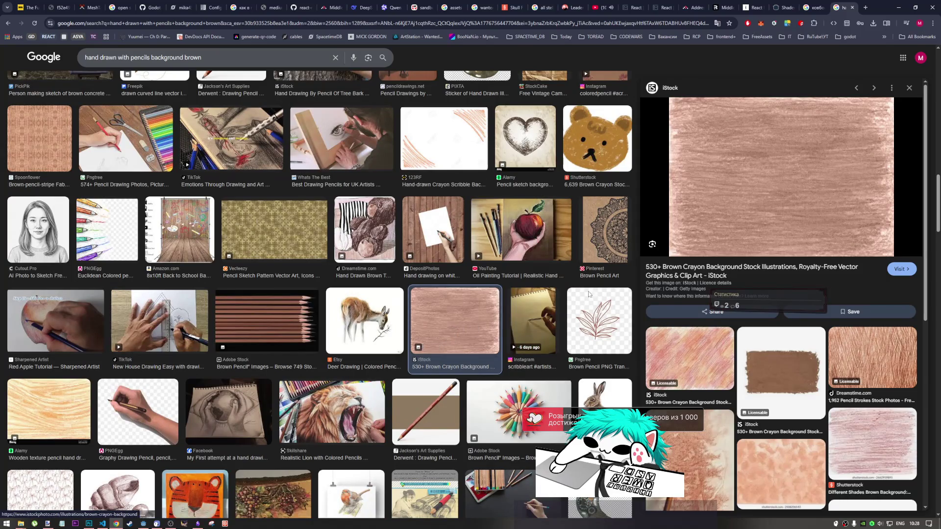
pyautogui.scroll(4, 297, 192)
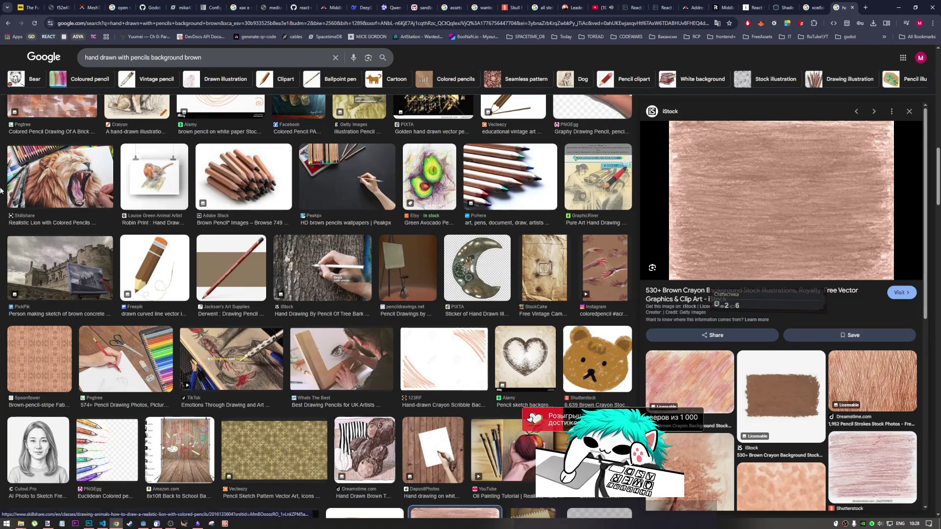
pyautogui.scroll(-5, 54, 159)
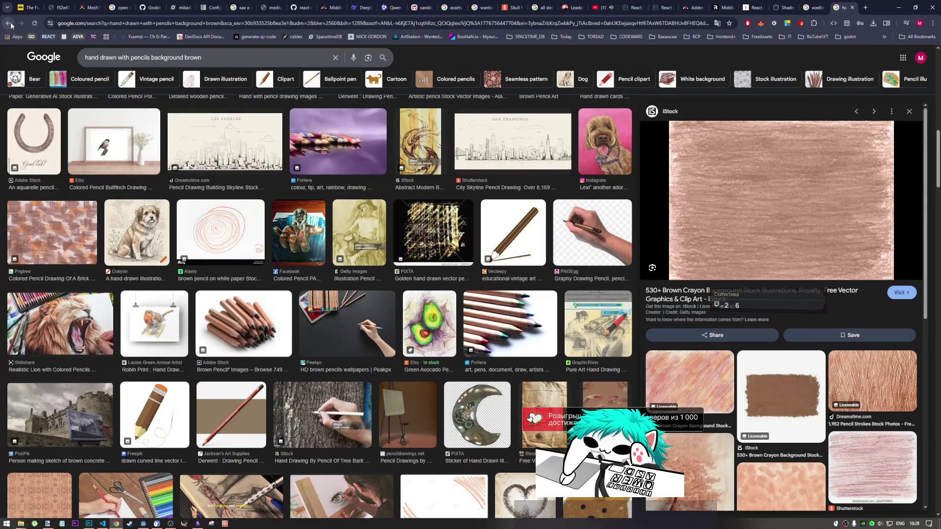
pyautogui.click(8, 23)
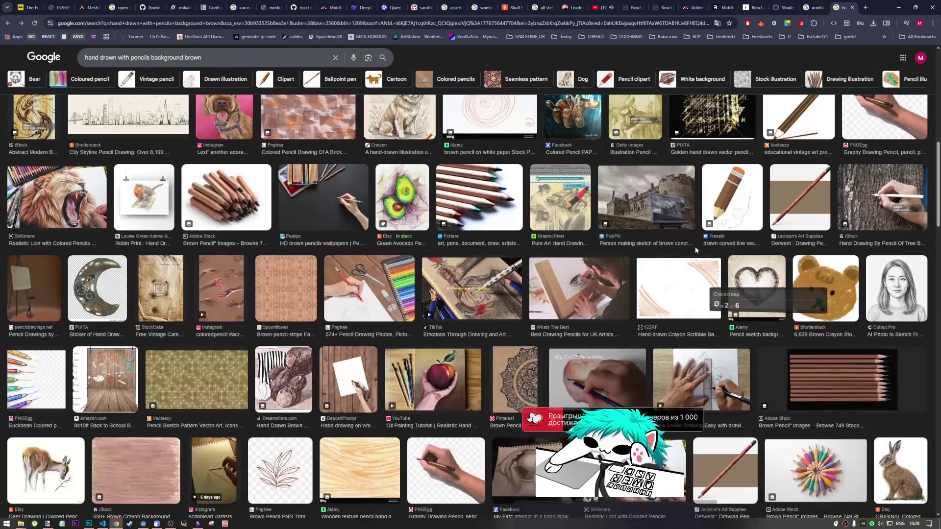
# - Go back to the earlier pencil background results without brown
pyautogui.scroll(-1, 695, 246)
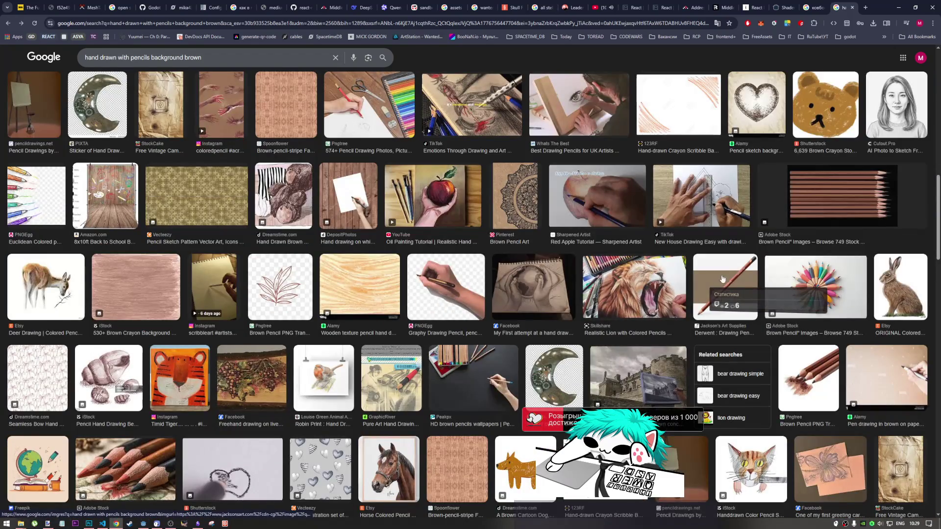
pyautogui.scroll(5, 750, 316)
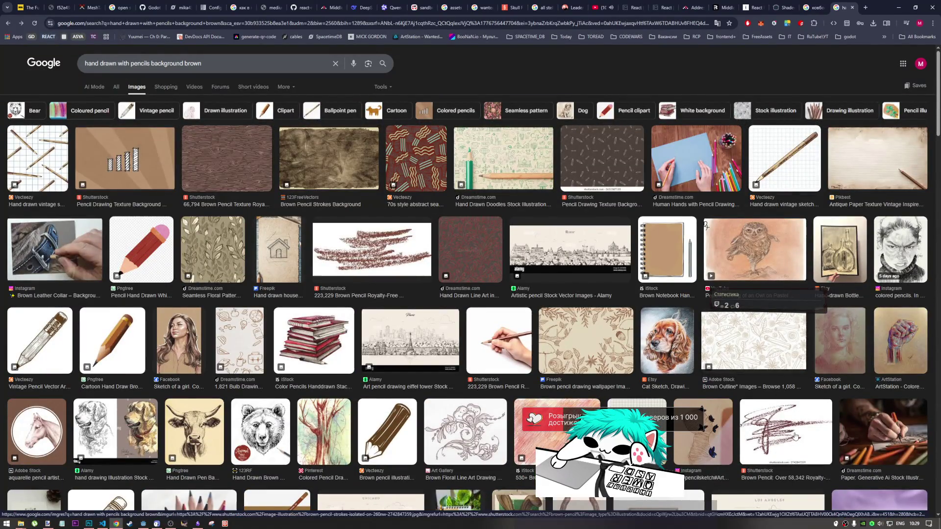
pyautogui.scroll(-3, 629, 323)
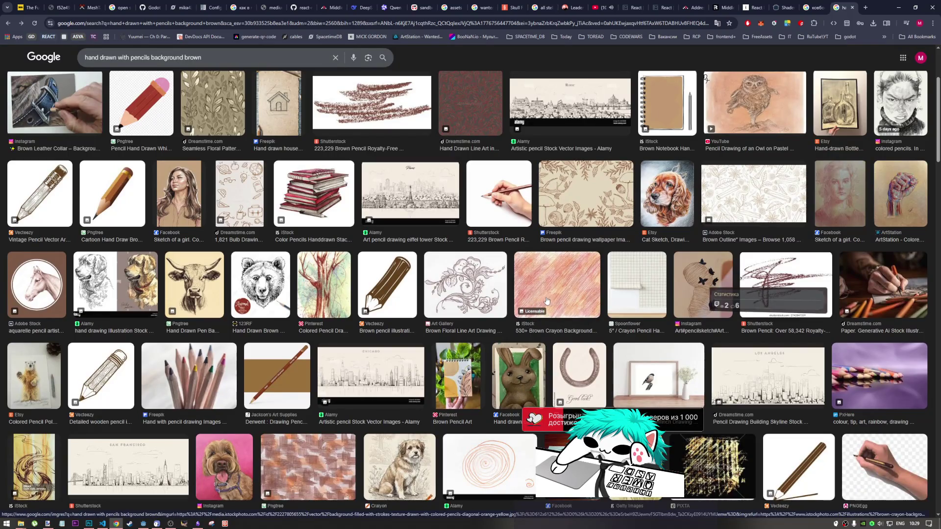
pyautogui.scroll(3, 547, 302)
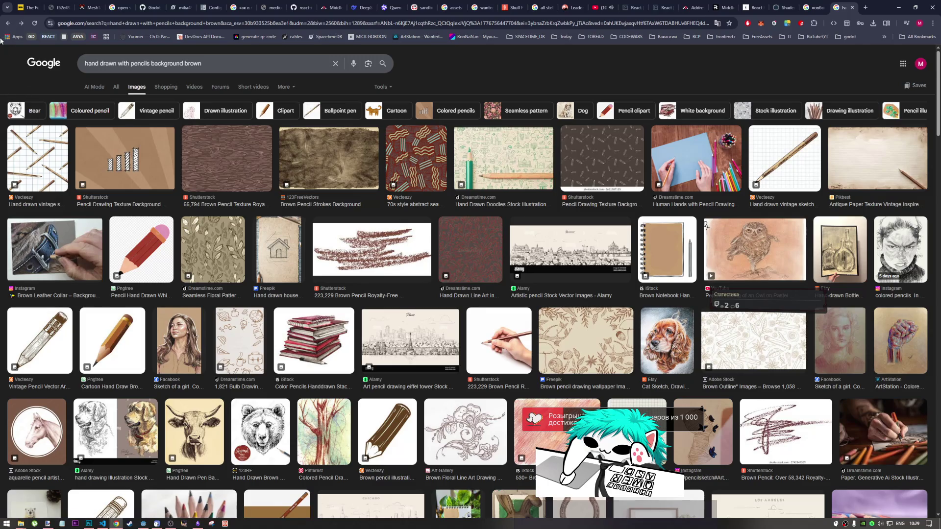
pyautogui.click(8, 24)
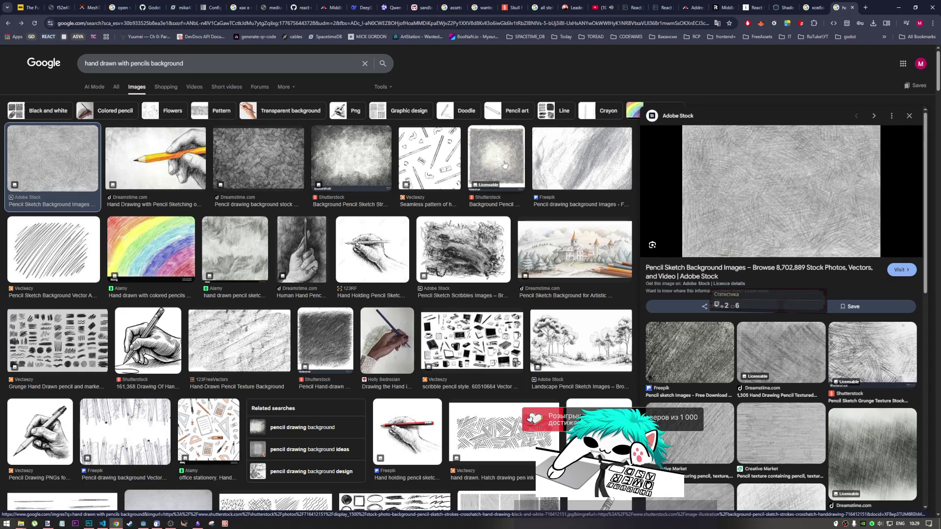
# - Preview the Freepik pencil sketch texture, then the 123RF Pencil Sketch Grunge Texture
pyautogui.scroll(-3, 687, 286)
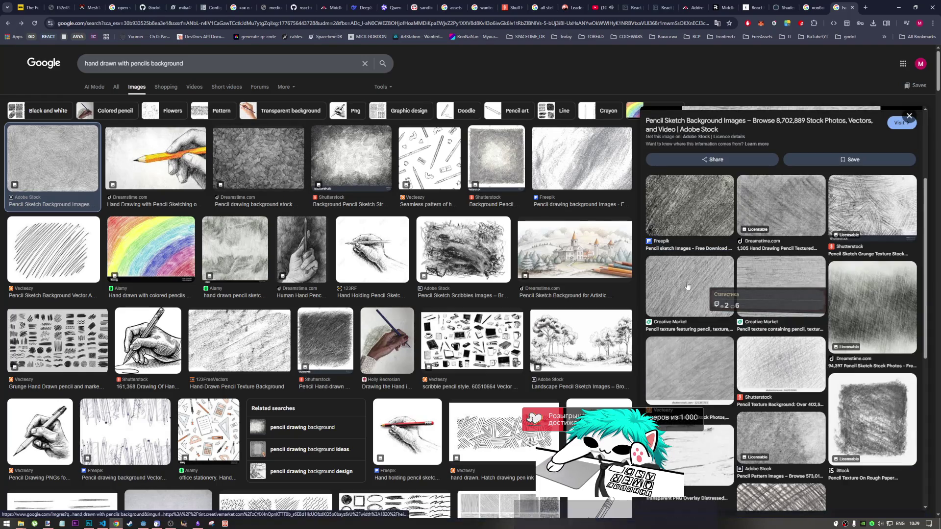
pyautogui.click(680, 214)
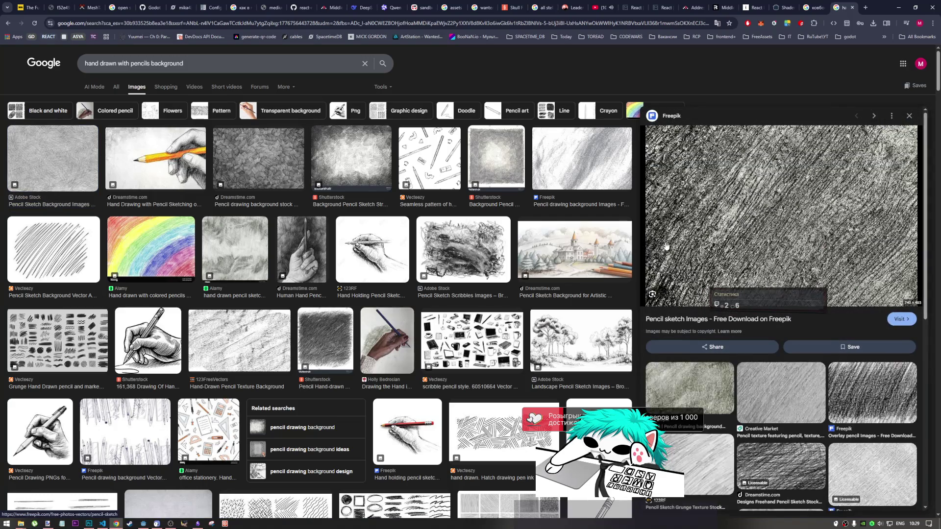
pyautogui.scroll(-3, 663, 253)
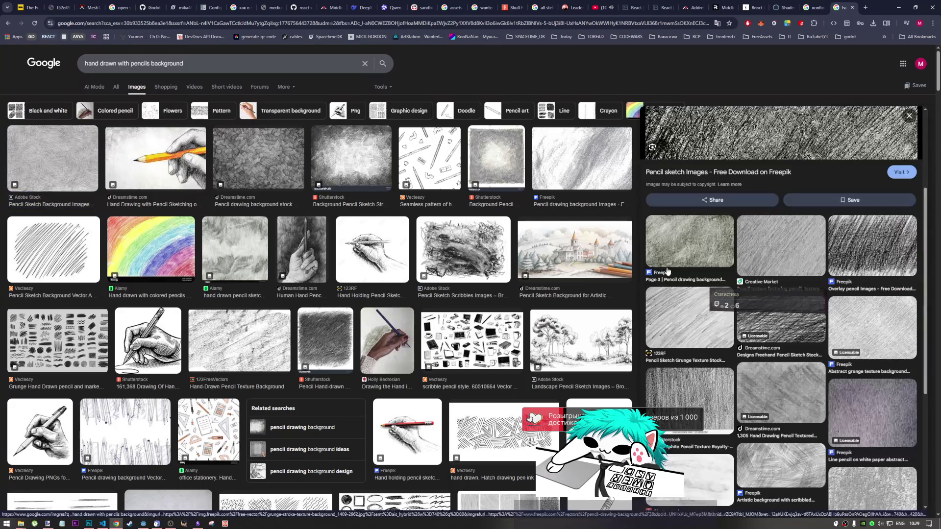
pyautogui.click(689, 342)
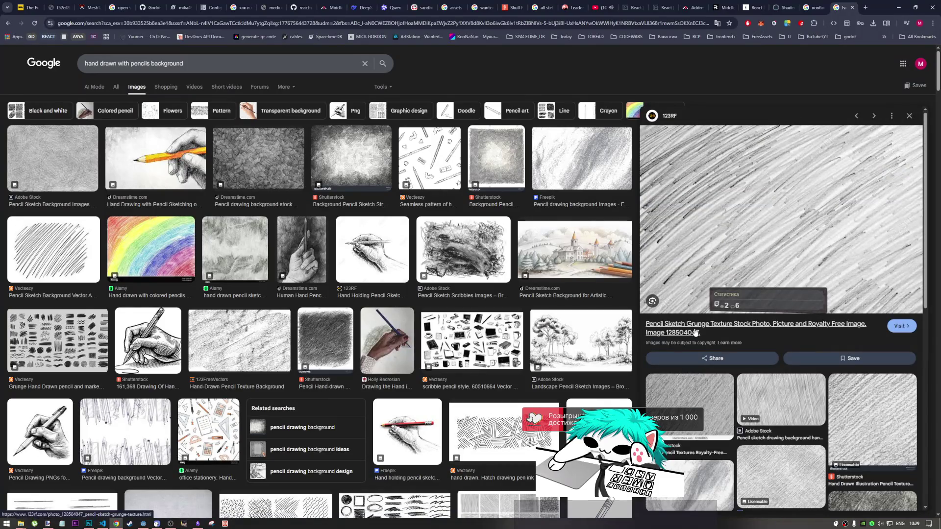
pyautogui.scroll(-1, 691, 333)
pyautogui.scroll(1, 689, 335)
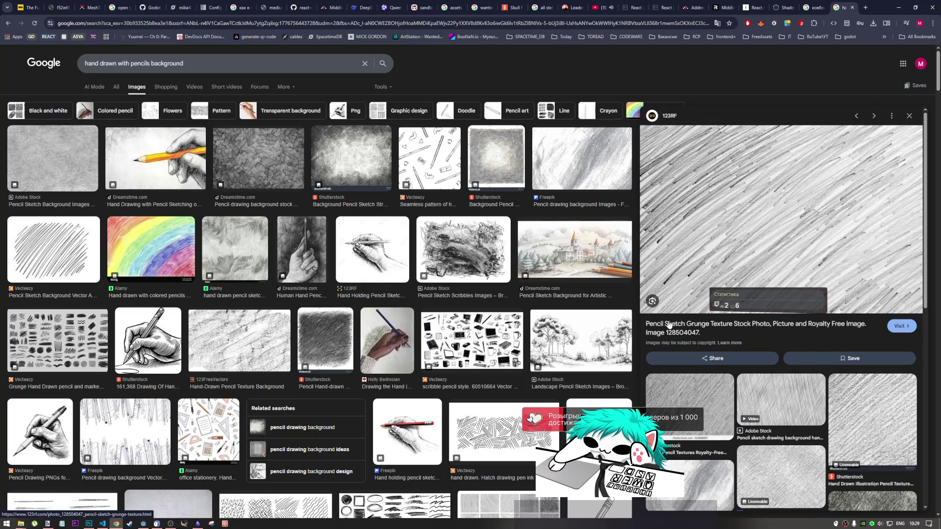
pyautogui.click(671, 328)
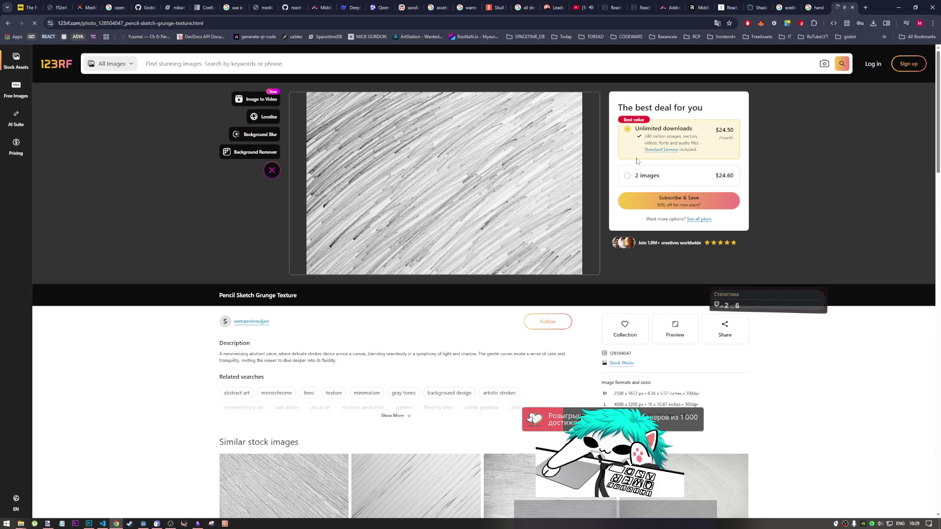
pyautogui.scroll(-3, 735, 138)
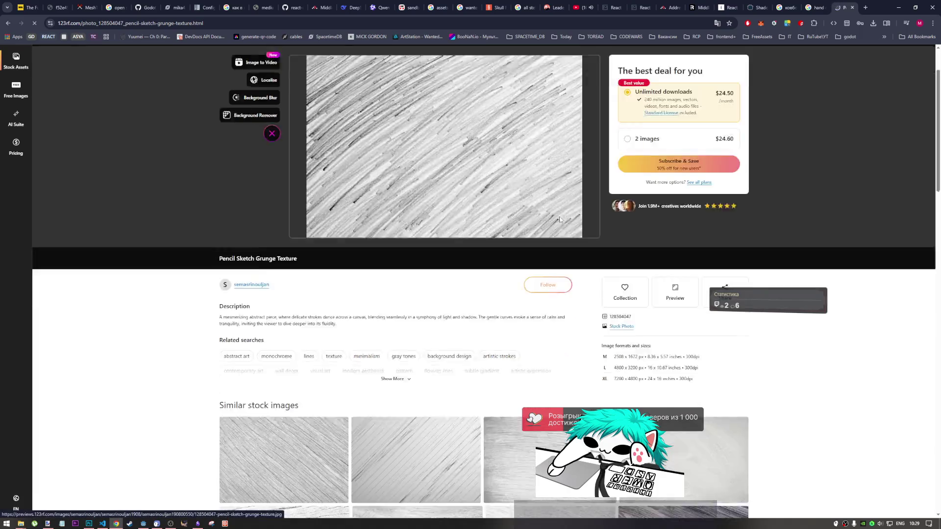
pyautogui.scroll(-3, 769, 124)
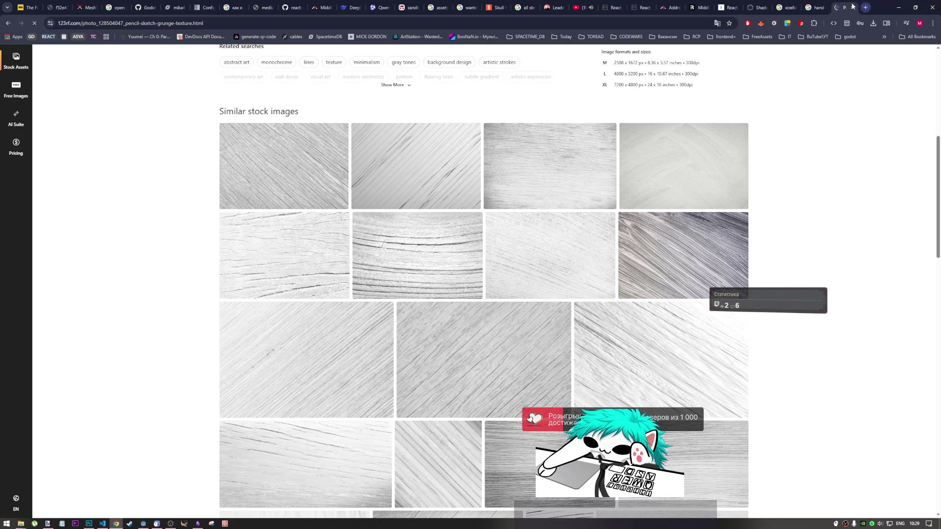
pyautogui.click(852, 7)
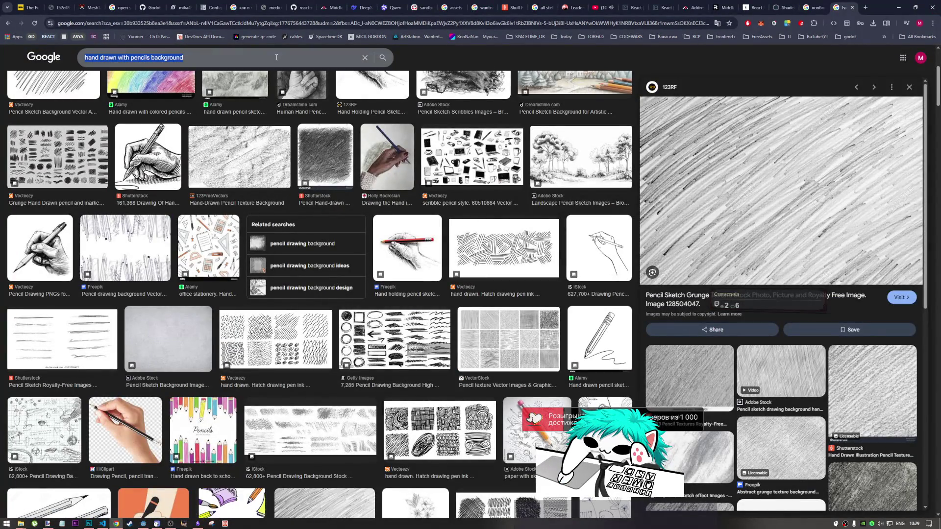
# - Set the usage rights filter to Creative Commons, then to Commercial & other licenses
pyautogui.scroll(3, 514, 178)
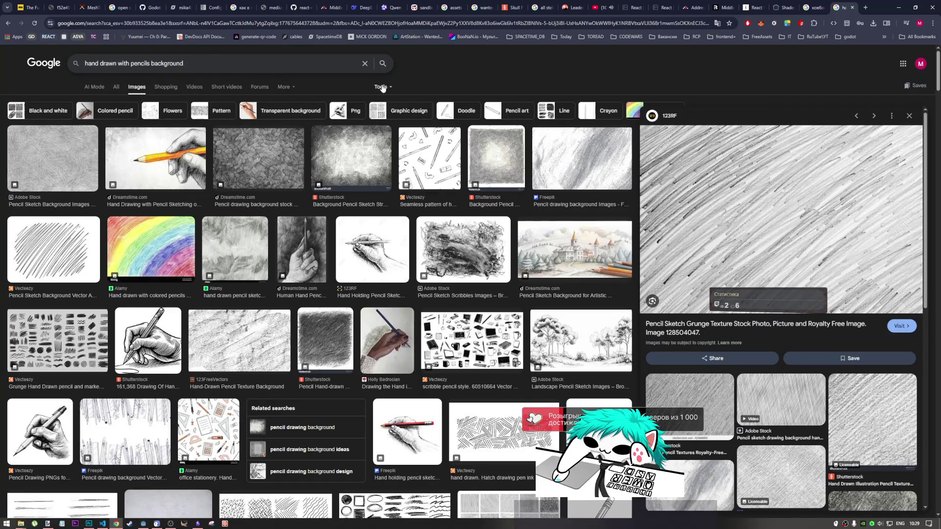
pyautogui.click(383, 87)
pyautogui.moveTo(413, 144)
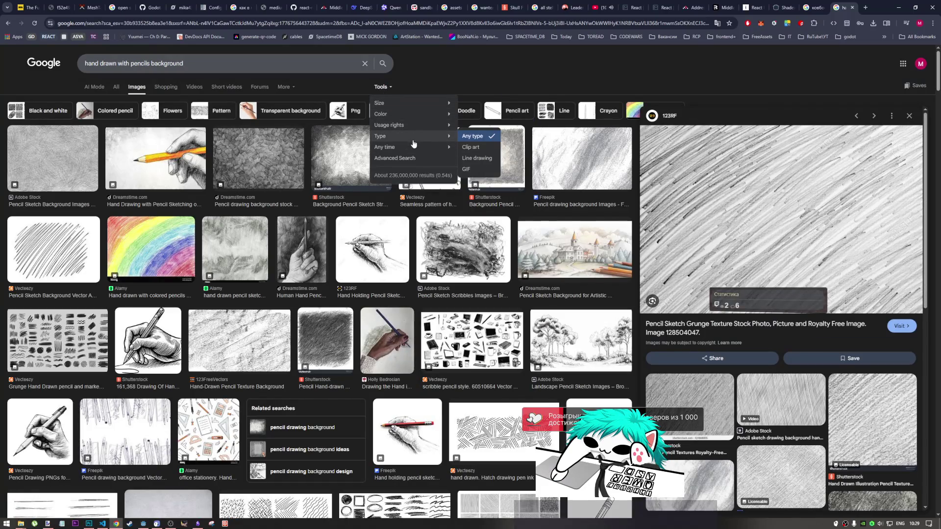
pyautogui.moveTo(420, 128)
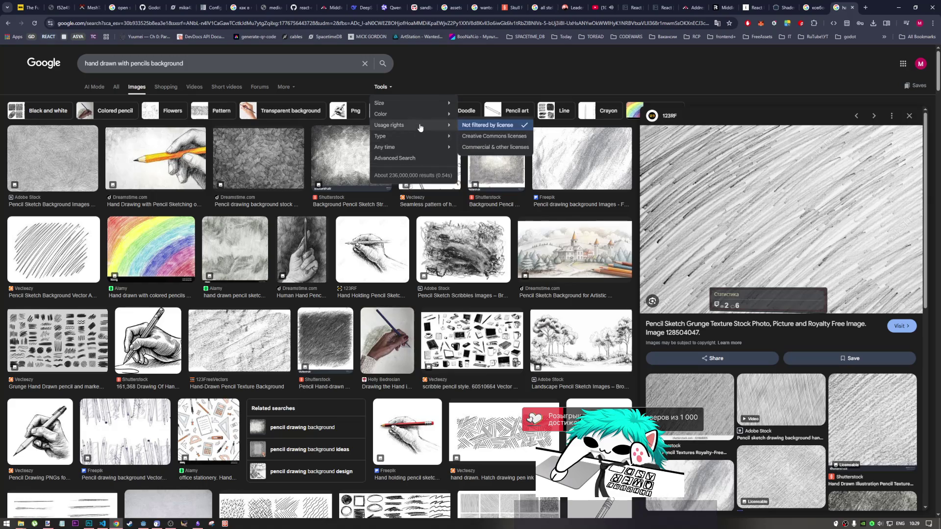
pyautogui.click(484, 140)
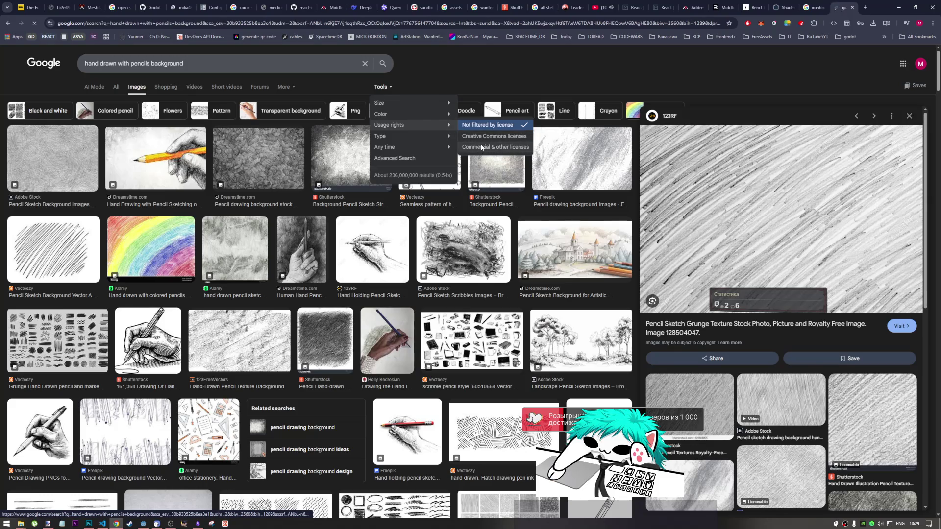
pyautogui.click(381, 87)
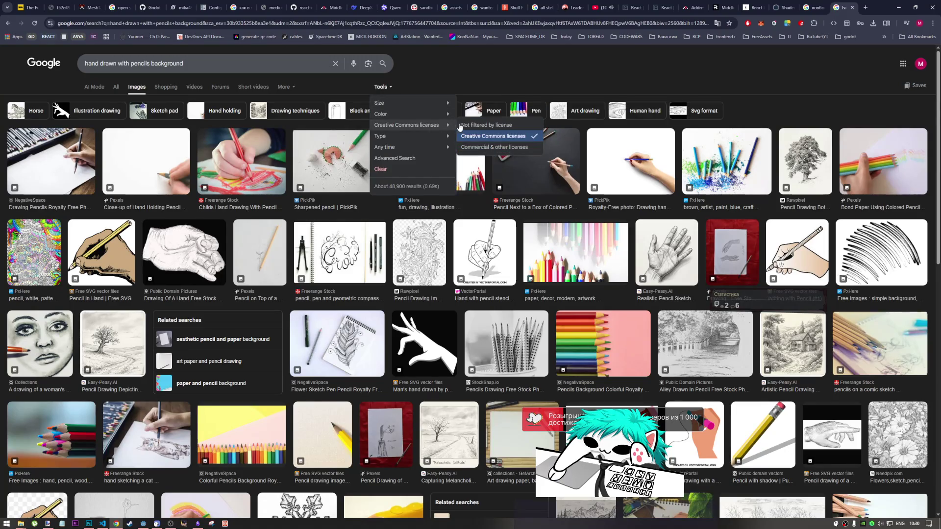
pyautogui.click(471, 148)
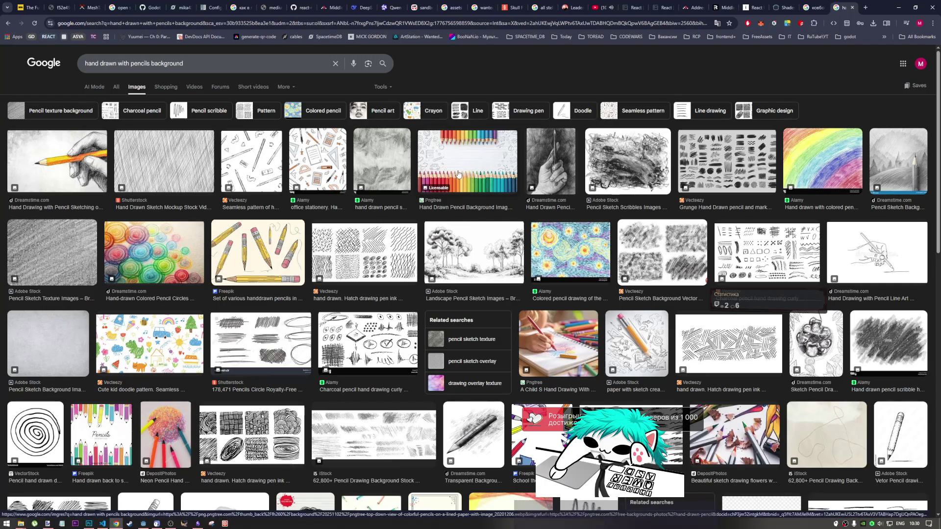
# - Check the license filter, then view the Adobe Stock pencil sketch texture in its own tab
pyautogui.click(381, 87)
pyautogui.moveTo(428, 131)
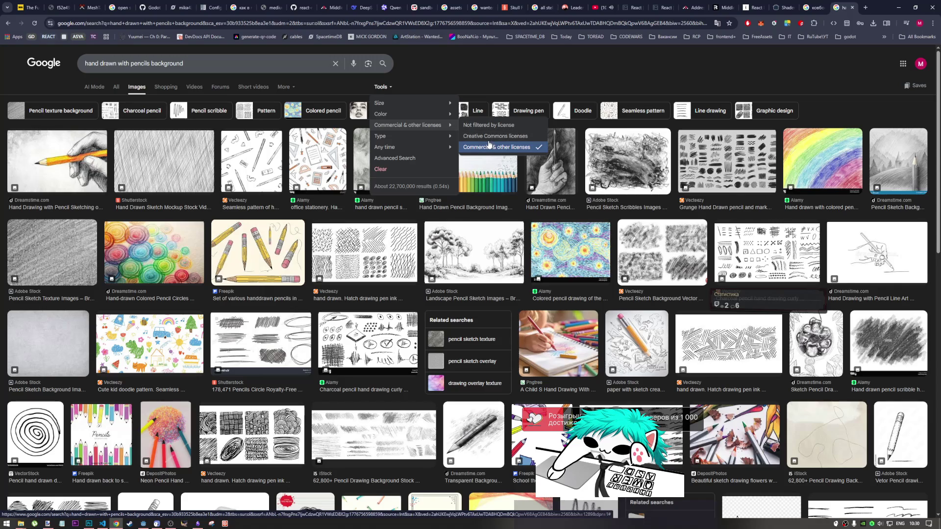
pyautogui.click(486, 61)
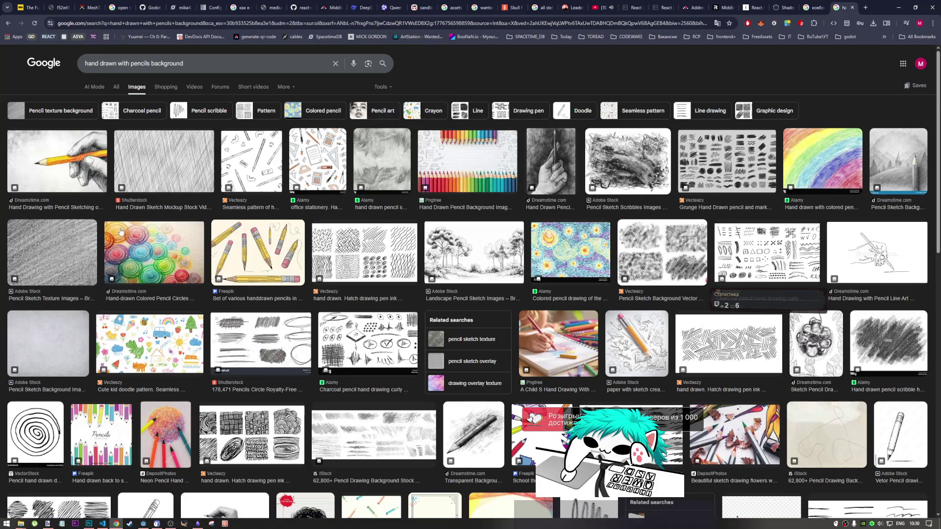
pyautogui.middleClick(79, 242)
pyautogui.click(842, 7)
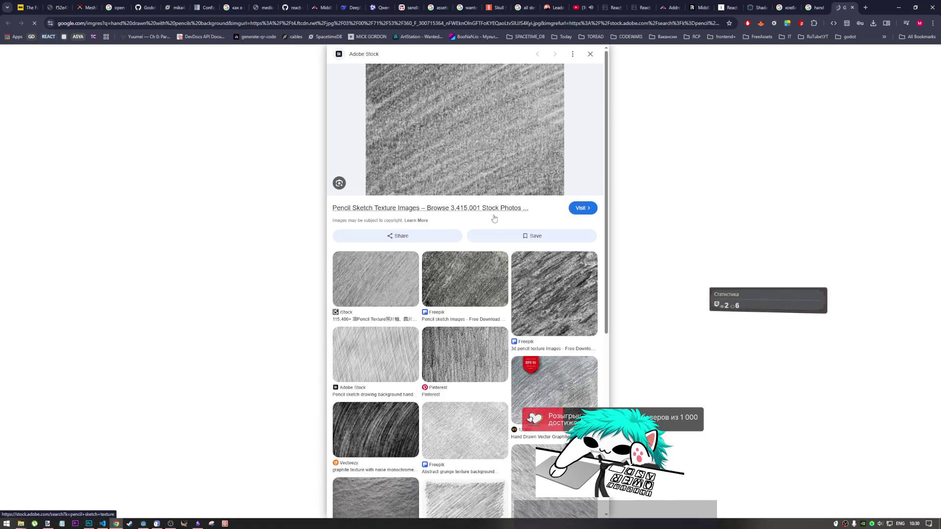
pyautogui.click(494, 213)
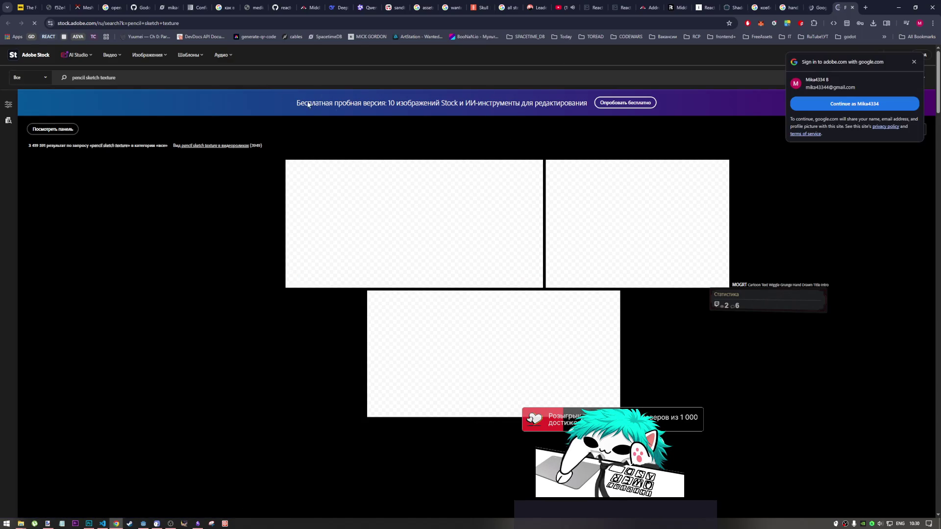
pyautogui.click(853, 7)
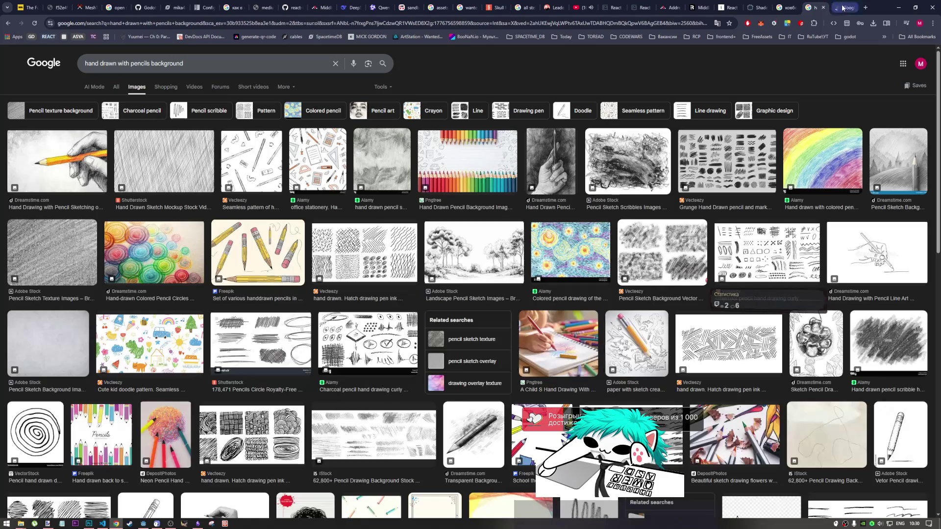
pyautogui.click(842, 7)
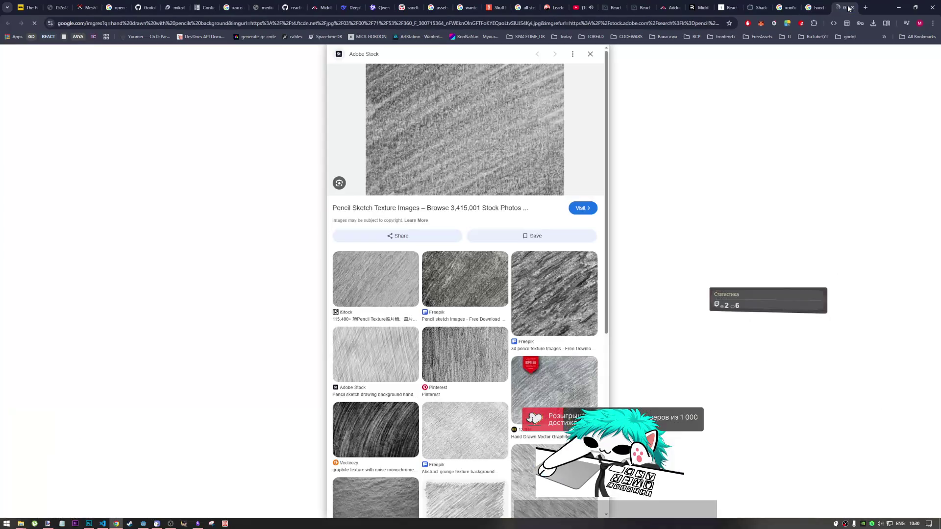
pyautogui.click(851, 8)
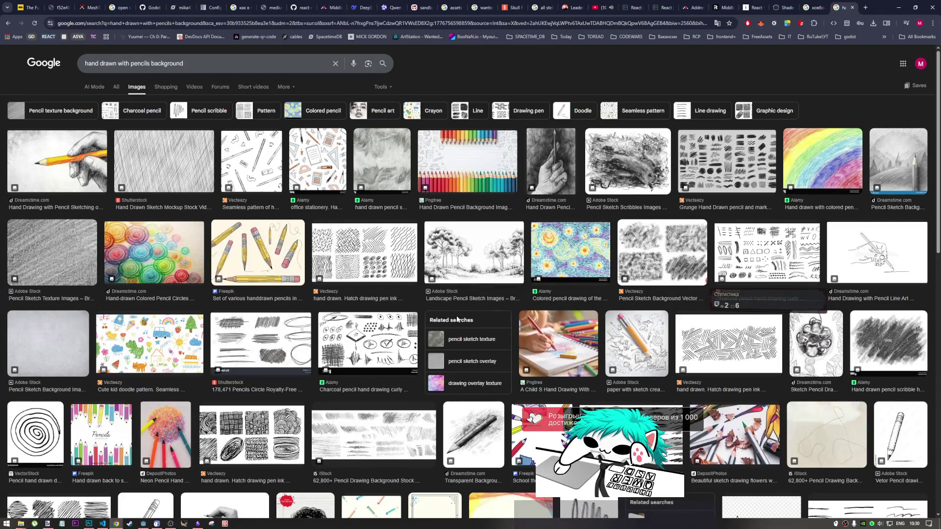
# - Open Freepik's 'Hand drawn pencil scribble on white background top view' photo page from the results
pyautogui.scroll(-9, 458, 319)
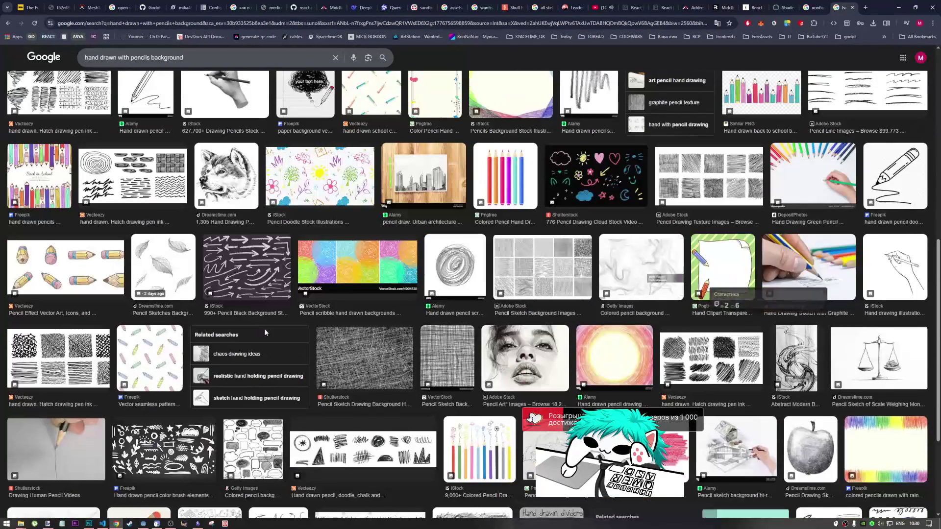
pyautogui.scroll(-1, 265, 332)
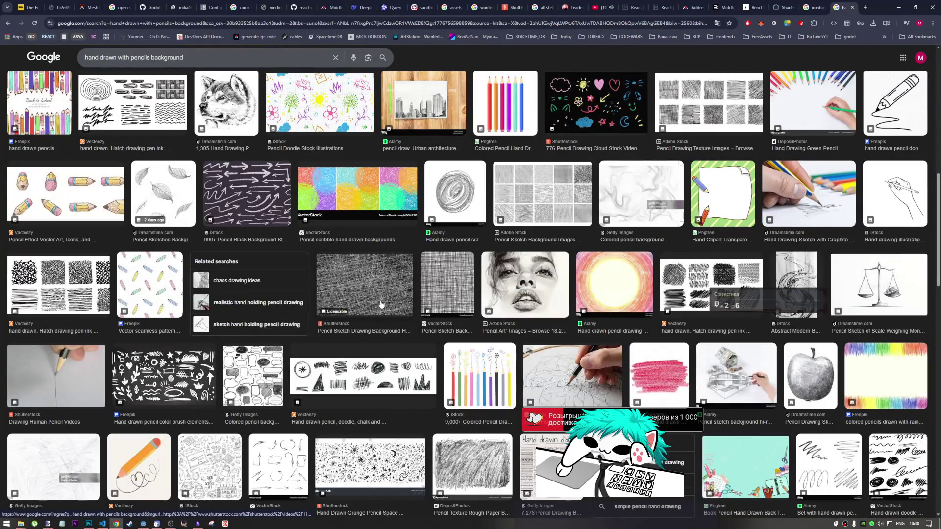
pyautogui.scroll(-4, 443, 360)
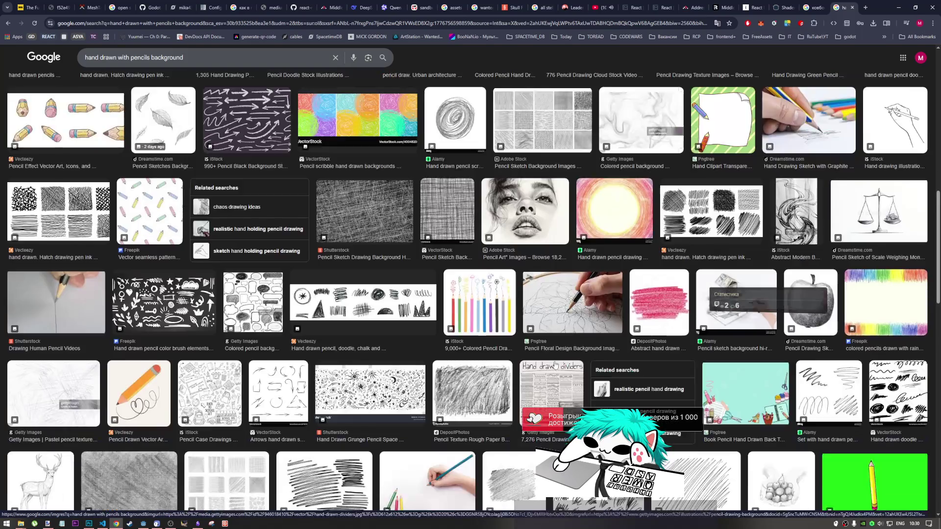
pyautogui.scroll(-2, 607, 368)
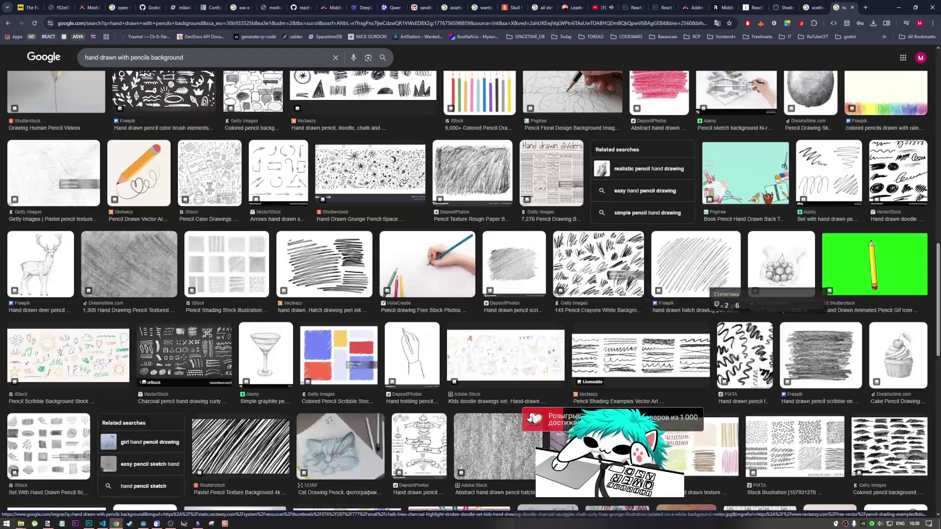
pyautogui.click(800, 357)
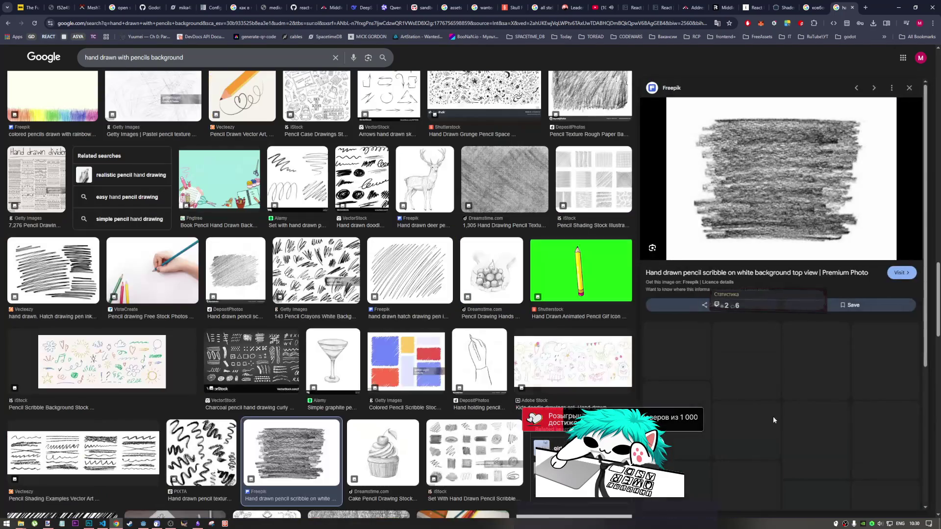
pyautogui.click(721, 274)
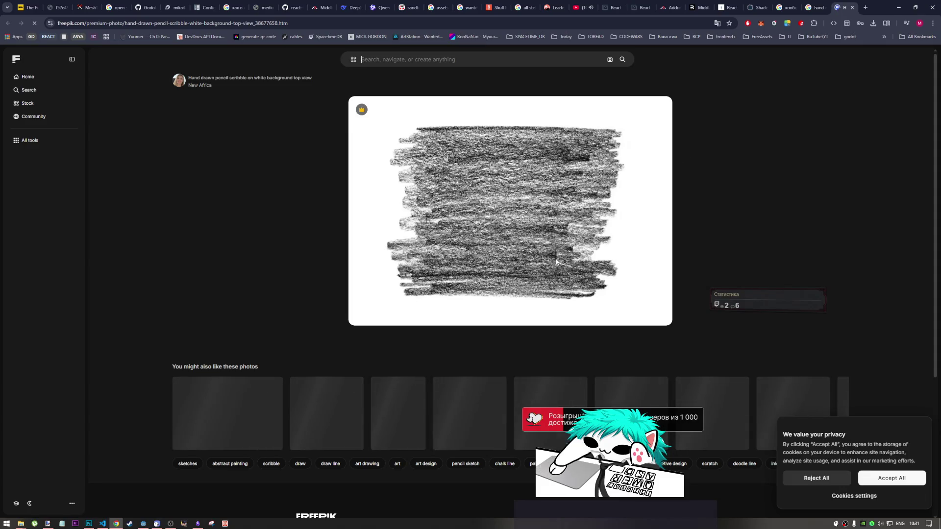
# - Check the Freepik photo's Premium licence and 5760 x 4077 px JPG size, then close the page
pyautogui.scroll(-2, 551, 265)
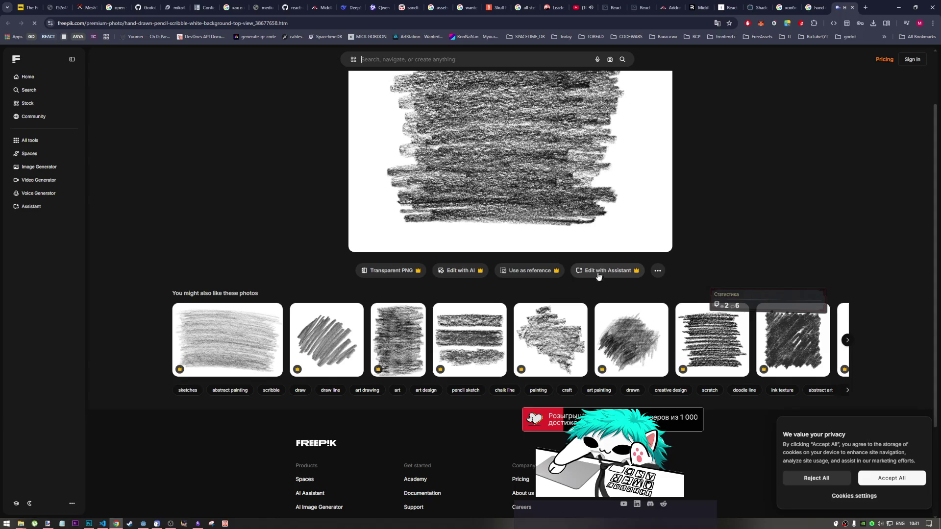
pyautogui.scroll(1, 520, 311)
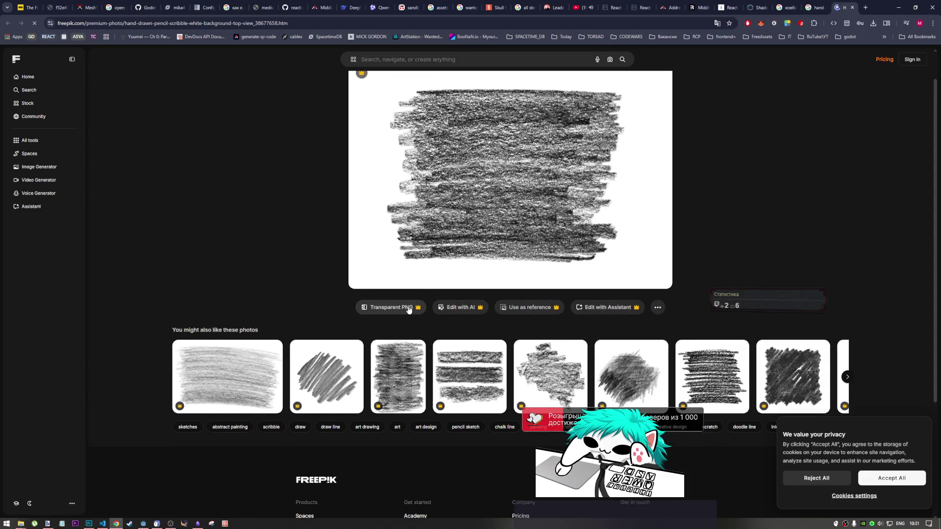
pyautogui.click(658, 308)
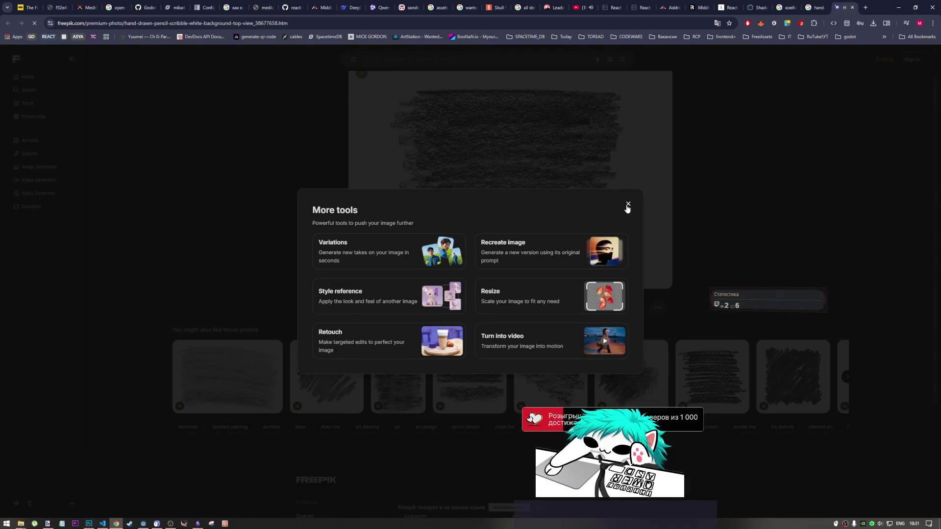
pyautogui.click(628, 205)
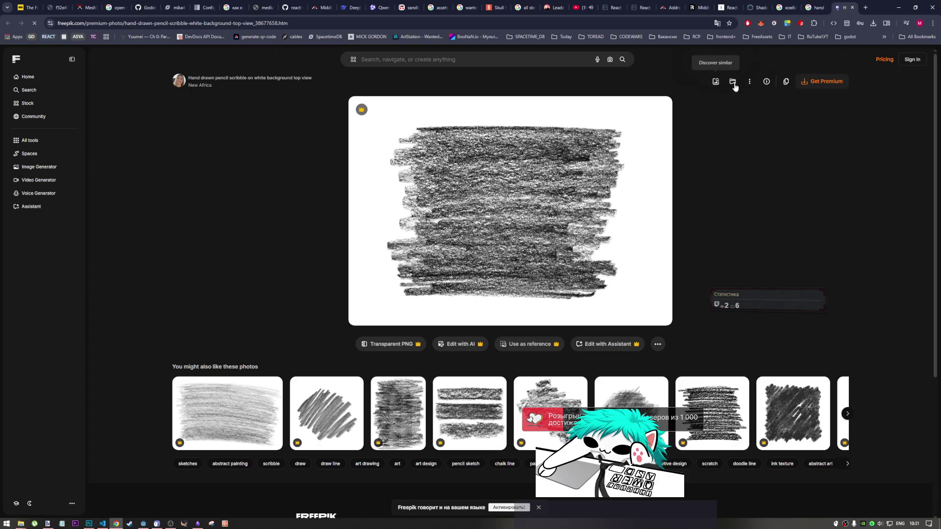
pyautogui.click(765, 84)
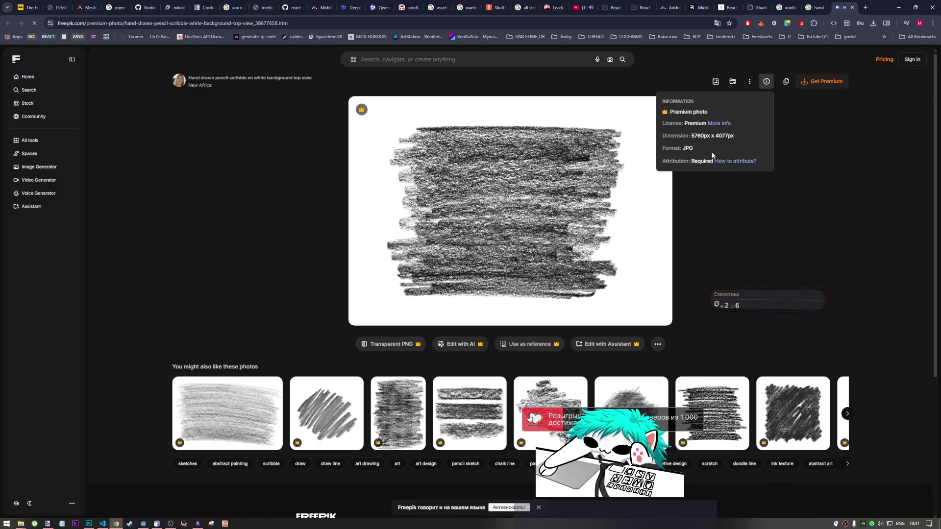
pyautogui.click(852, 7)
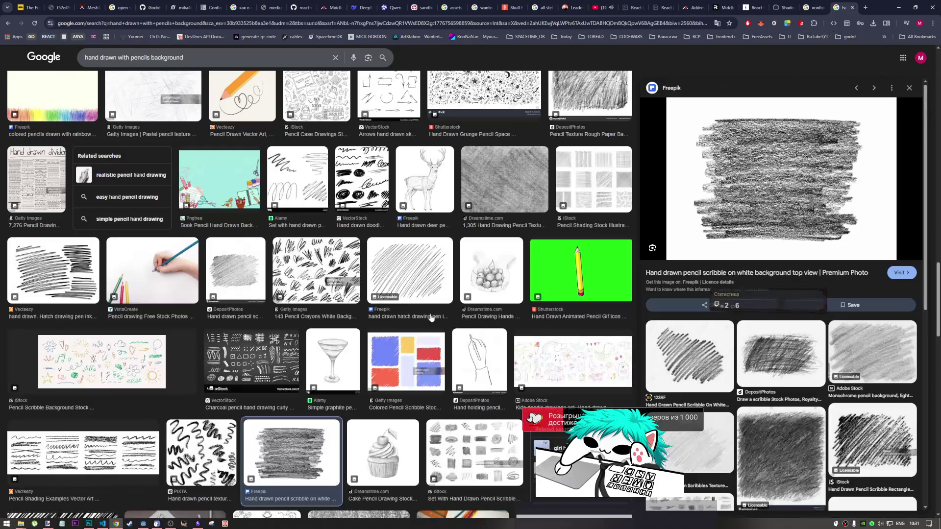
# - Filter the pencil background results to Creative Commons licensed images
pyautogui.scroll(-15, 352, 343)
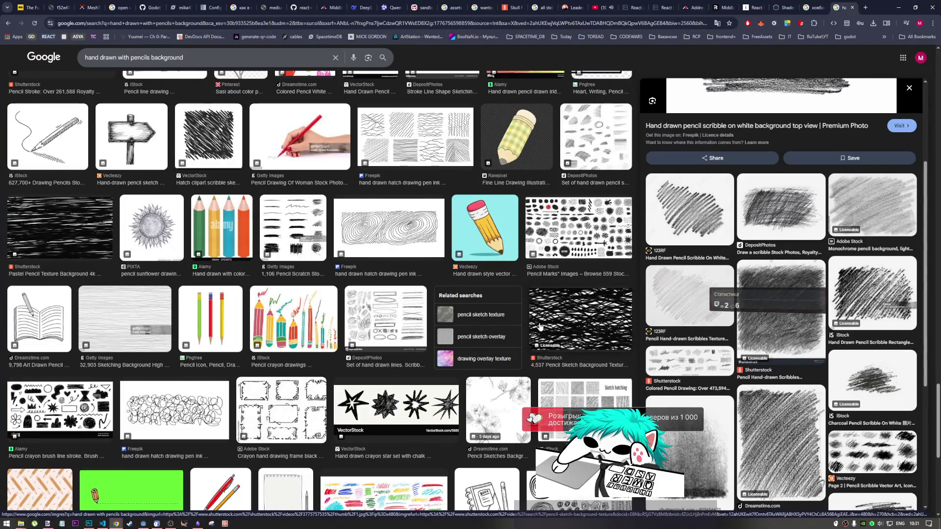
pyautogui.scroll(-8, 243, 326)
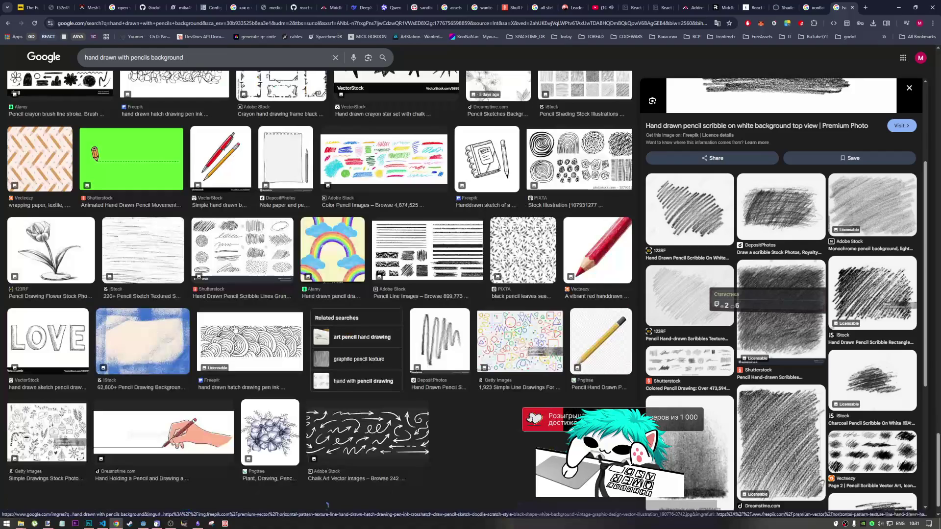
pyautogui.scroll(-4, 283, 336)
pyautogui.scroll(2, 196, 314)
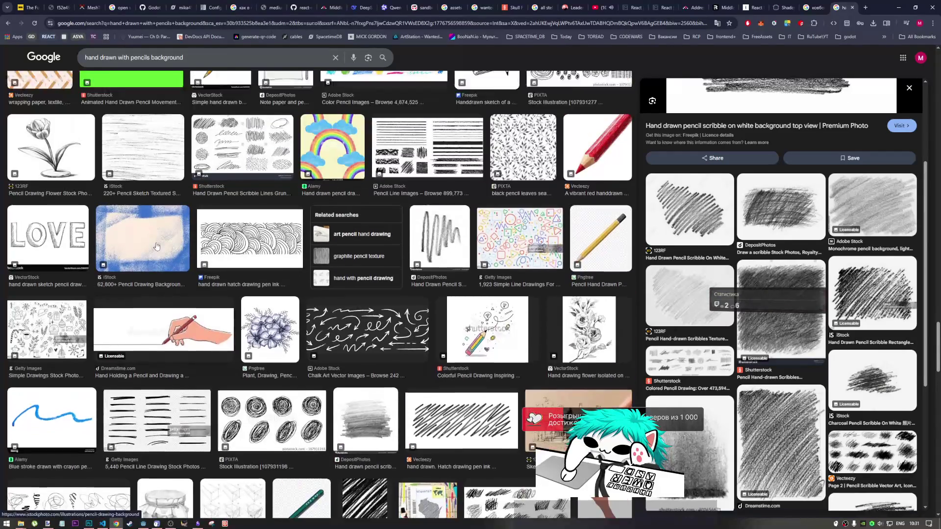
pyautogui.scroll(-3, 134, 296)
pyautogui.scroll(-6, 134, 296)
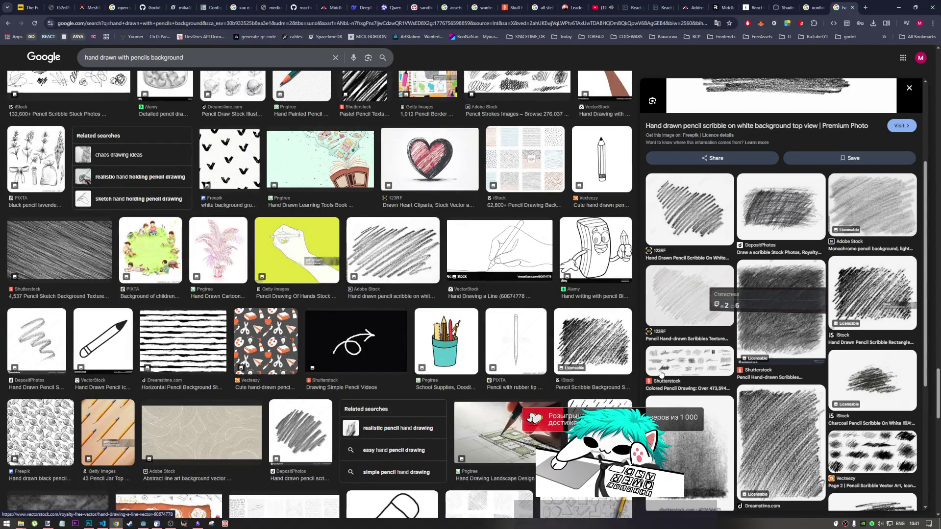
pyautogui.scroll(-4, 655, 375)
pyautogui.scroll(-1, 665, 356)
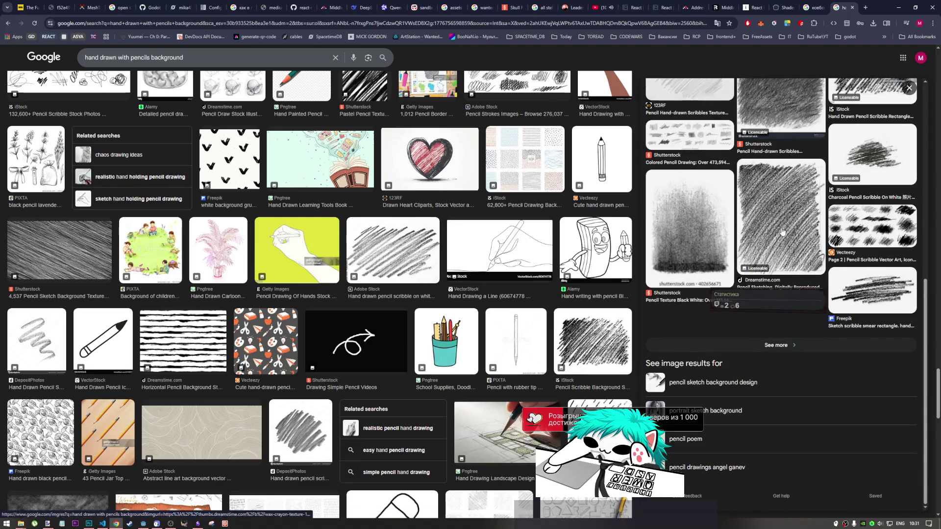
pyautogui.scroll(5, 856, 273)
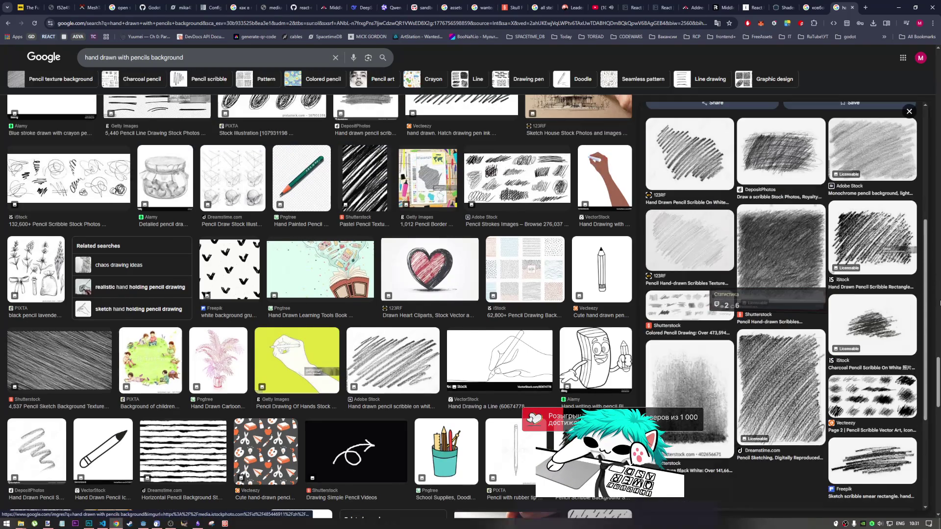
pyautogui.moveTo(939, 377); pyautogui.dragTo(939, 73)
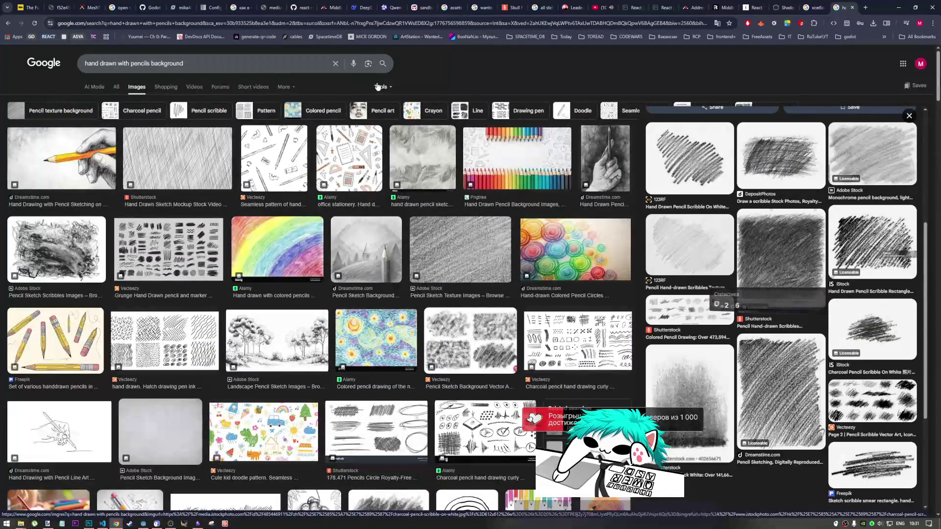
pyautogui.click(381, 87)
pyautogui.moveTo(407, 114)
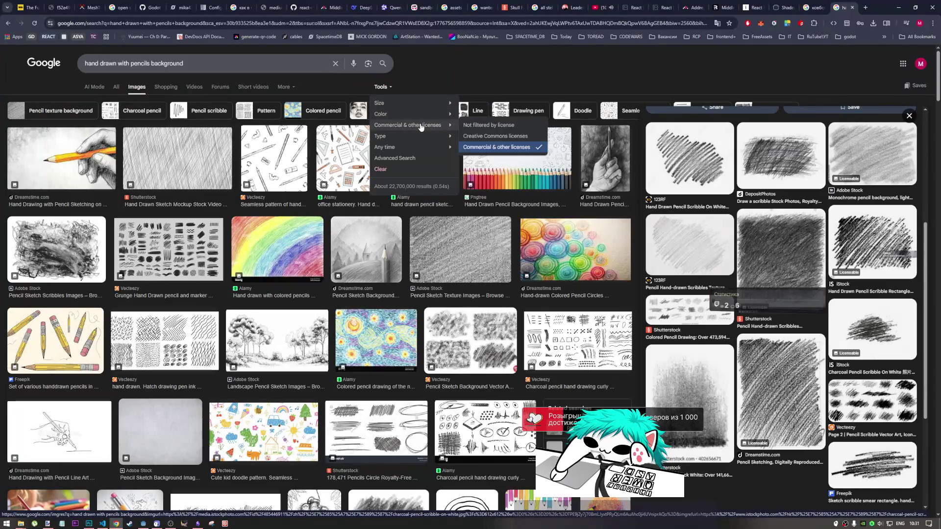
pyautogui.click(495, 146)
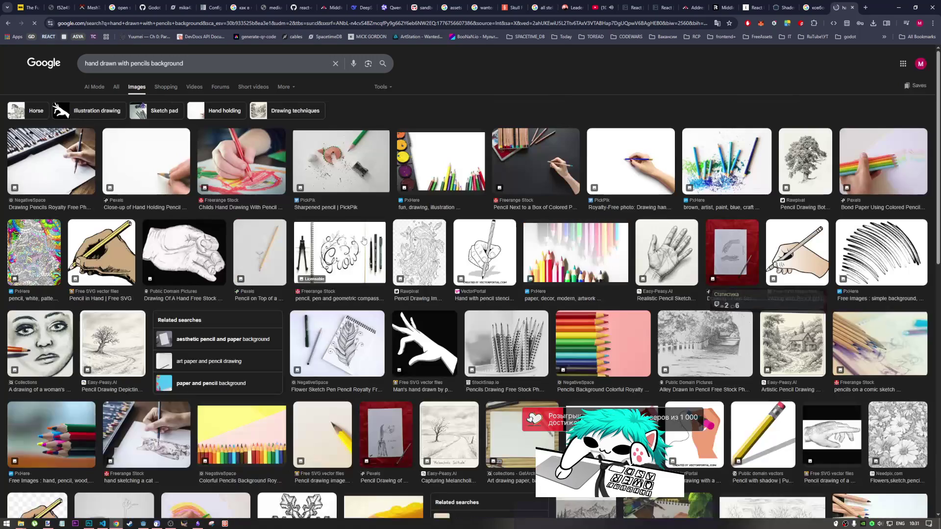
# - Open the CC0 PxHere black pencil-stroke photo in its own tab and view it
pyautogui.scroll(-5, 196, 272)
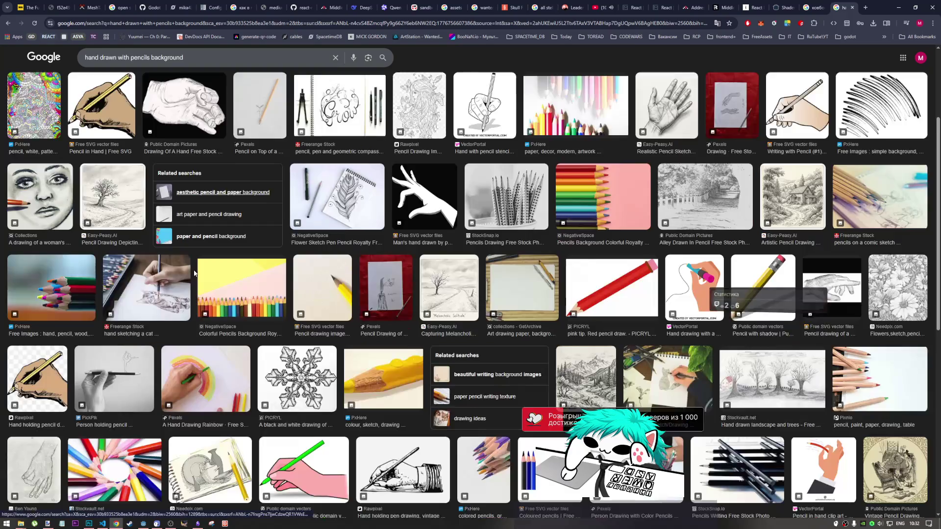
pyautogui.scroll(5, 199, 274)
pyautogui.scroll(-3, 201, 270)
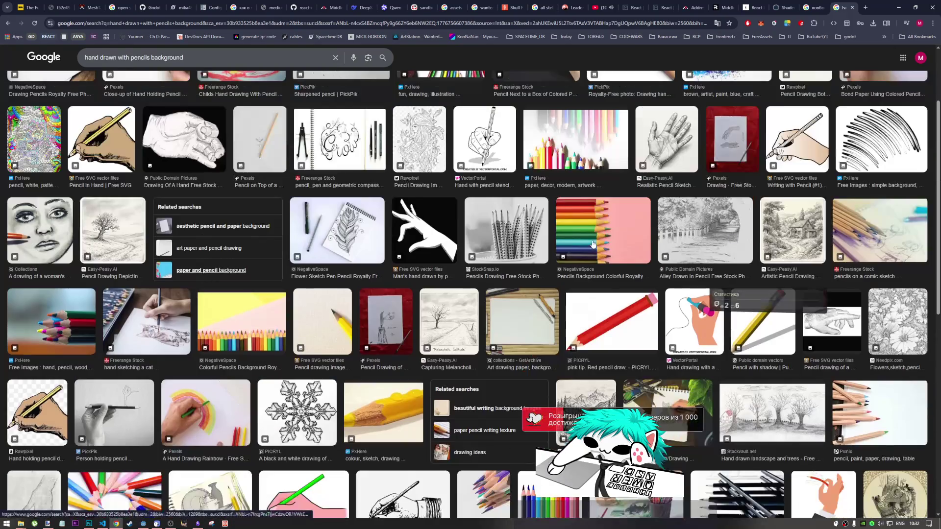
pyautogui.middleClick(845, 180)
pyautogui.click(845, 7)
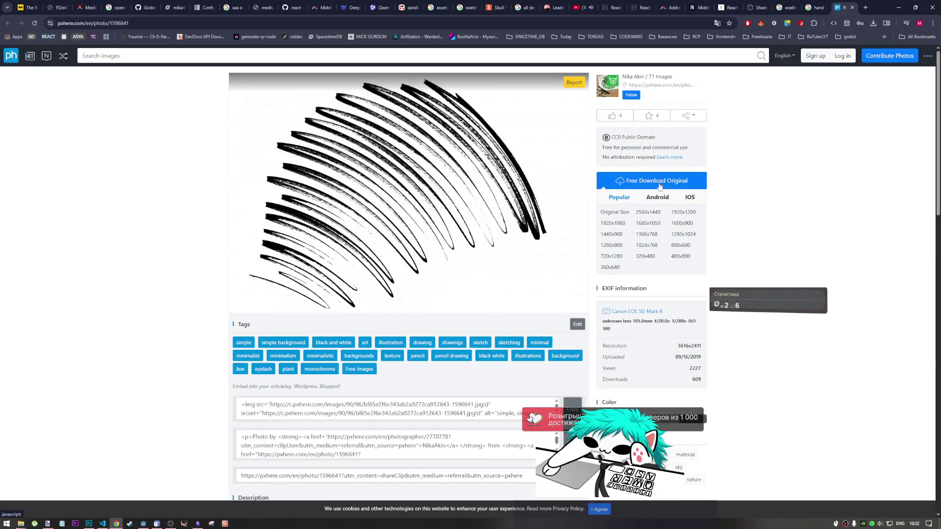
# - Search PxHere for 'hand drawn with pencils background' using the query copied from Google
pyautogui.scroll(-3, 473, 225)
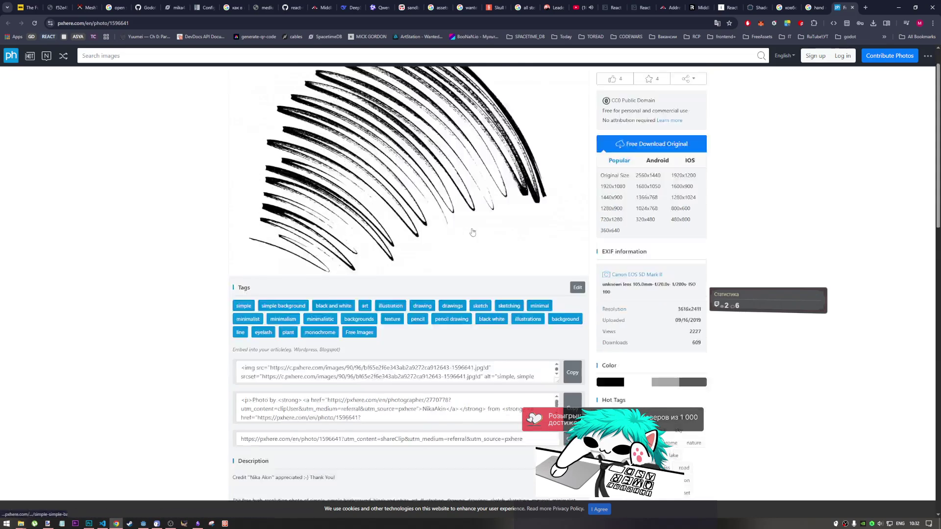
pyautogui.scroll(3, 475, 233)
pyautogui.scroll(-7, 474, 234)
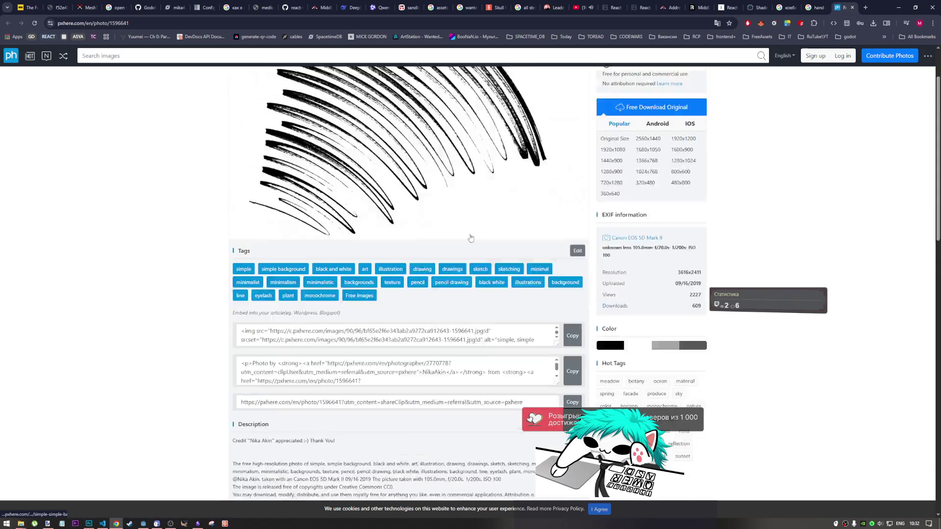
pyautogui.scroll(-10, 471, 240)
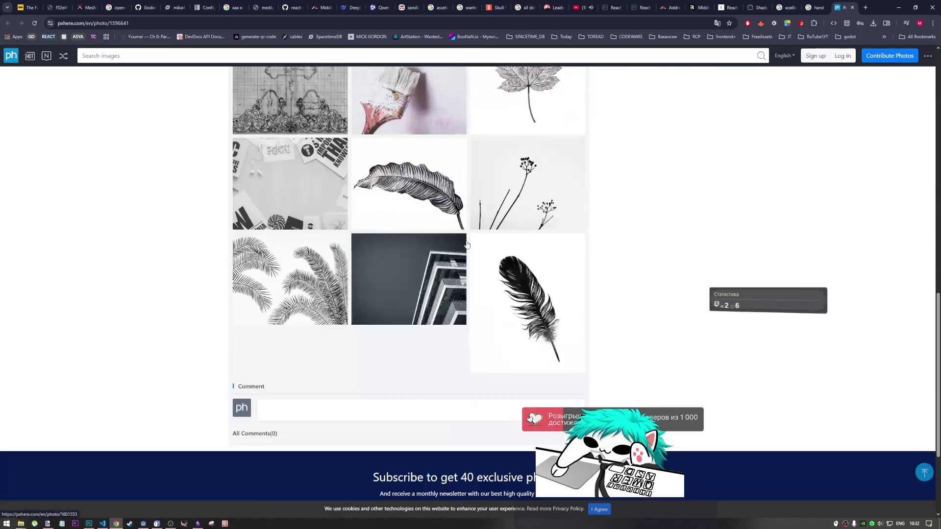
pyautogui.scroll(9, 525, 307)
pyautogui.scroll(8, 524, 307)
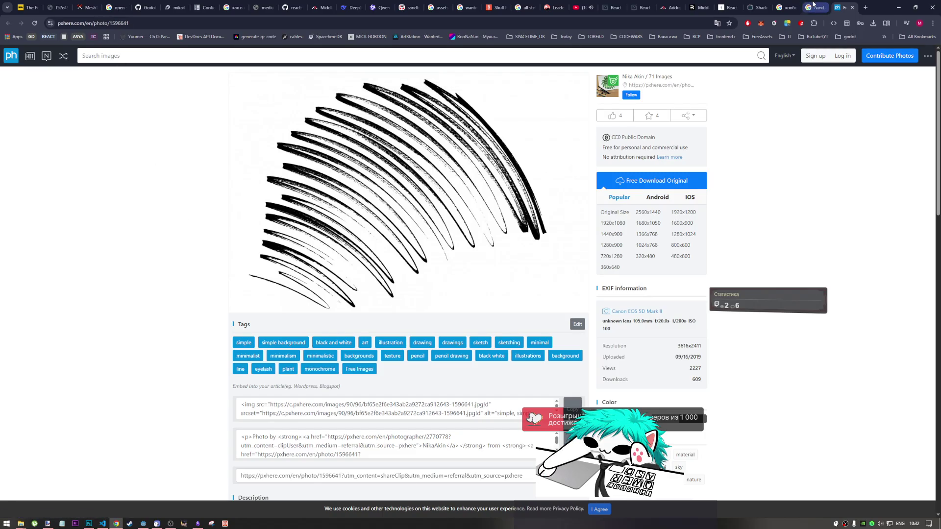
pyautogui.click(813, 5)
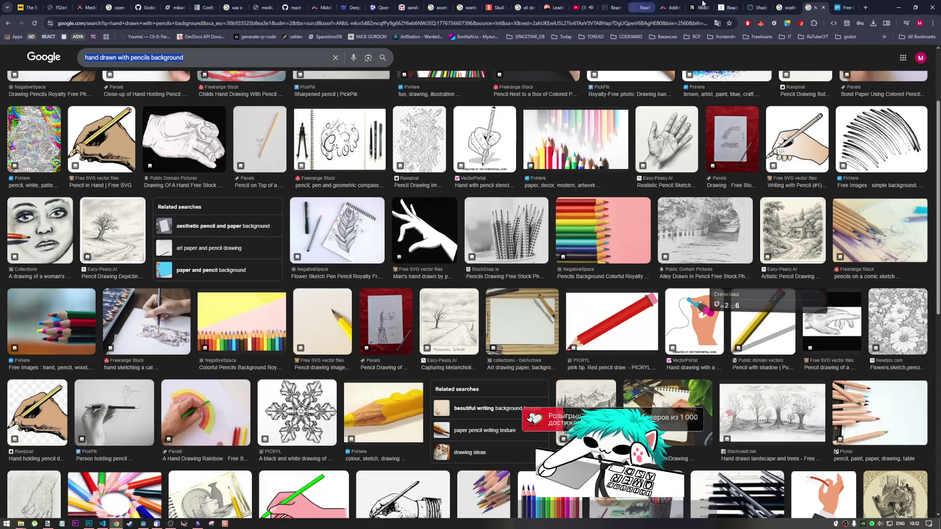
pyautogui.click(843, 7)
pyautogui.write('hand drawn with pencils background')
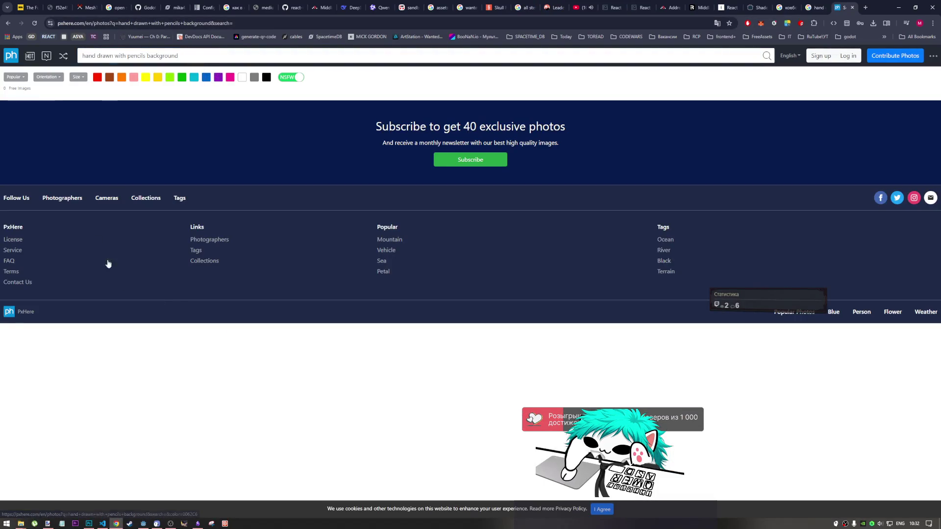
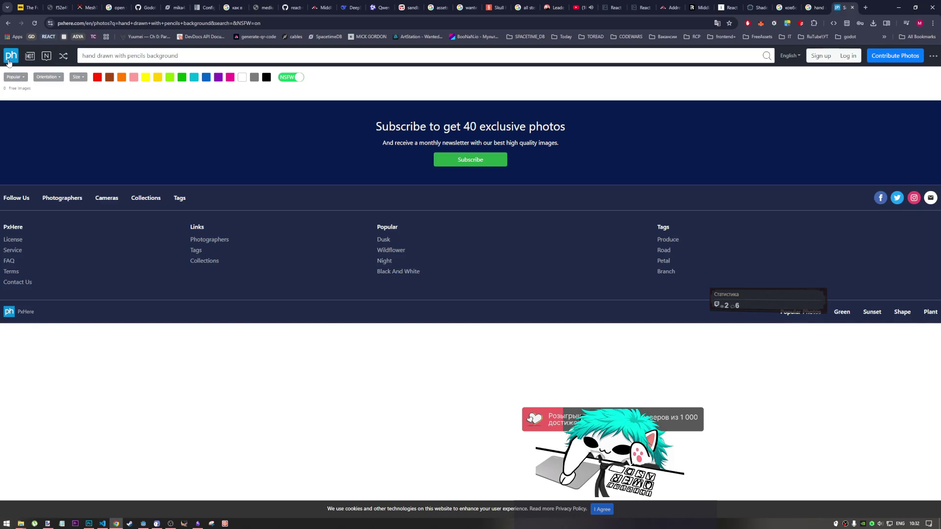
# - Search PxHere for 'hand drawn with pencils background', then close PxHere to return to Google Images
pyautogui.click(191, 62)
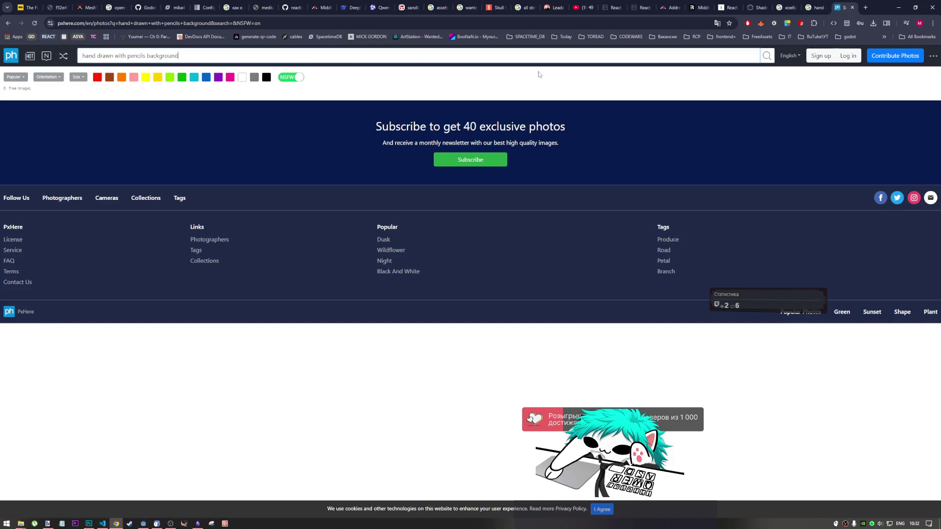
pyautogui.click(767, 62)
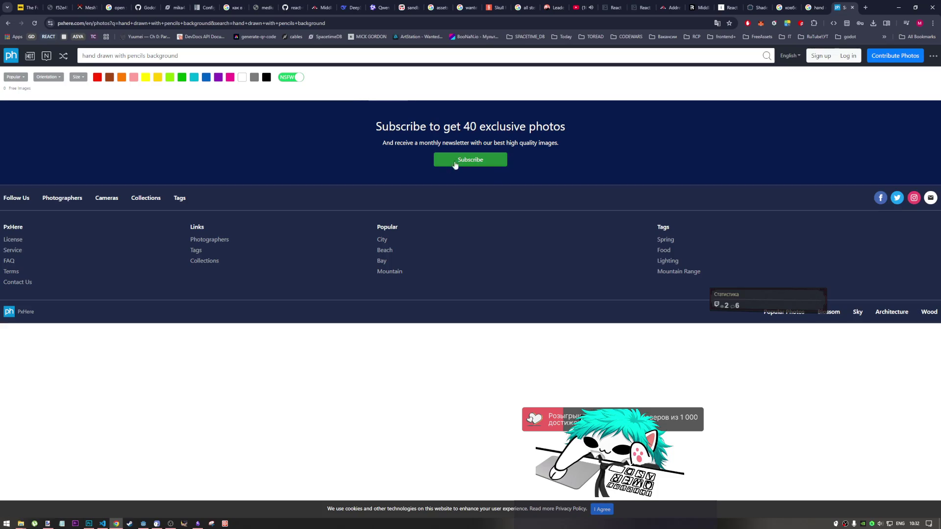
pyautogui.click(853, 7)
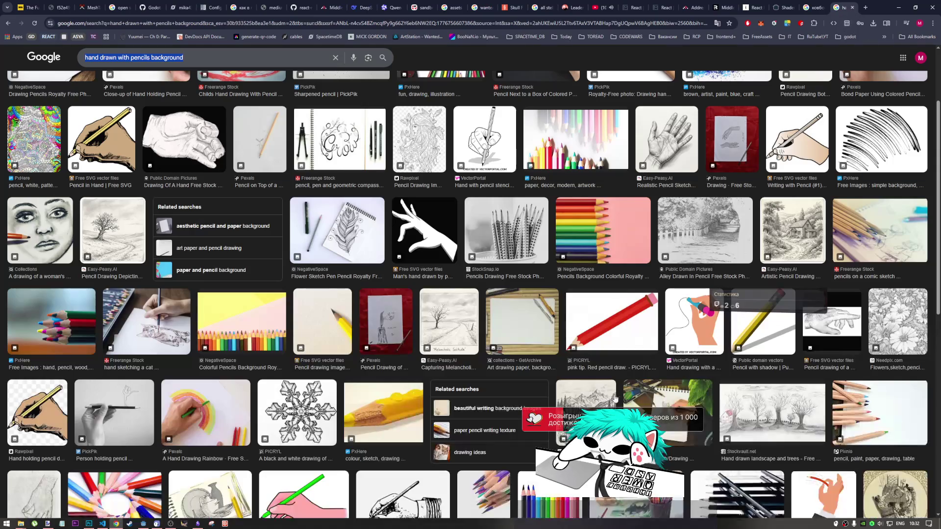
# - Switch the Google Images license filter from Creative Commons to 'Not filtered by license'
pyautogui.scroll(-5, 599, 390)
pyautogui.scroll(-10, 599, 389)
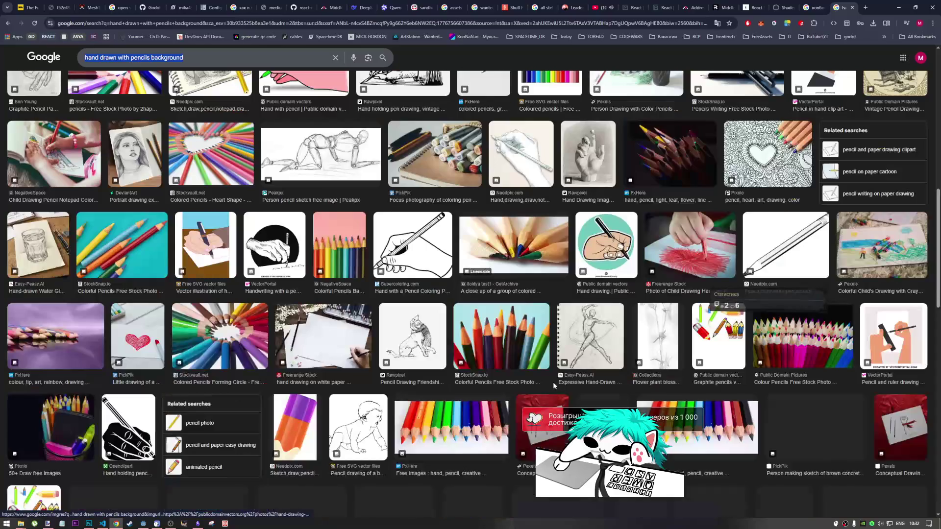
pyautogui.scroll(15, 524, 323)
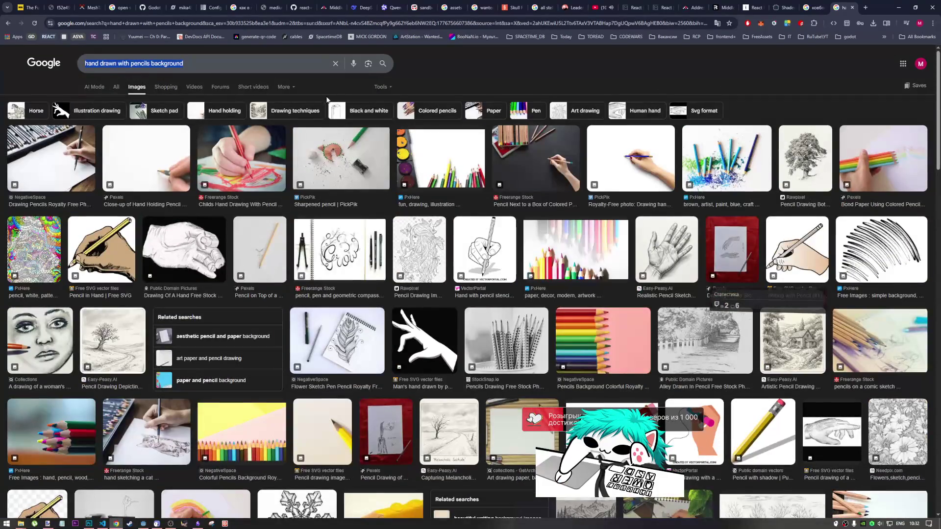
pyautogui.click(381, 87)
pyautogui.moveTo(428, 119)
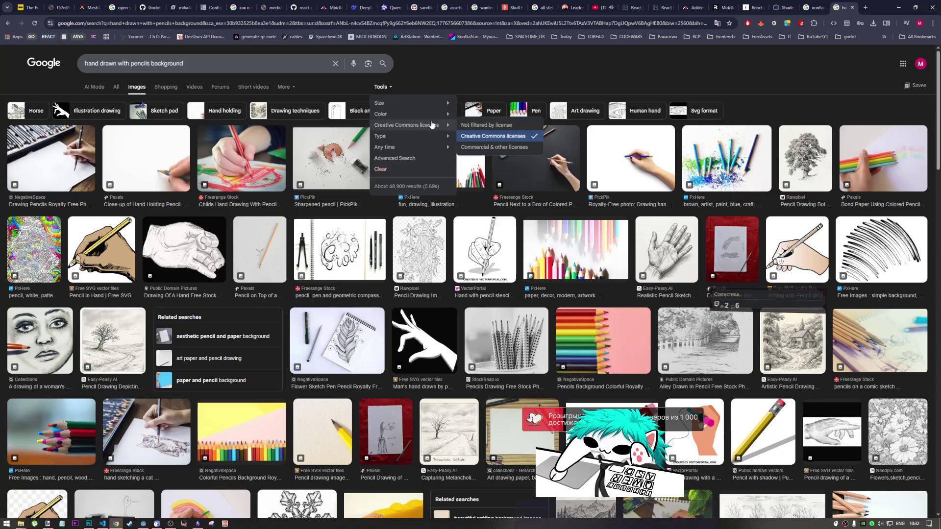
pyautogui.click(486, 125)
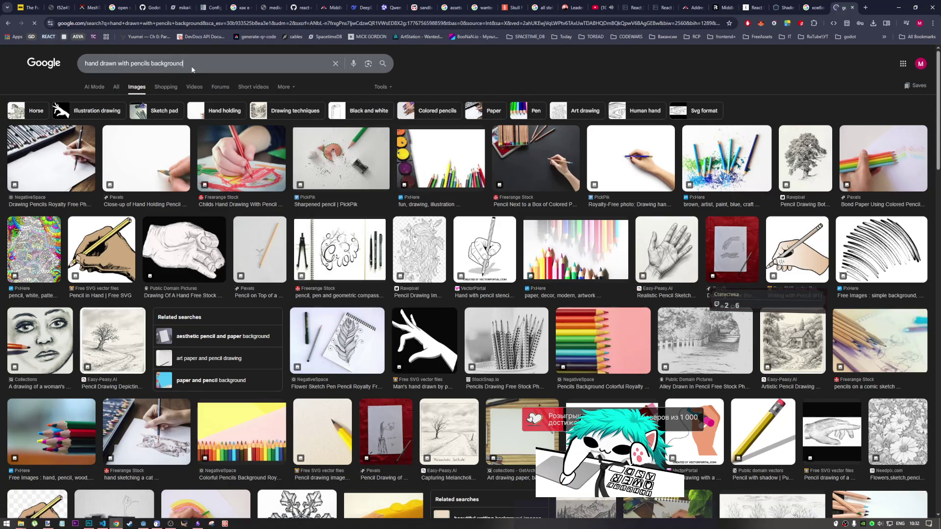
pyautogui.press('space')
# - Add 'free' to the pencil background query and browse the new results
pyautogui.write('f')
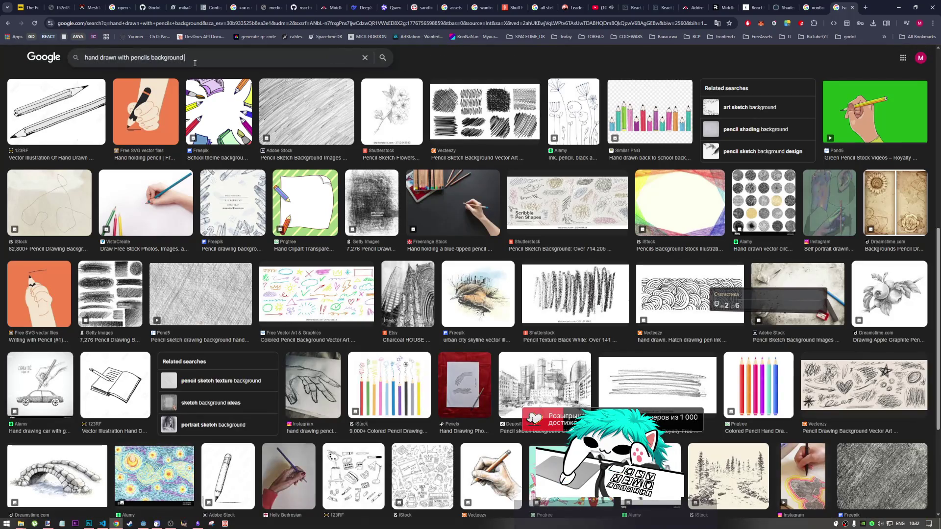
pyautogui.write('ree')
pyautogui.press('Return')
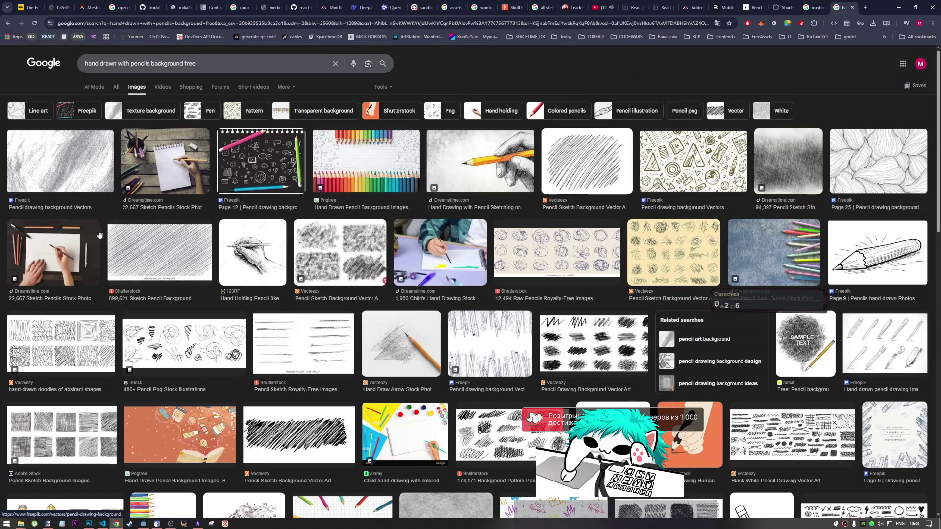
pyautogui.scroll(-2, 147, 251)
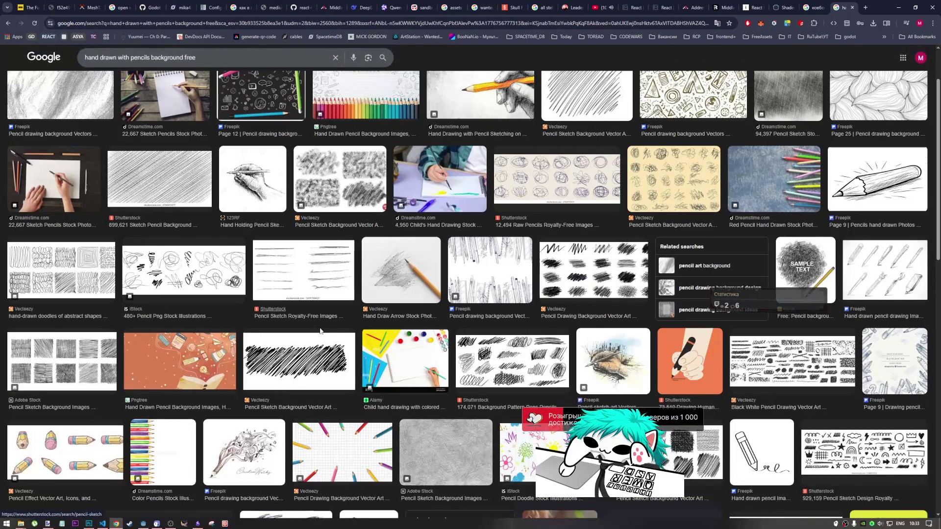
pyautogui.scroll(-2, 308, 335)
pyautogui.scroll(-1, 308, 334)
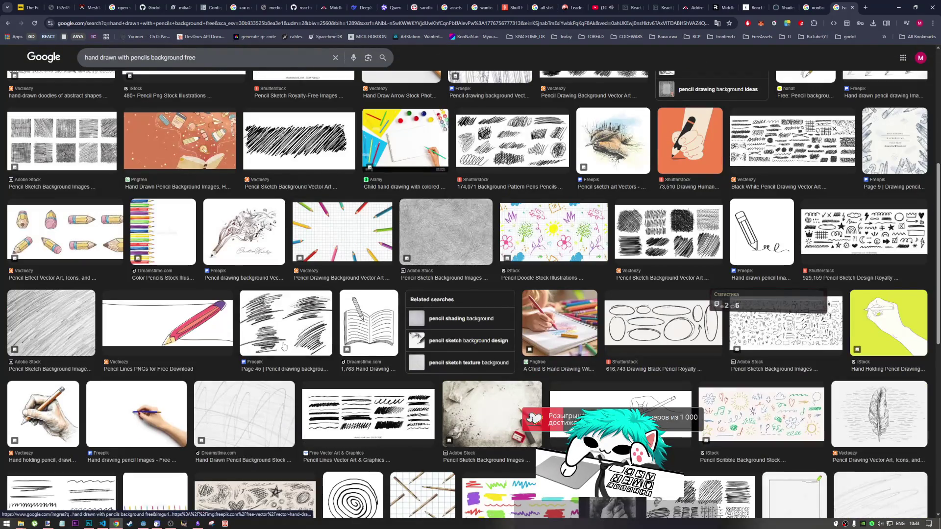
pyautogui.scroll(-1, 275, 351)
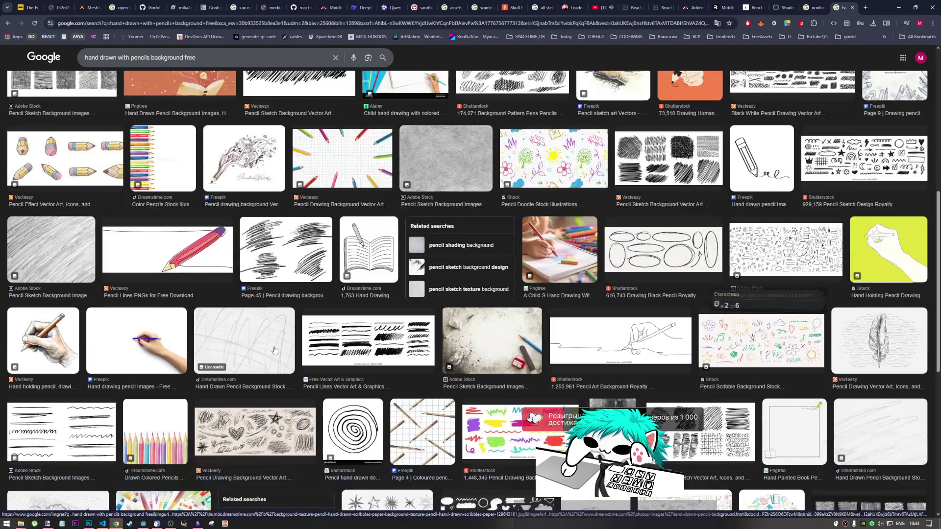
pyautogui.scroll(-2, 273, 348)
pyautogui.scroll(-2, 272, 349)
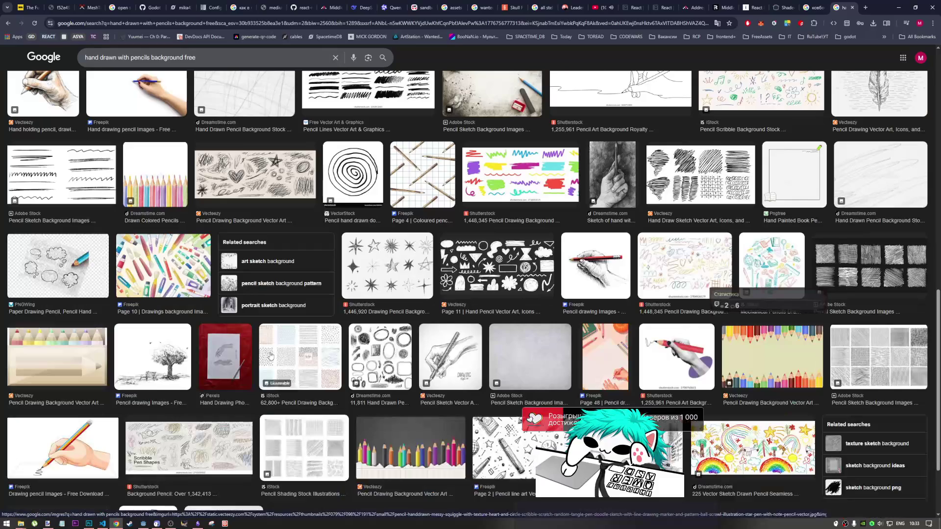
# - Open the dark Freepik pencil-drawn texture's source page in a new tab
pyautogui.scroll(-6, 269, 358)
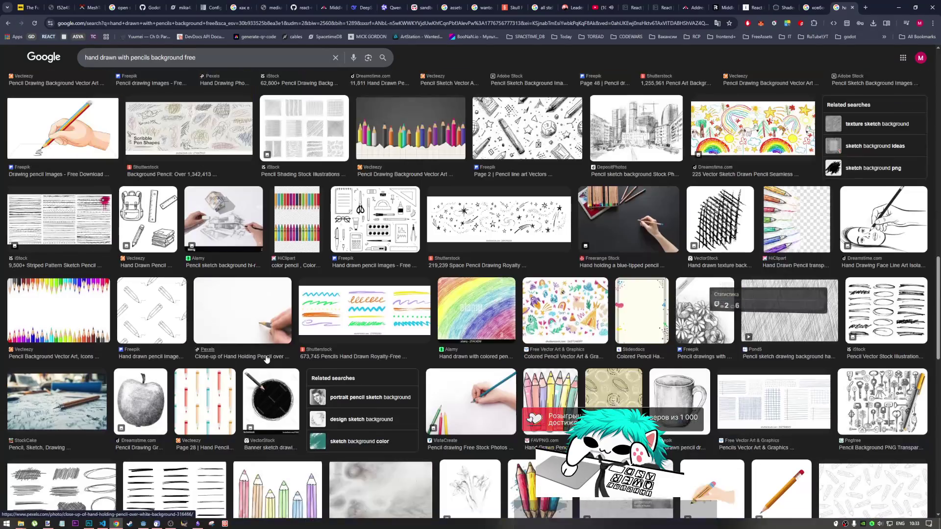
pyautogui.scroll(-2, 265, 361)
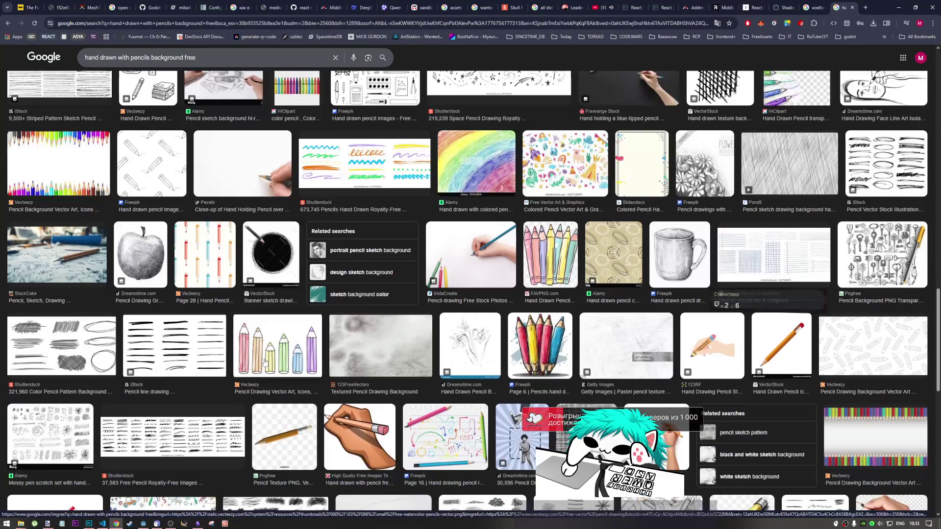
pyautogui.scroll(-5, 263, 363)
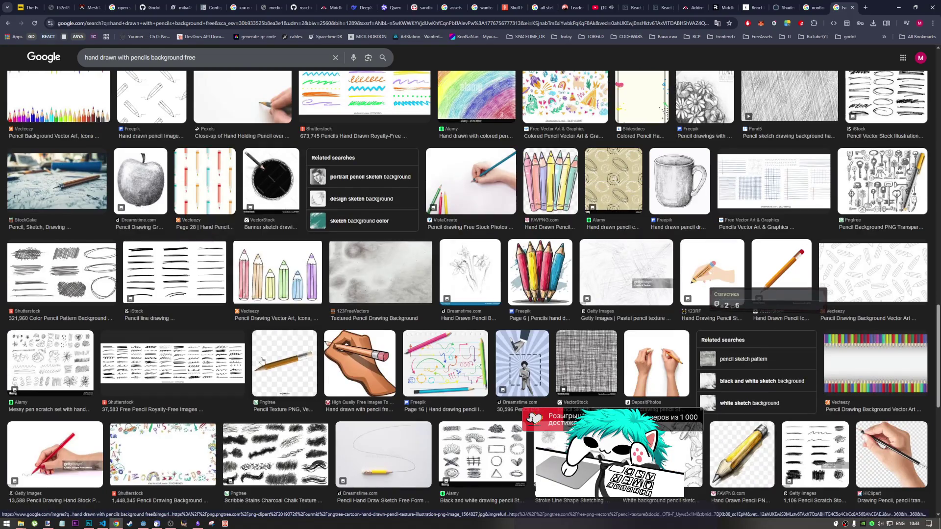
pyautogui.scroll(-3, 252, 356)
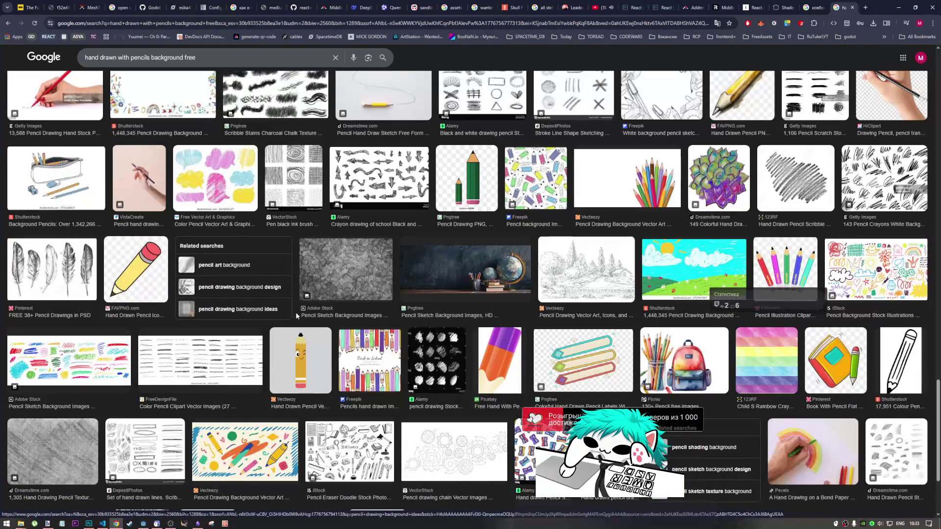
pyautogui.scroll(-4, 278, 345)
pyautogui.scroll(-1, 278, 344)
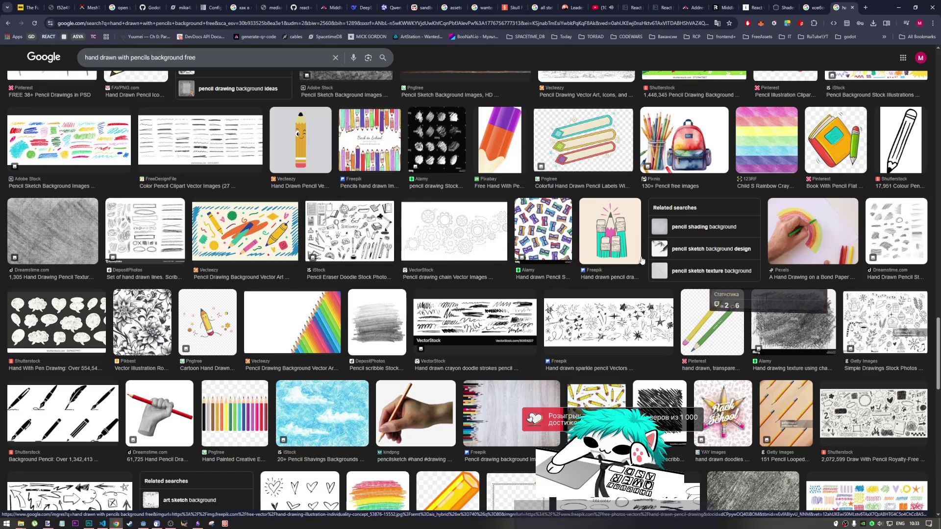
pyautogui.scroll(-1, 803, 274)
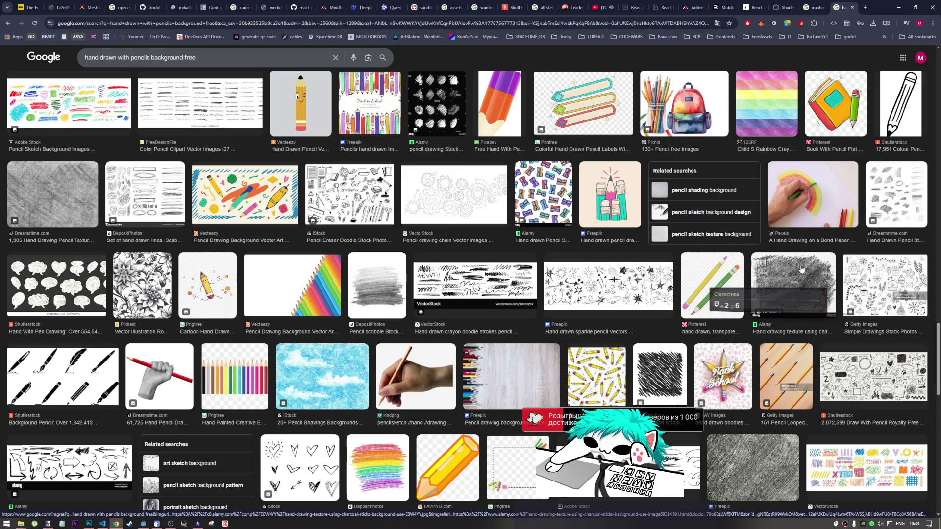
pyautogui.scroll(-3, 801, 268)
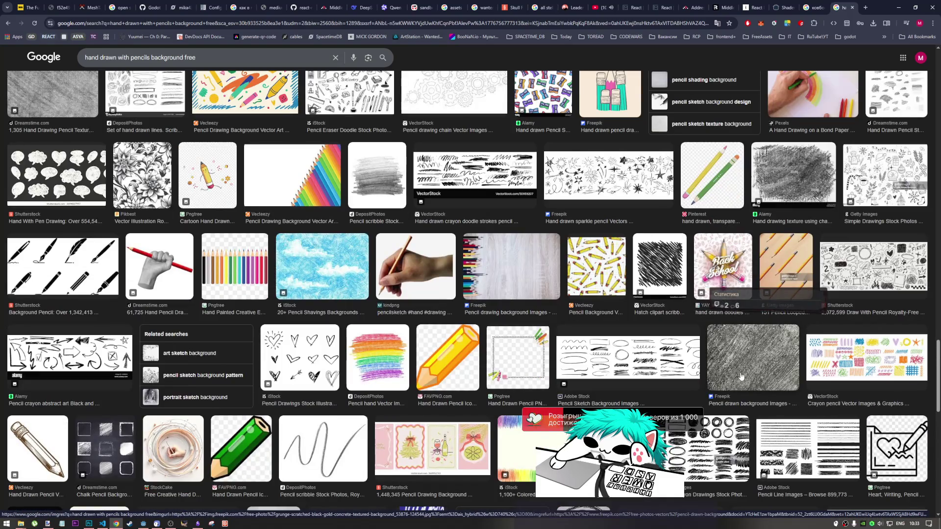
pyautogui.click(741, 376)
pyautogui.click(722, 335)
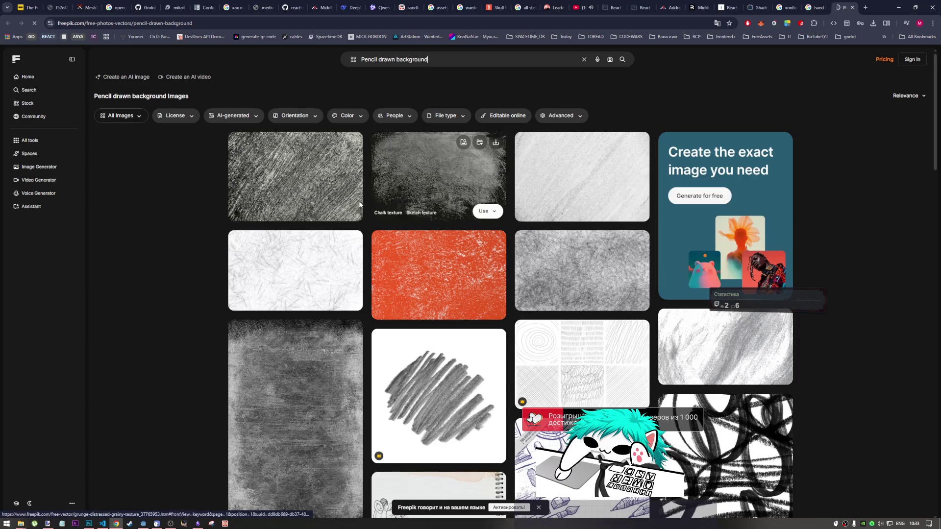
# - Open the grunge scratched black and gold concrete texture and follow its license to Freepik's licensing help
pyautogui.click(356, 213)
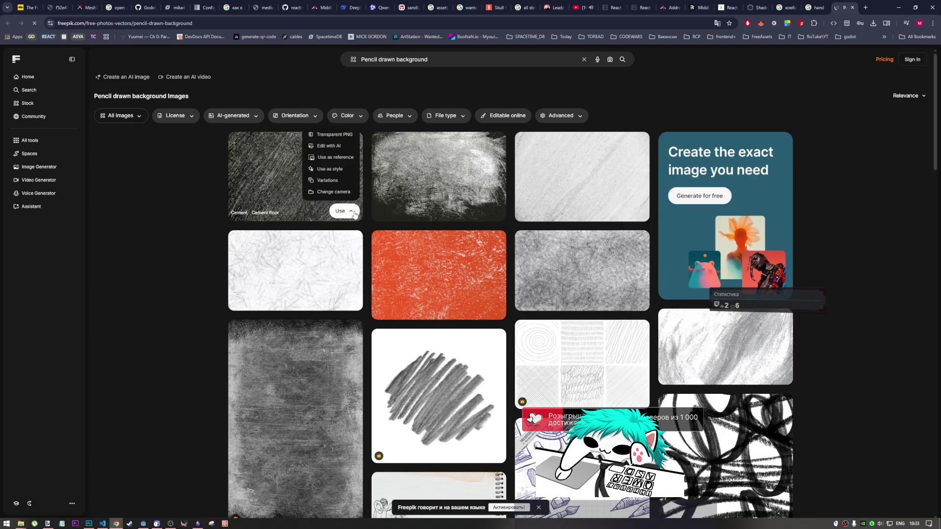
pyautogui.click(353, 214)
pyautogui.click(353, 214)
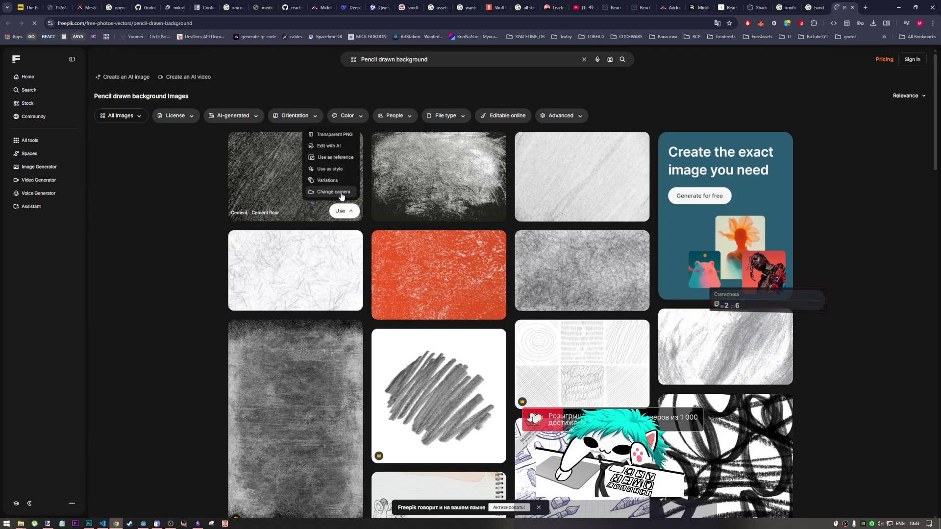
pyautogui.click(282, 183)
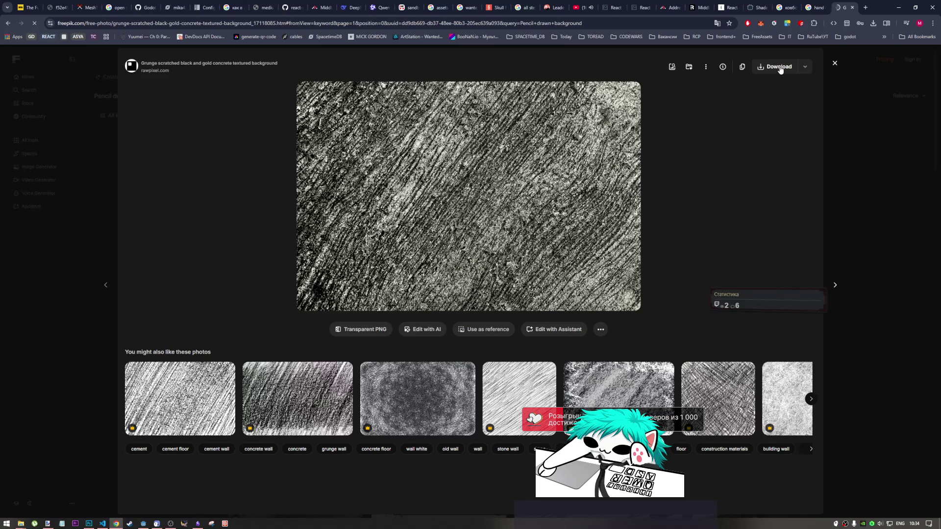
pyautogui.moveTo(727, 70)
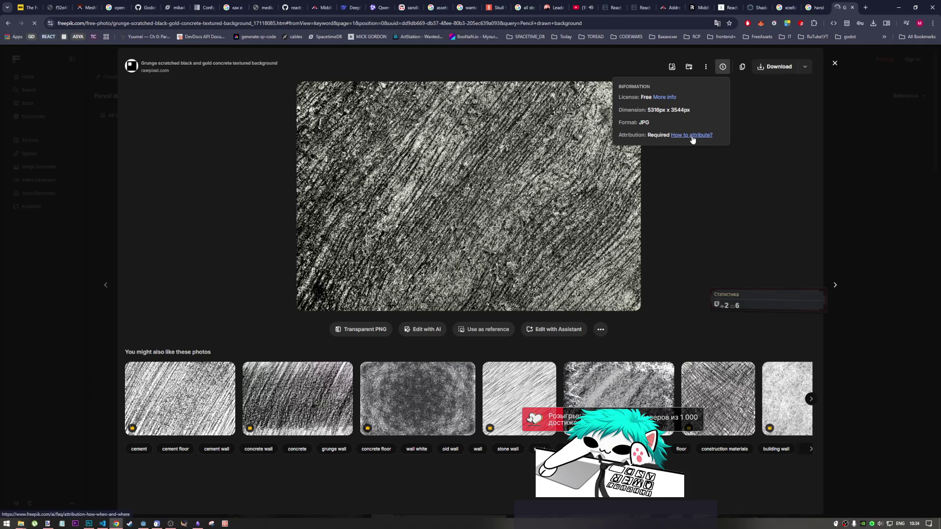
pyautogui.click(667, 97)
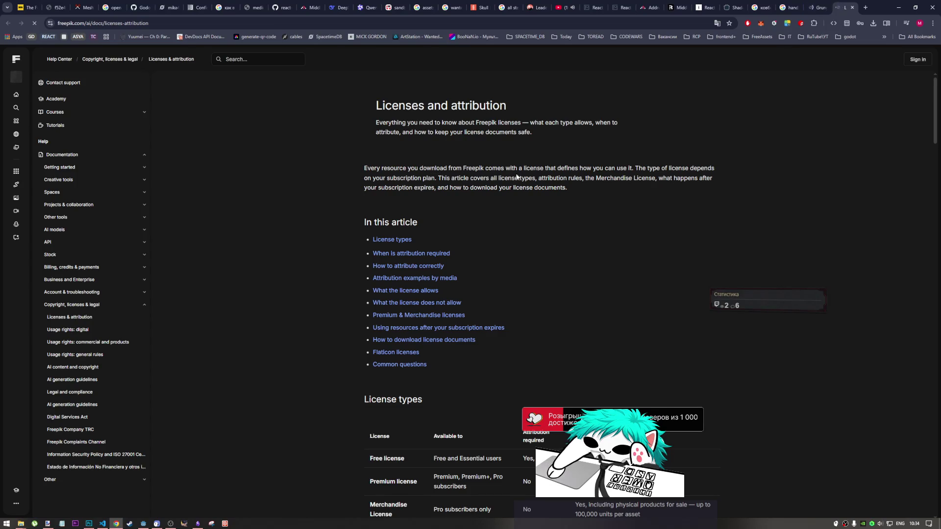
# - Read the License types attribution table, then go back to the grunge concrete texture page
pyautogui.scroll(-2, 414, 207)
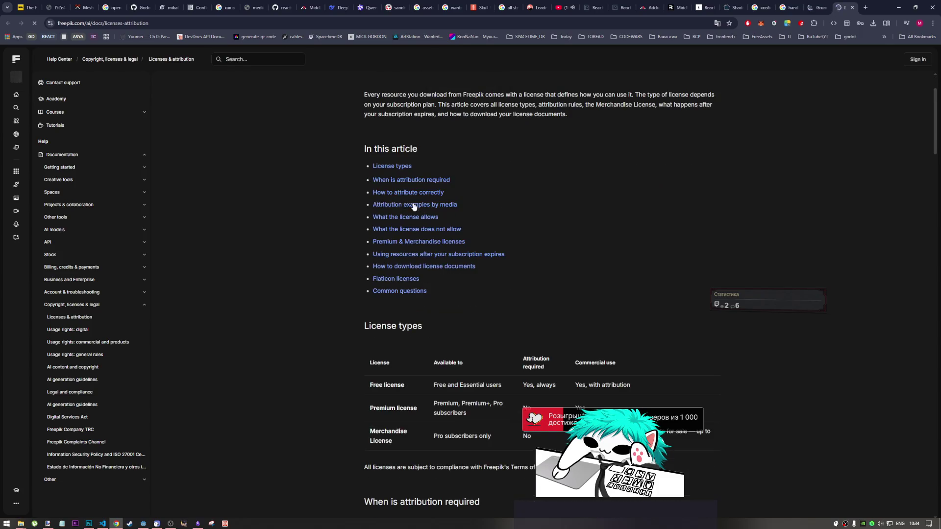
pyautogui.scroll(-1, 402, 235)
pyautogui.click(398, 131)
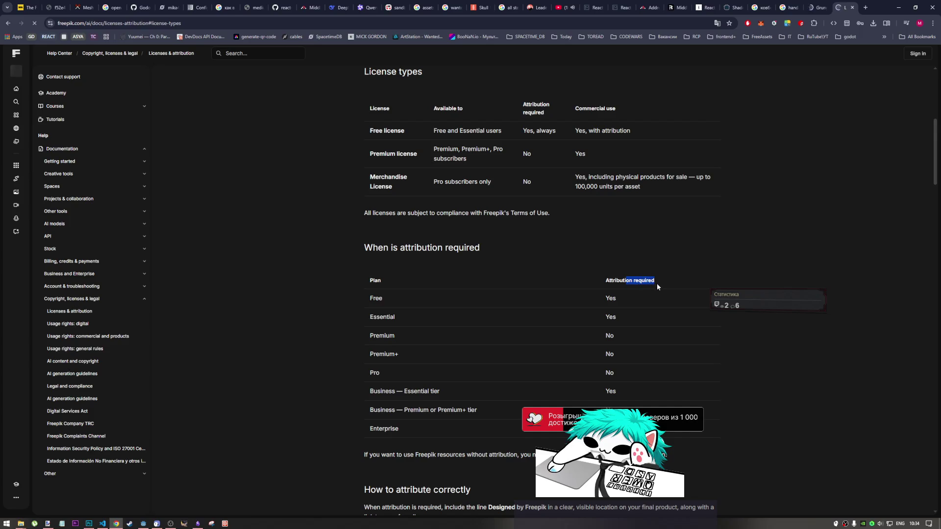
pyautogui.click(819, 4)
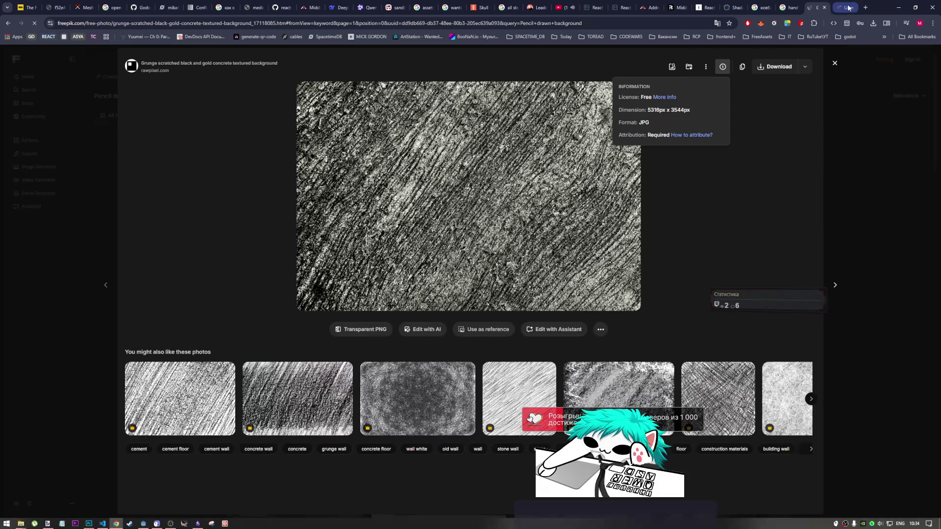
# - Close the Freepik tabs to get back to the Google Images results
pyautogui.click(848, 8)
pyautogui.click(851, 9)
pyautogui.click(852, 8)
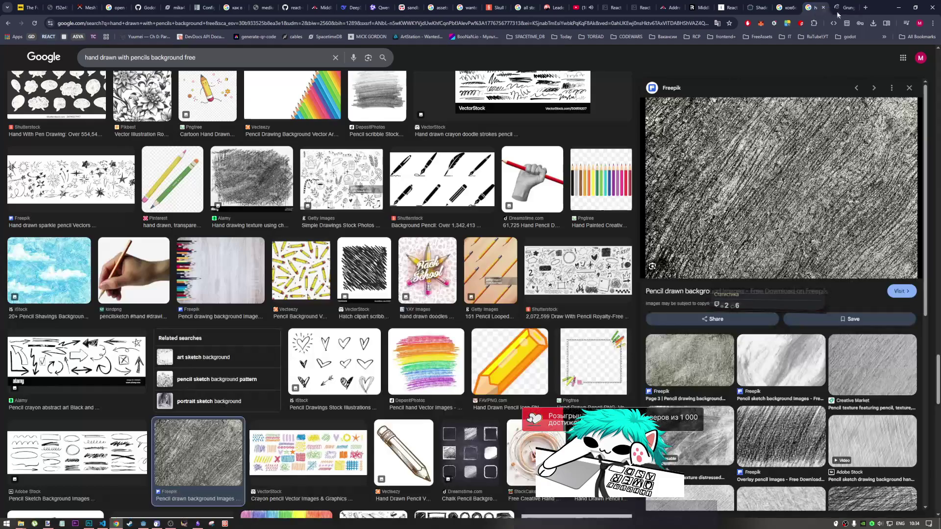
pyautogui.hotkey('ctrl', 'shift', 't')
pyautogui.click(852, 8)
# - Browse further pencil background results, then return to the print_cowboys.psd document in Photoshop
pyautogui.scroll(-10, 533, 299)
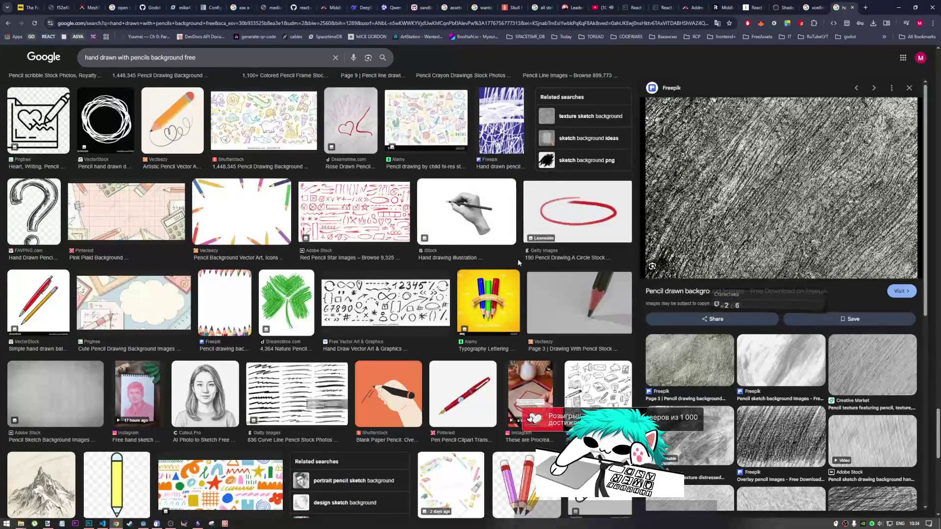
pyautogui.scroll(-5, 518, 275)
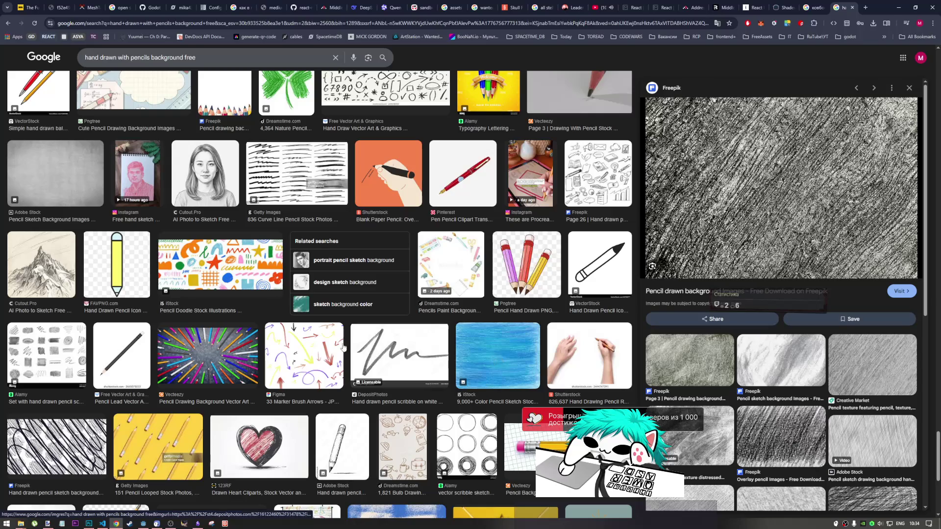
pyautogui.scroll(-6, 279, 344)
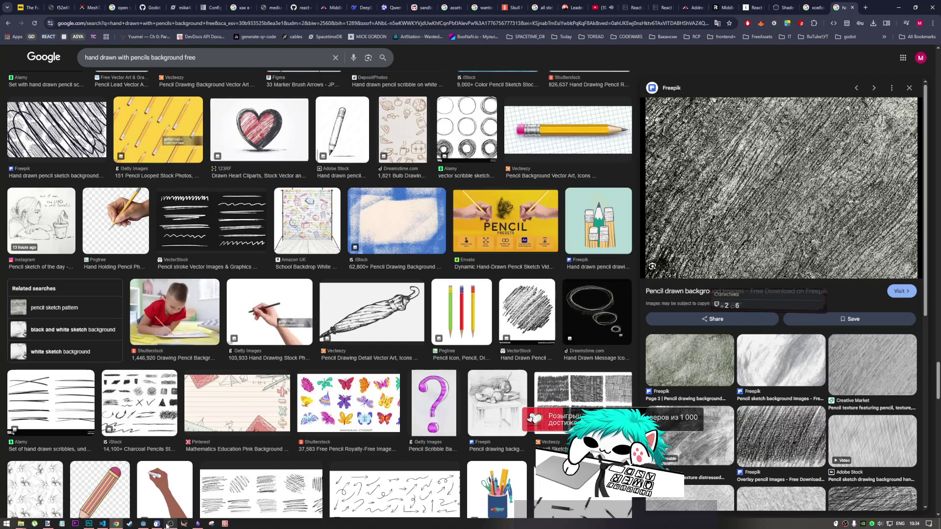
pyautogui.click(89, 523)
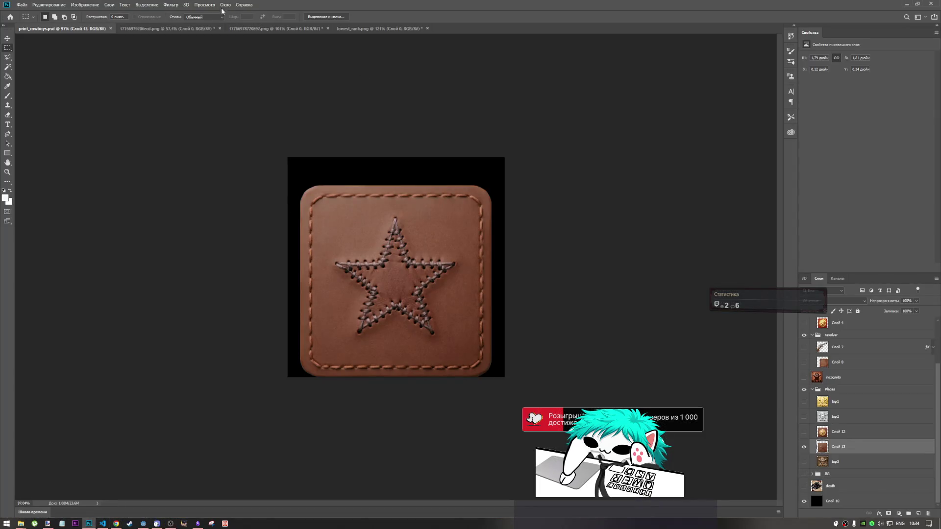
# - In lowest_rank.png, hide the leather patch layer and add a new empty layer inside a new group
pyautogui.click(378, 29)
pyautogui.keyDown('ctrl'); pyautogui.click(827, 328); pyautogui.keyUp('ctrl')
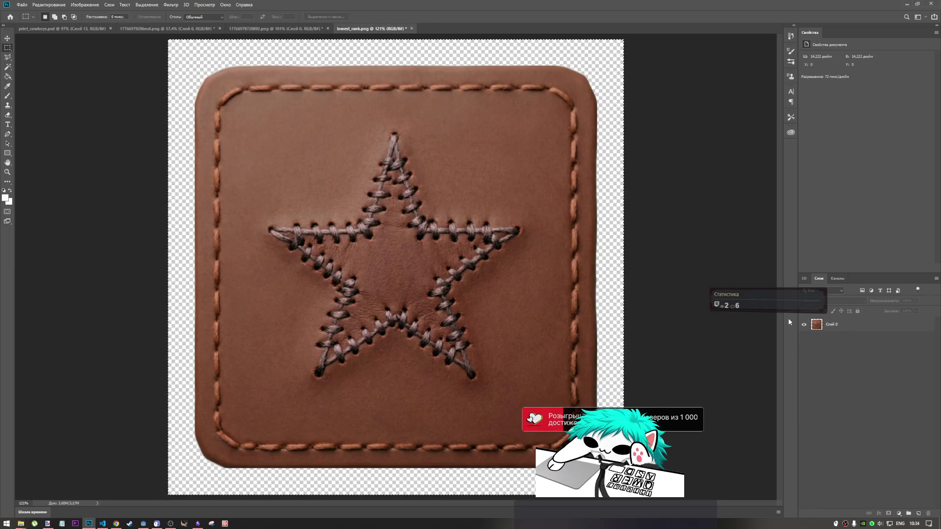
pyautogui.click(828, 328)
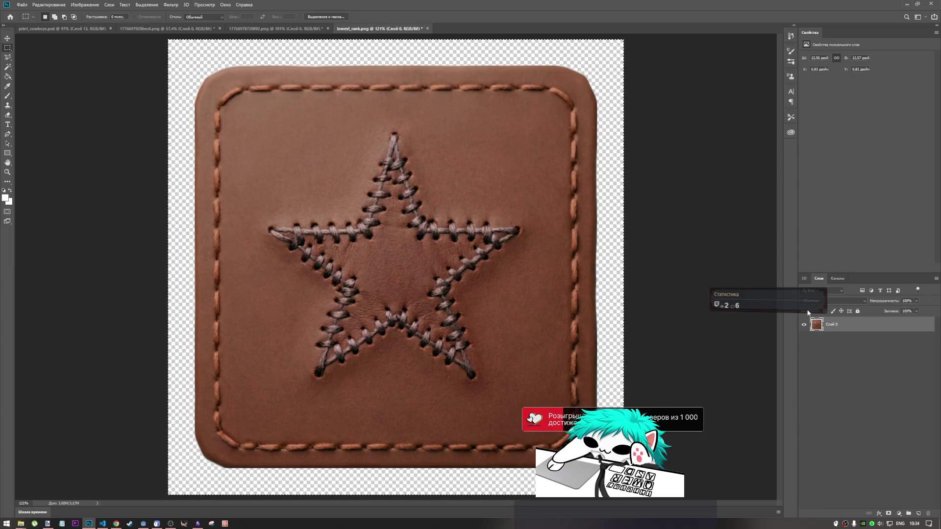
pyautogui.click(803, 325)
pyautogui.click(919, 514)
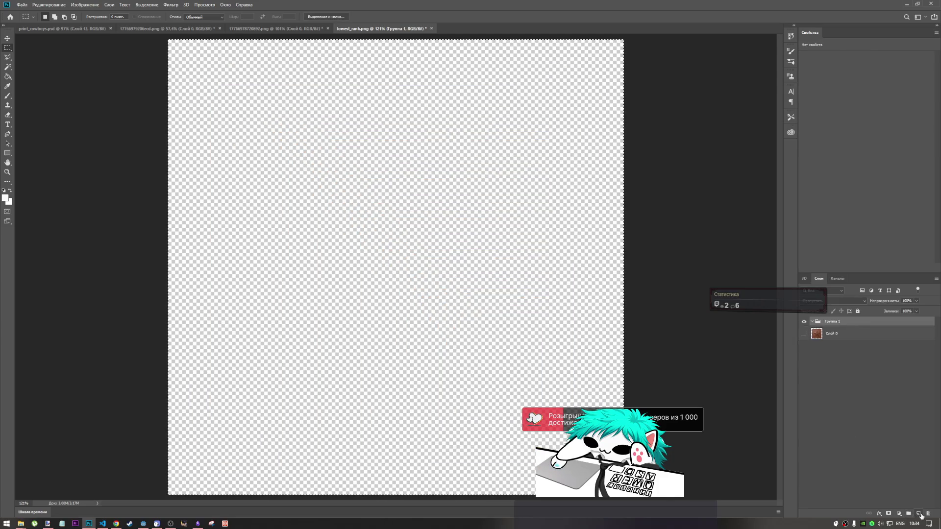
pyautogui.click(909, 514)
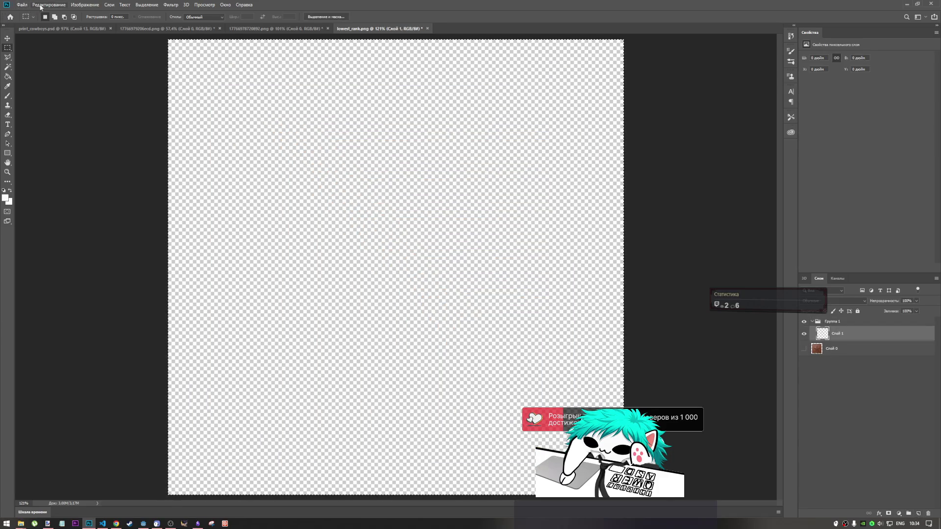
# - Select the Brush tool with the 29 px preset and bring up the foreground colour picker
pyautogui.click(8, 96)
pyautogui.click(49, 17)
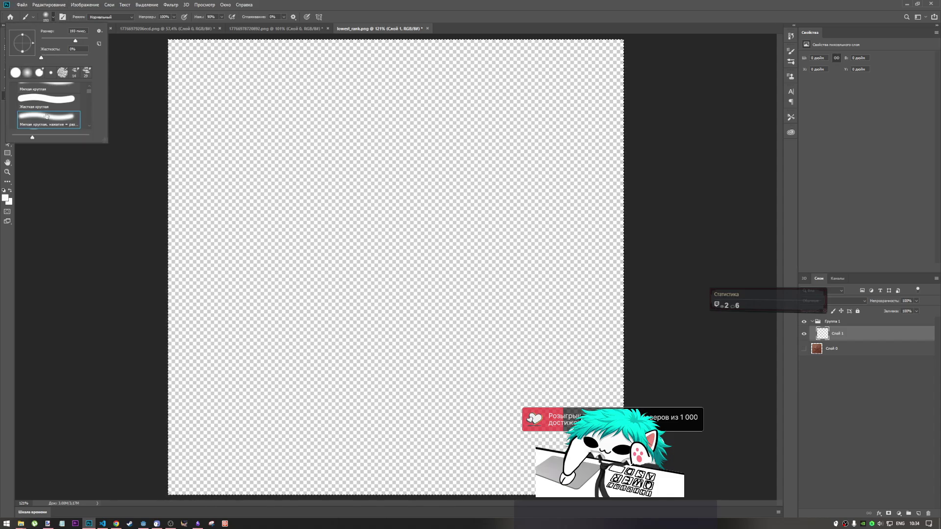
pyautogui.scroll(-3, 87, 93)
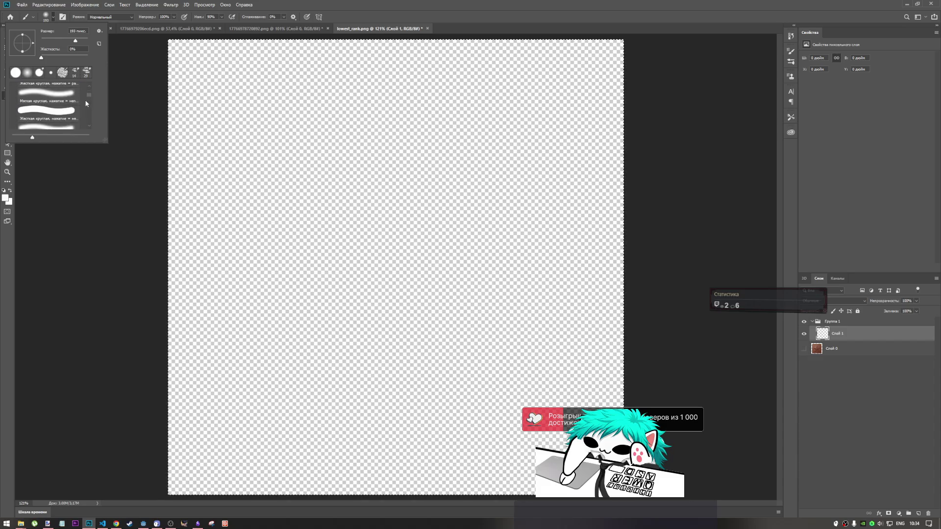
pyautogui.scroll(-8, 84, 99)
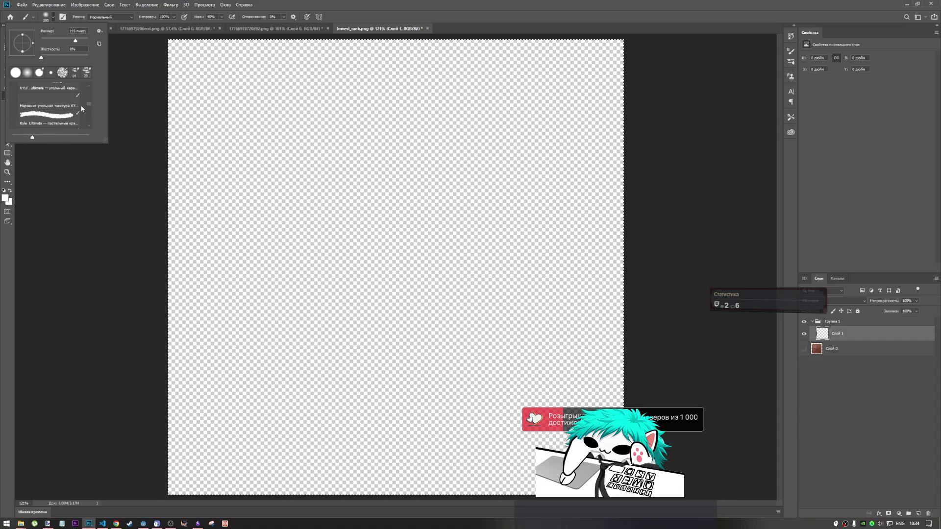
pyautogui.scroll(-10, 80, 110)
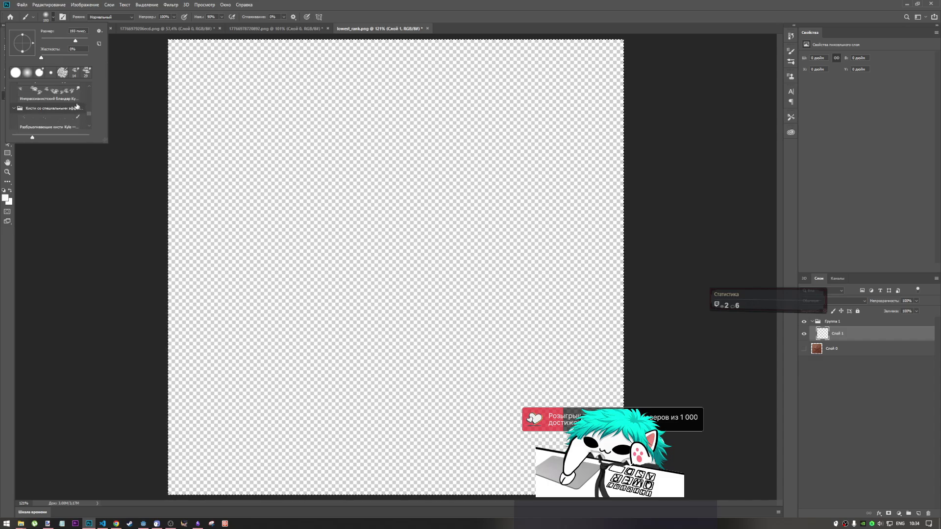
pyautogui.scroll(-5, 75, 109)
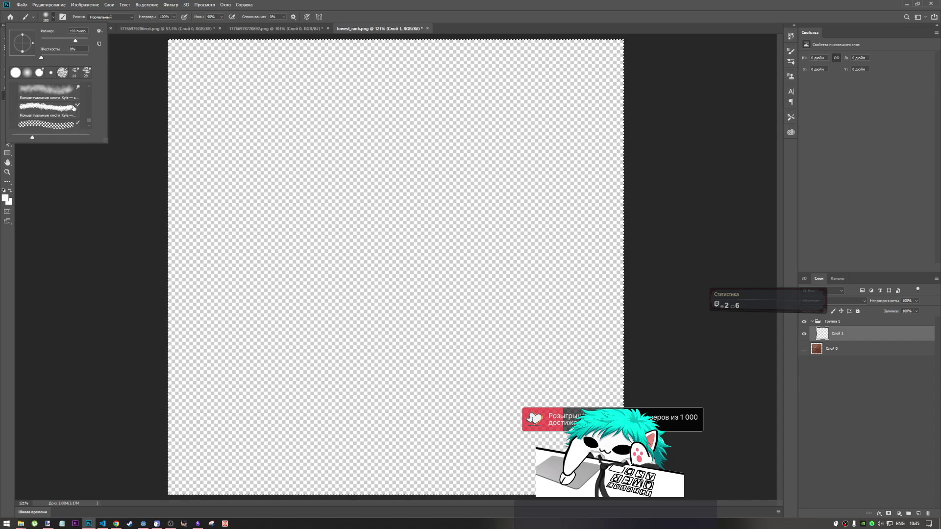
pyautogui.click(86, 72)
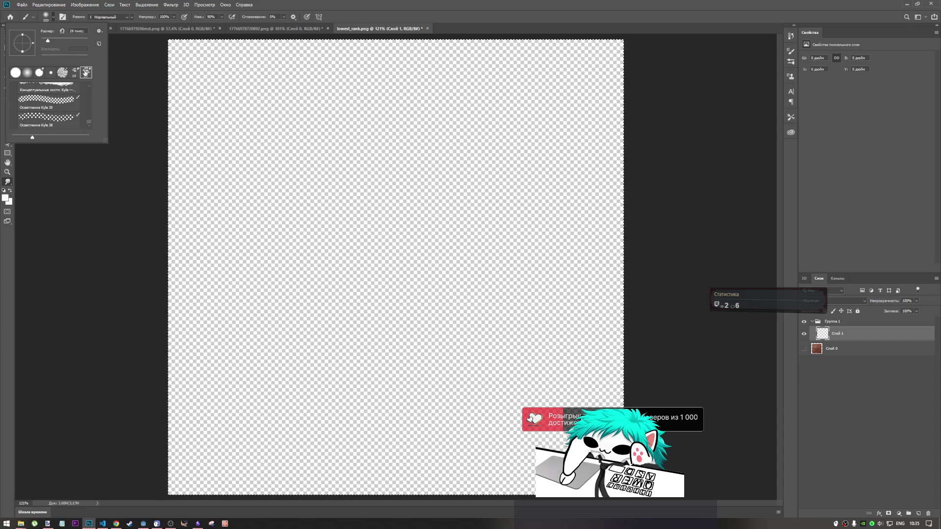
pyautogui.click(209, 126)
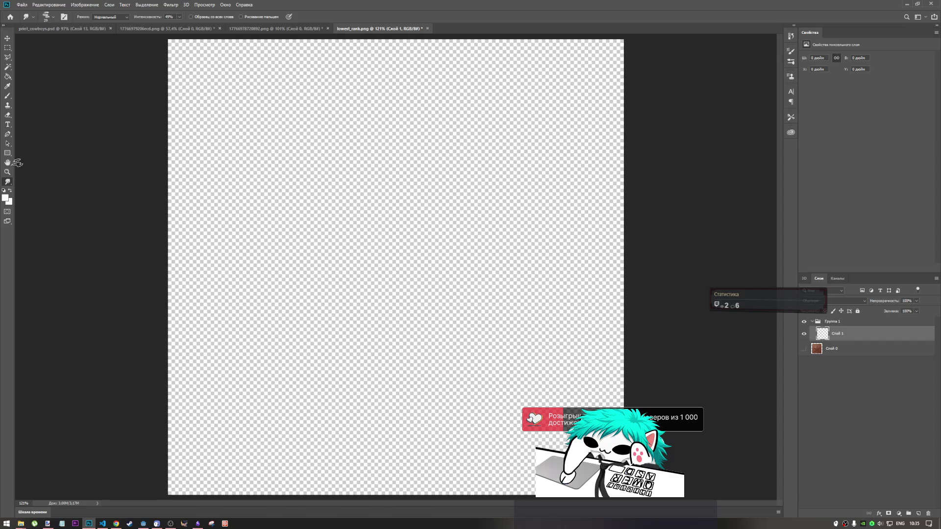
pyautogui.click(5, 198)
# - Set the foreground colour to dark brown 764300
pyautogui.write('005fbd')
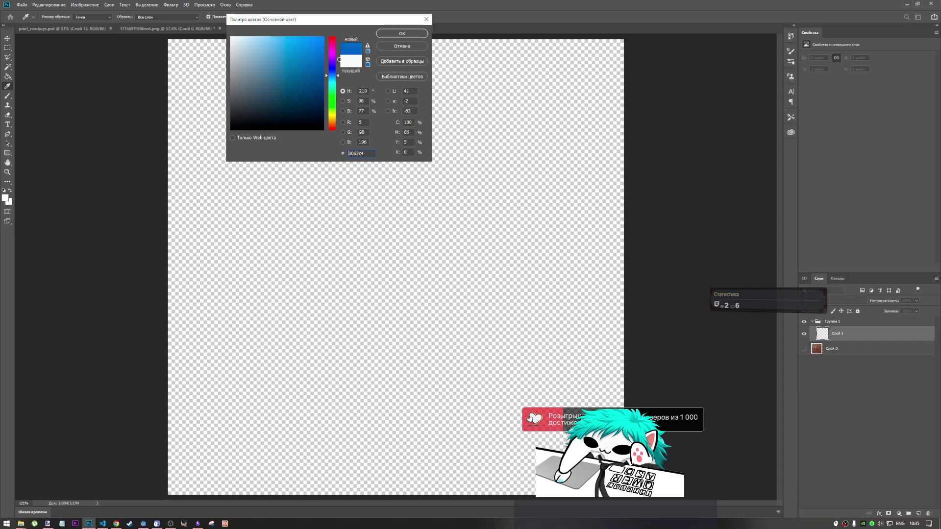
pyautogui.moveTo(333, 60)
pyautogui.mouseDown()
pyautogui.moveTo(334, 45)
pyautogui.moveTo(332, 121)
pyautogui.mouseUp()
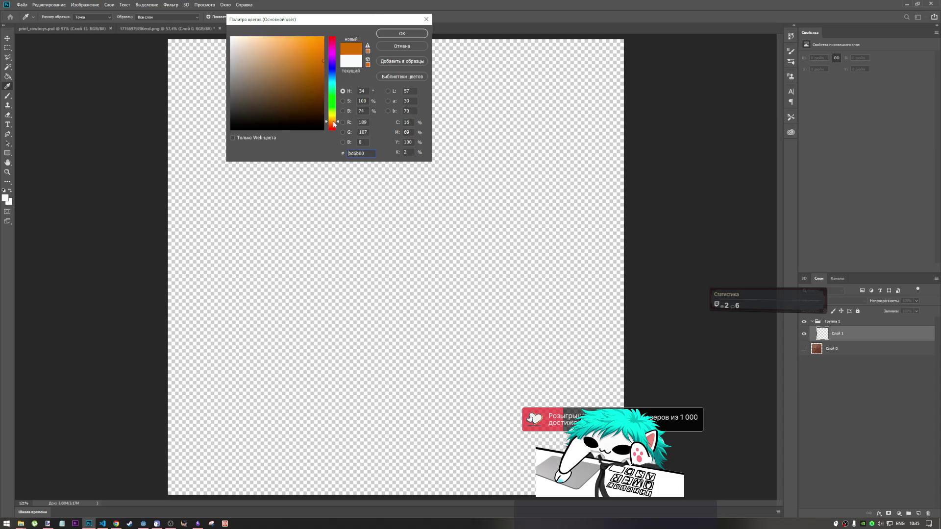
pyautogui.moveTo(324, 63); pyautogui.dragTo(323, 79)
pyautogui.click(397, 38)
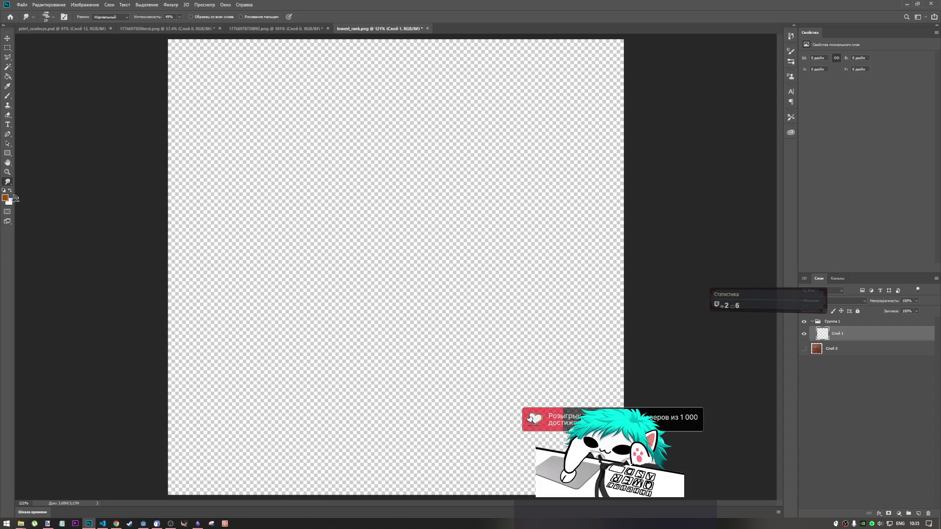
# - Paint a brown test stroke across the upper canvas with the Brush, then undo it
pyautogui.click(7, 95)
pyautogui.moveTo(337, 147); pyautogui.dragTo(472, 158)
pyautogui.hotkey('ctrl', 'z')
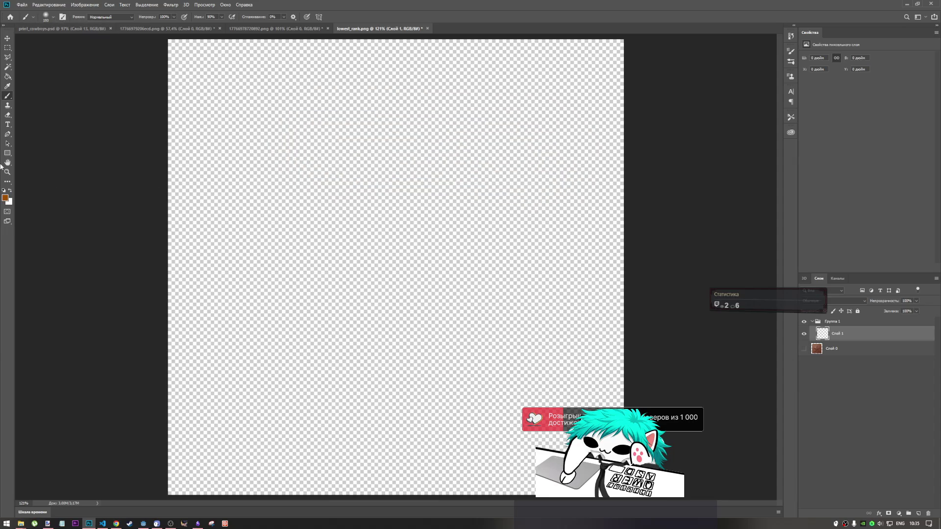
# - Try the Smudge tool with a soft round preset, then return to the Brush with the 29 px preset
pyautogui.click(7, 181)
pyautogui.click(47, 17)
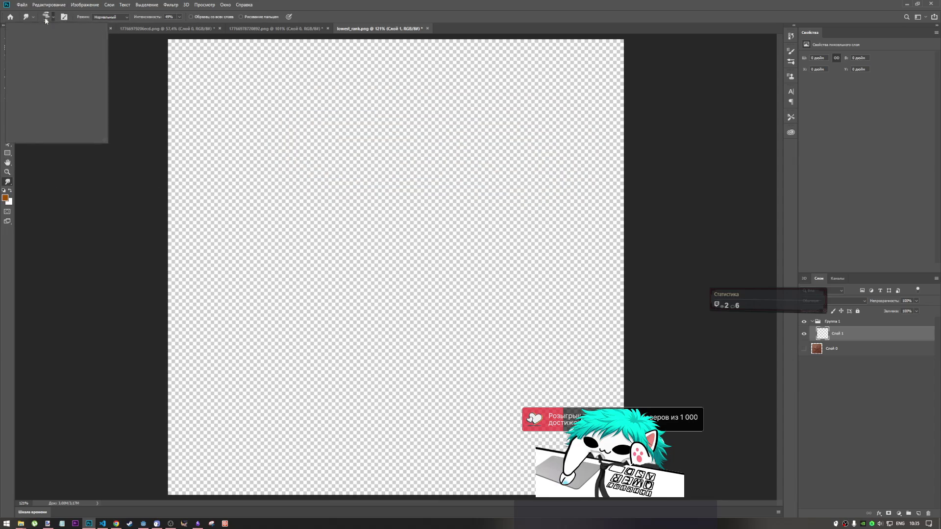
pyautogui.click(16, 73)
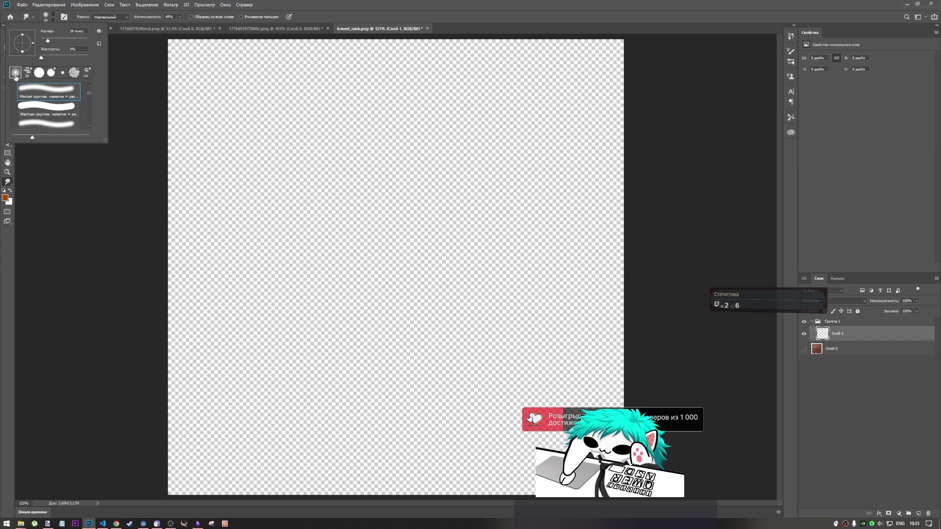
pyautogui.click(52, 22)
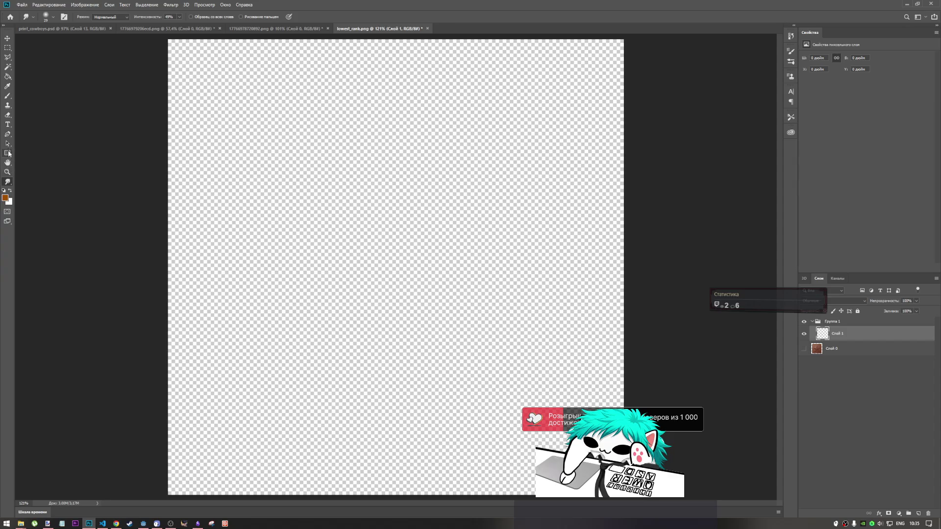
pyautogui.click(11, 98)
pyautogui.click(52, 19)
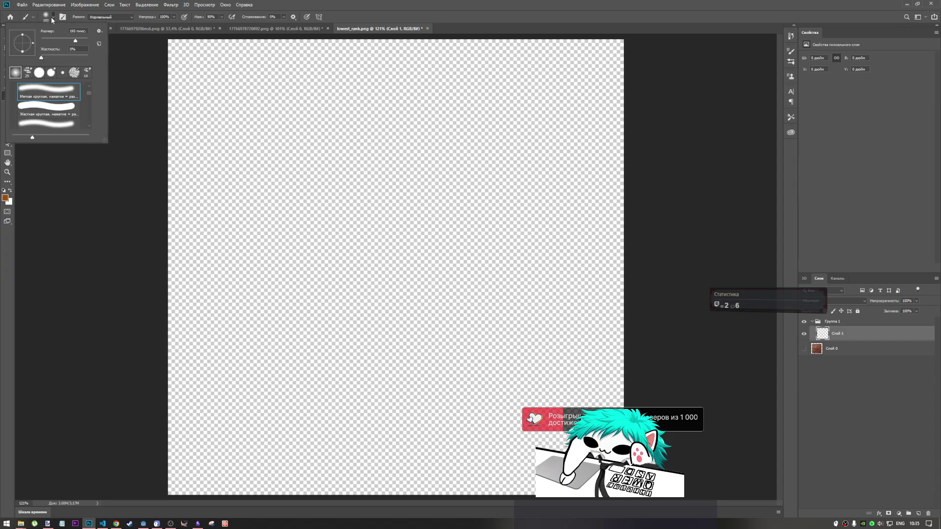
pyautogui.click(86, 72)
pyautogui.click(28, 73)
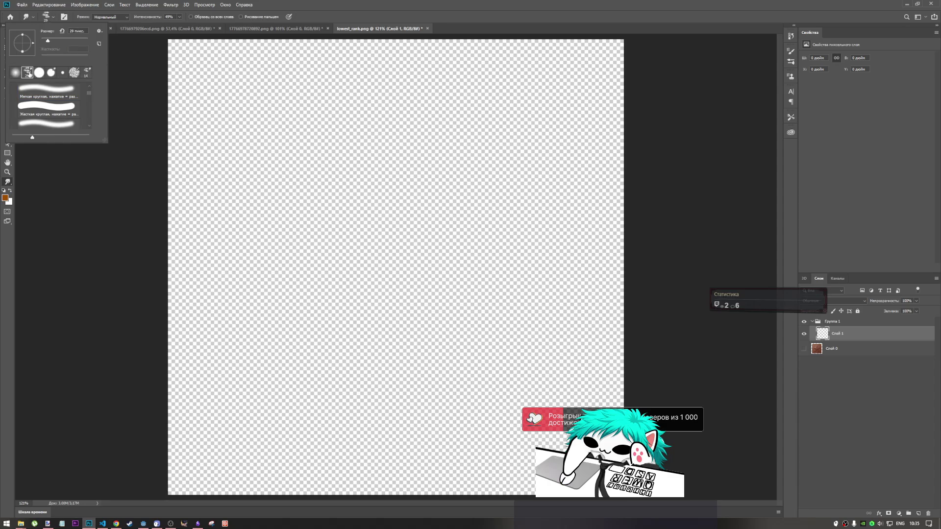
pyautogui.click(237, 126)
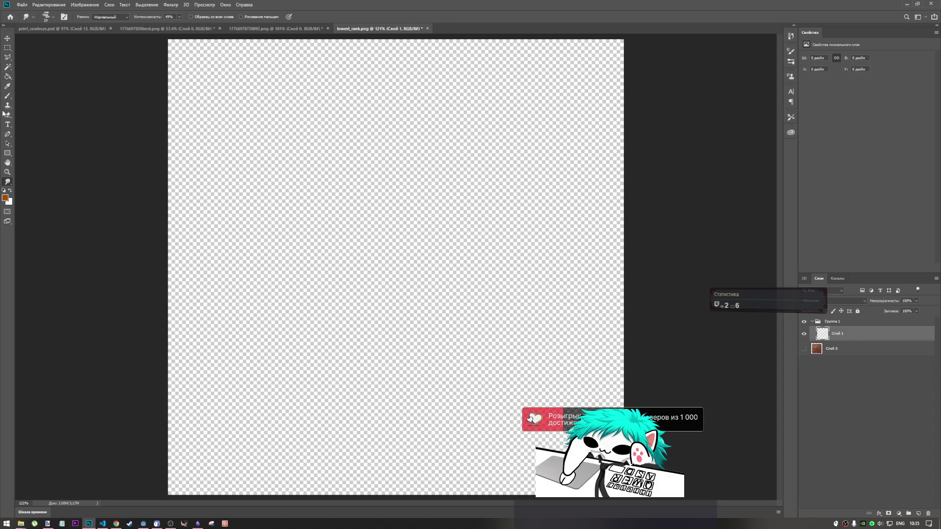
# - Choose the 60 px Kyle Ultimate pastel texture brush, testing and undoing a charcoal-like stroke
pyautogui.click(9, 98)
pyautogui.click(47, 18)
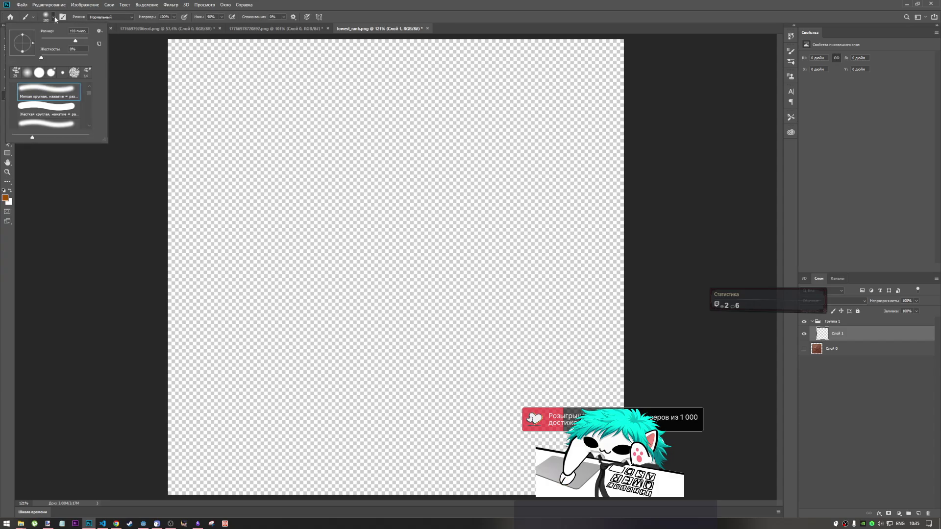
pyautogui.rightClick(352, 106)
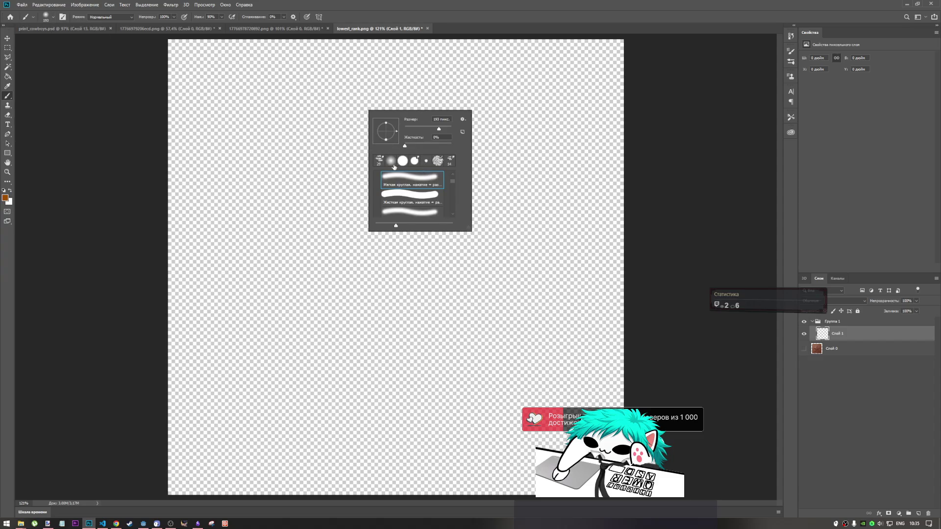
pyautogui.click(452, 163)
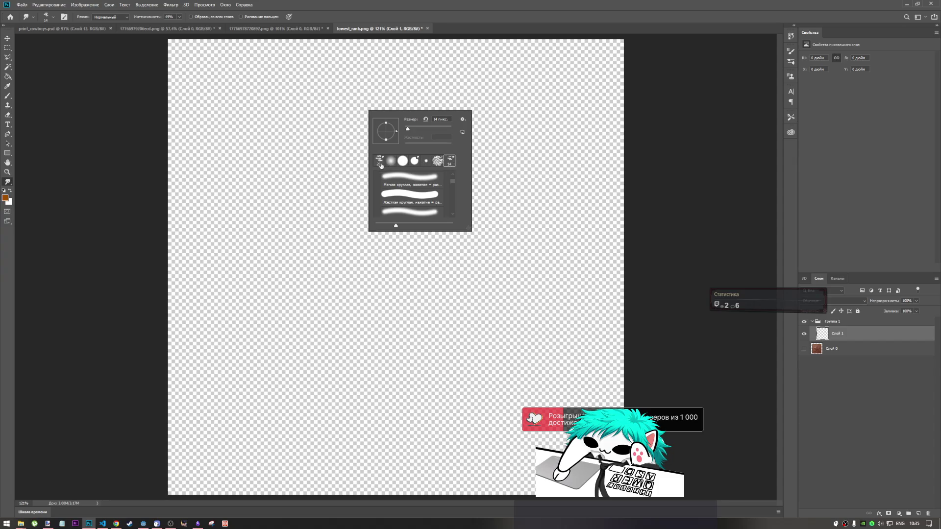
pyautogui.moveTo(452, 180); pyautogui.dragTo(452, 195)
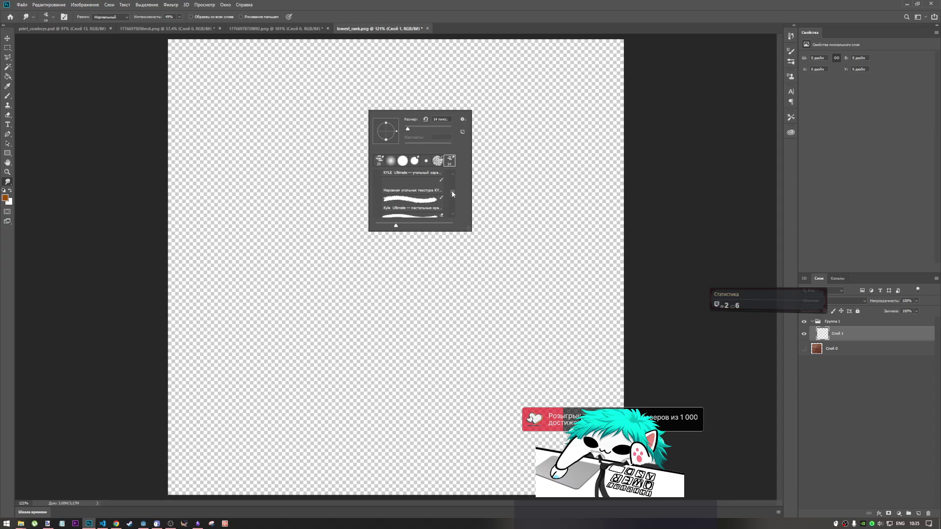
pyautogui.click(410, 201)
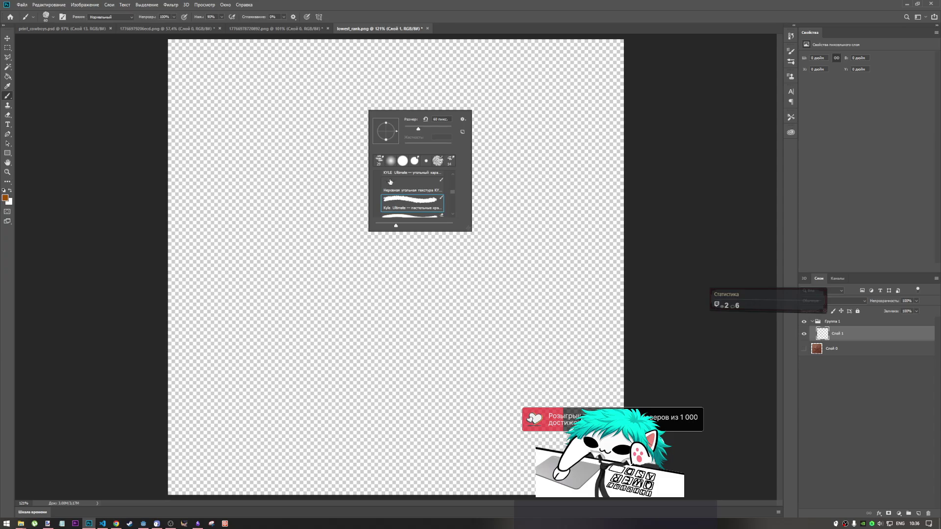
pyautogui.moveTo(297, 100)
pyautogui.mouseDown()
pyautogui.moveTo(331, 156)
pyautogui.moveTo(375, 151)
pyautogui.moveTo(361, 162)
pyautogui.mouseUp()
pyautogui.hotkey('ctrl', 'z')
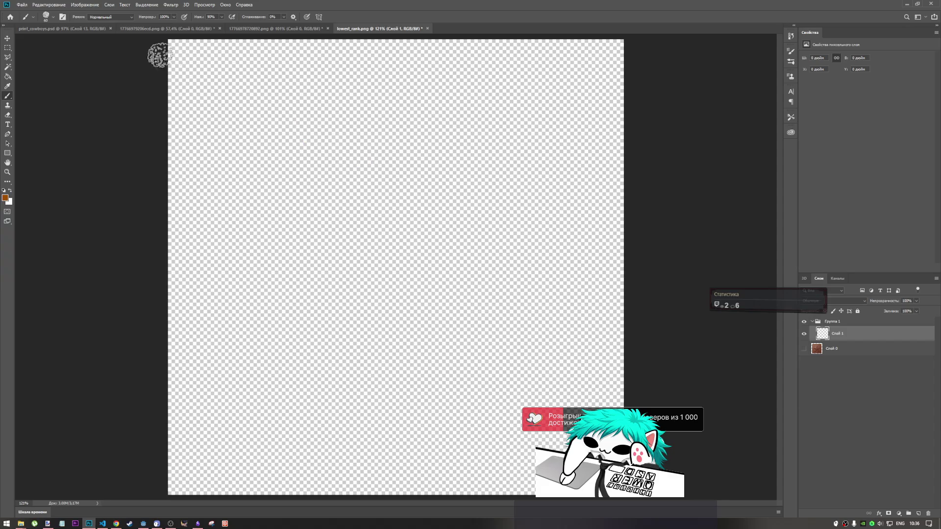
pyautogui.click(54, 18)
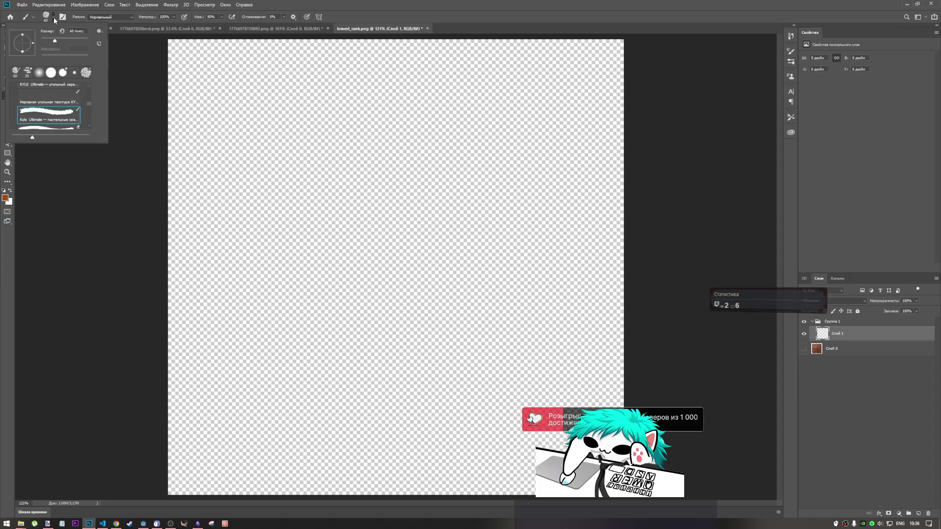
pyautogui.click(54, 18)
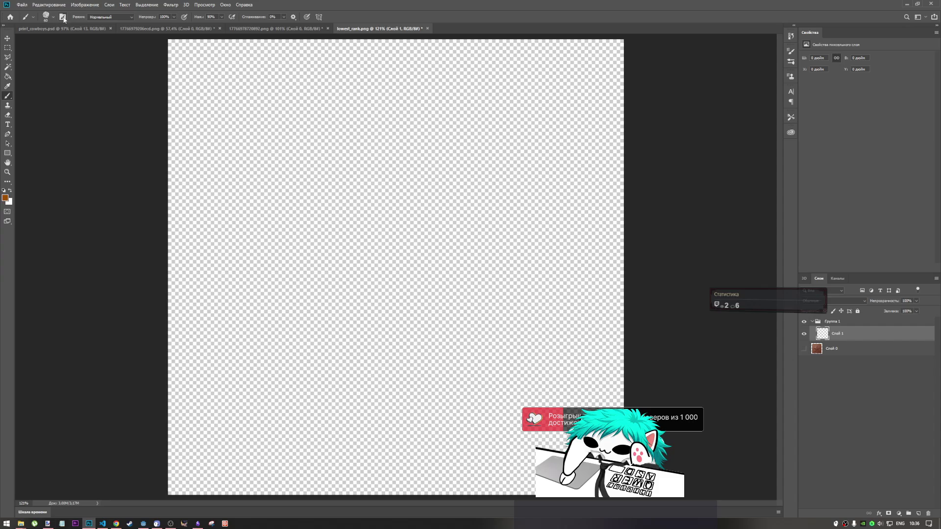
pyautogui.click(63, 18)
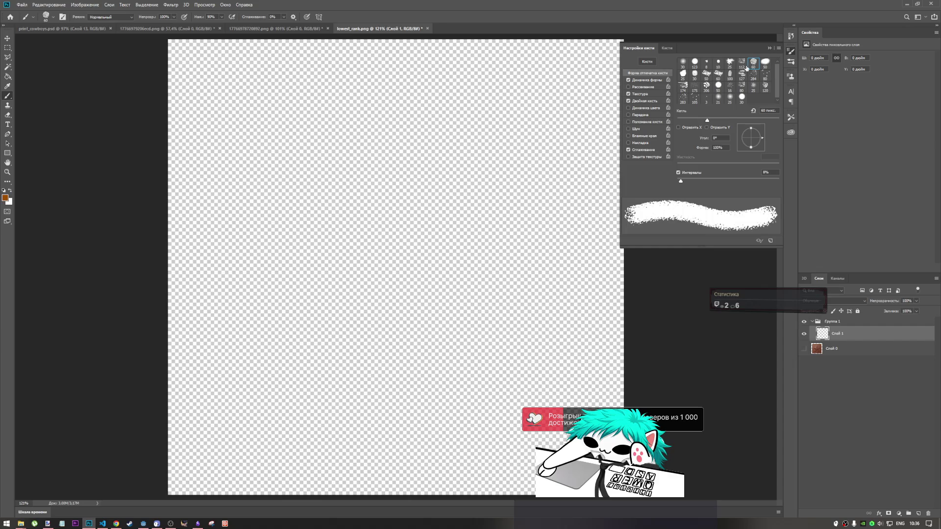
# - Test the 174 px textured tip at 66% spacing with several strokes, undoing each
pyautogui.click(688, 90)
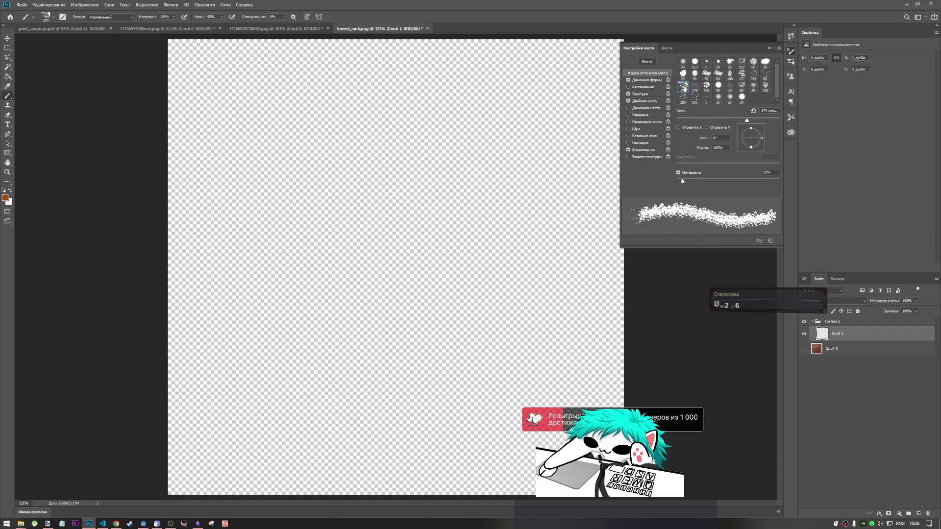
pyautogui.moveTo(223, 169); pyautogui.dragTo(460, 204)
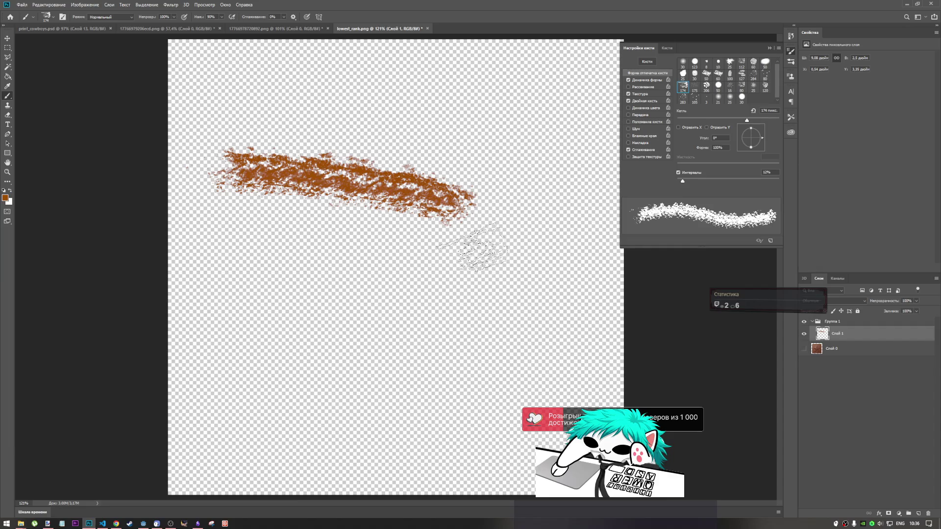
pyautogui.hotkey('ctrl', 'z')
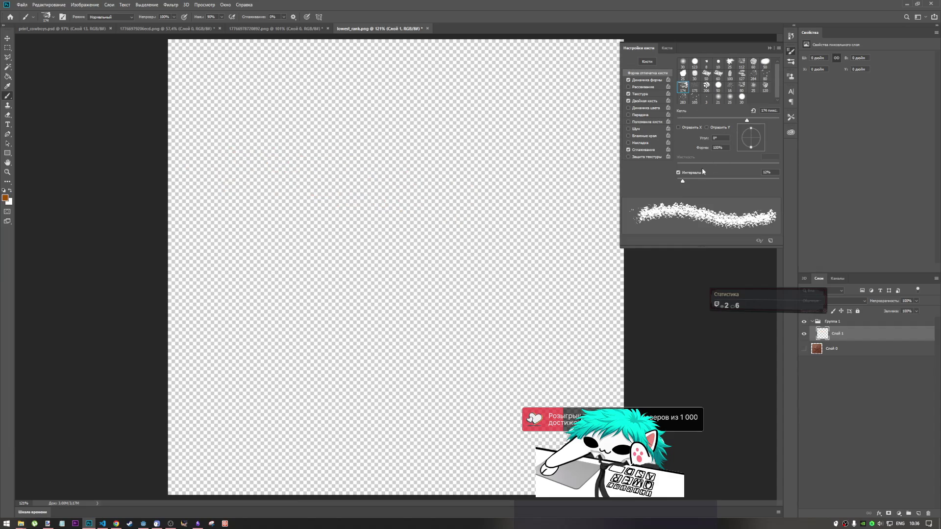
pyautogui.moveTo(693, 181); pyautogui.dragTo(710, 181)
pyautogui.moveTo(250, 169); pyautogui.dragTo(555, 209)
pyautogui.hotkey('ctrl', 'z')
pyautogui.moveTo(321, 235)
pyautogui.mouseDown()
pyautogui.moveTo(441, 294)
pyautogui.moveTo(602, 316)
pyautogui.moveTo(255, 338)
pyautogui.mouseUp()
pyautogui.hotkey('ctrl', 'z')
pyautogui.moveTo(310, 365)
pyautogui.mouseDown()
pyautogui.moveTo(357, 241)
pyautogui.moveTo(588, 325)
pyautogui.mouseUp()
pyautogui.hotkey('ctrl', 'z')
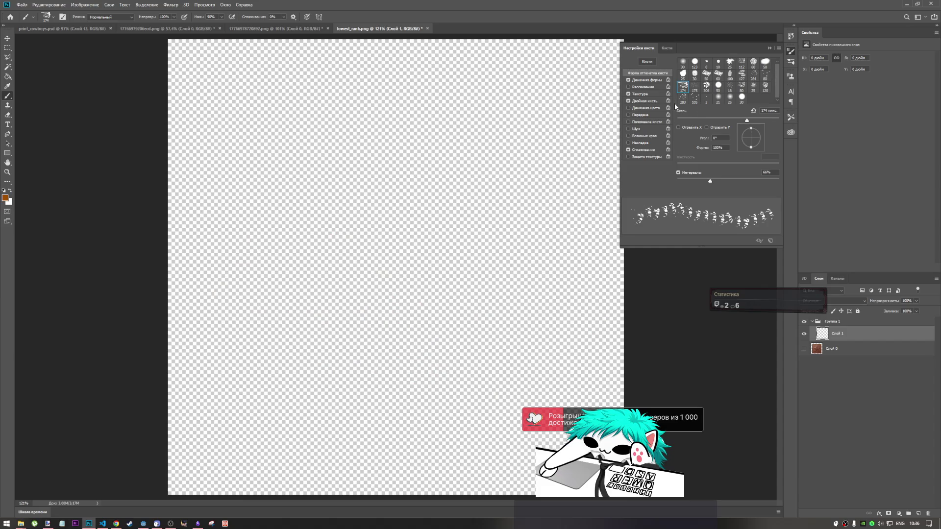
# - Toggle Color Dynamics off again, then stamp and undo test dabs with the 127 px tip
pyautogui.click(641, 109)
pyautogui.click(629, 108)
pyautogui.click(647, 80)
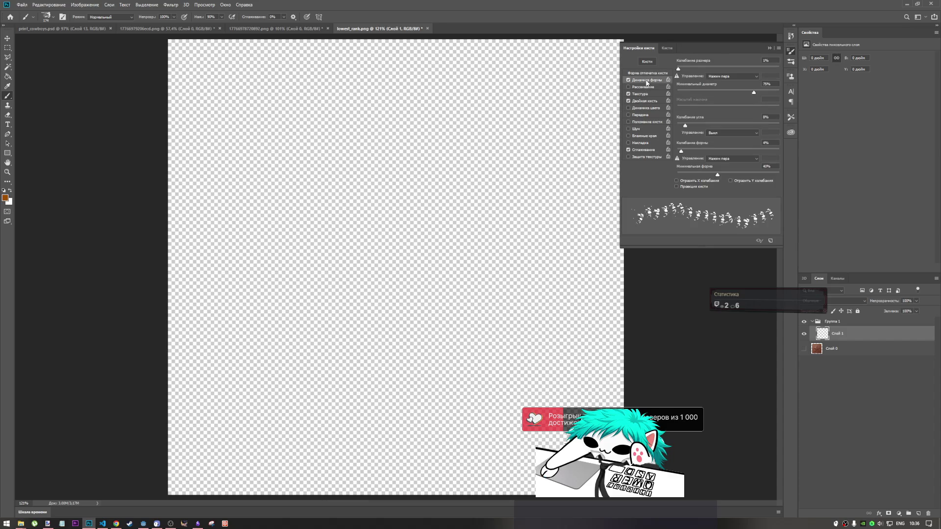
pyautogui.click(647, 62)
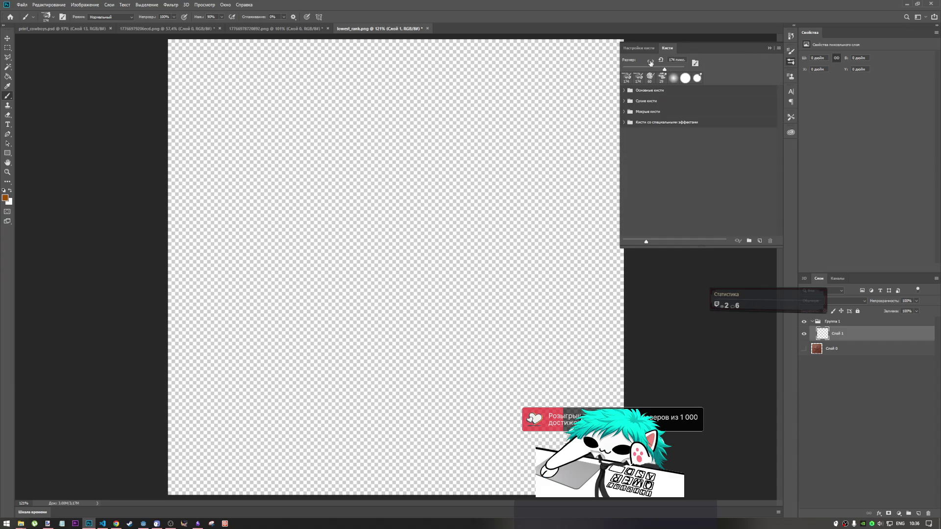
pyautogui.click(639, 48)
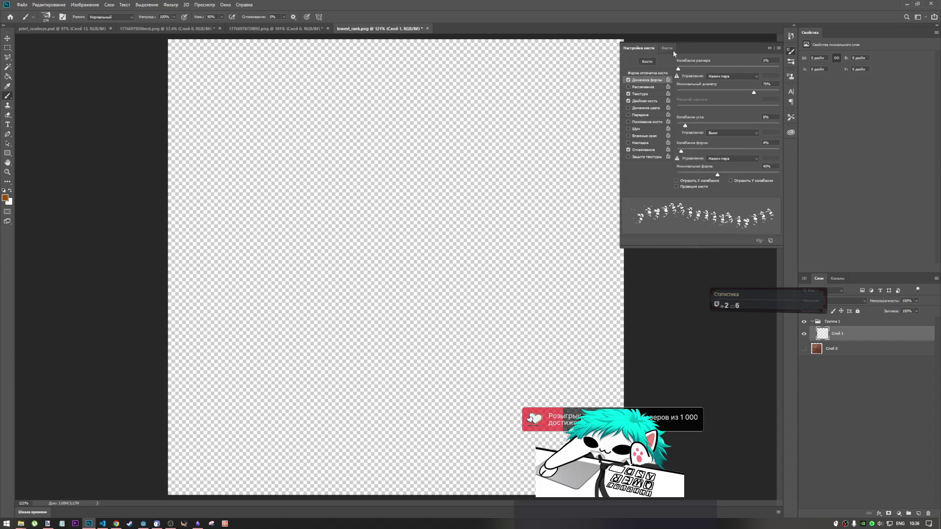
pyautogui.click(654, 74)
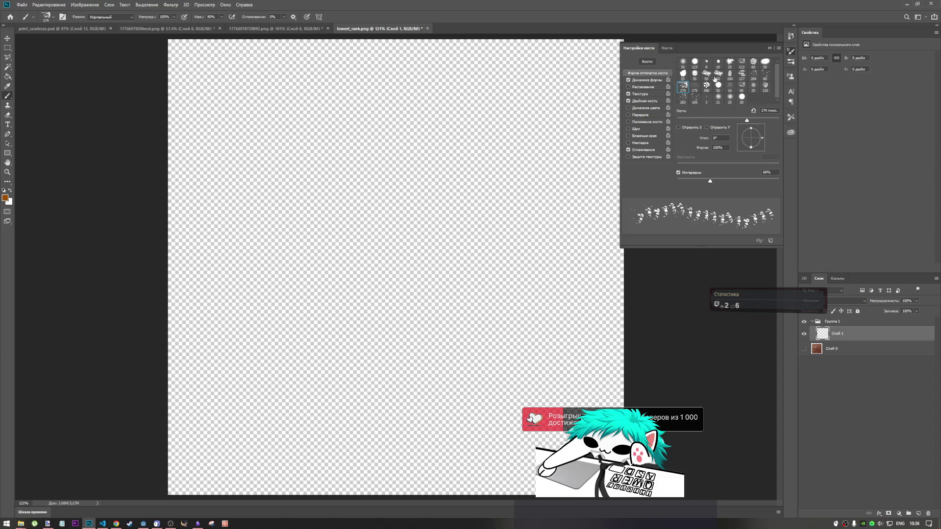
pyautogui.click(741, 74)
pyautogui.click(286, 138)
pyautogui.click(338, 141)
pyautogui.click(400, 144)
pyautogui.hotkey('ctrl', 'z')
pyautogui.hotkey('ctrl', 'z')
pyautogui.hotkey('ctrl', 'z')
# - Try the 283 px splatter tip, then the 175 px tip, with test strokes and undo them
pyautogui.click(682, 98)
pyautogui.moveTo(338, 147); pyautogui.dragTo(392, 149)
pyautogui.hotkey('ctrl', 'z')
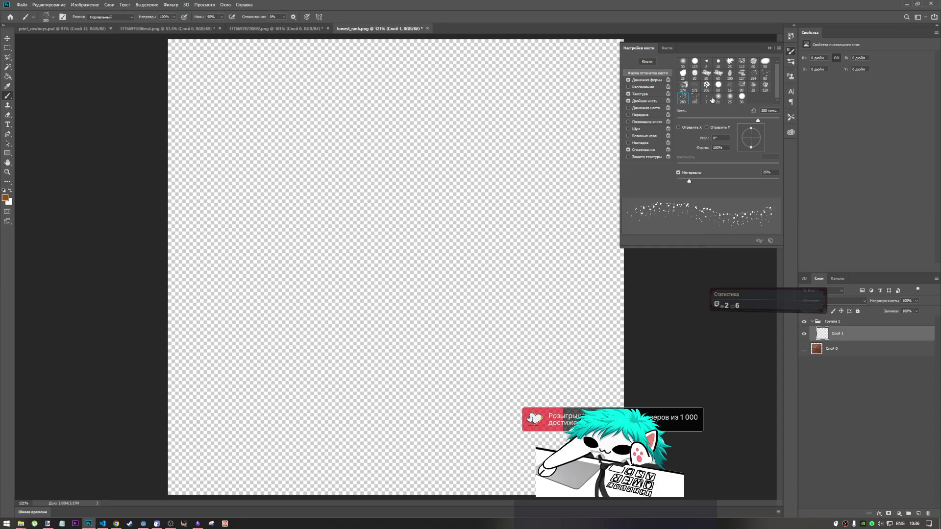
pyautogui.click(694, 87)
pyautogui.moveTo(241, 127); pyautogui.dragTo(470, 157)
pyautogui.moveTo(343, 215); pyautogui.dragTo(468, 218)
pyautogui.moveTo(365, 179)
pyautogui.mouseDown()
pyautogui.moveTo(402, 211)
pyautogui.moveTo(422, 272)
pyautogui.mouseUp()
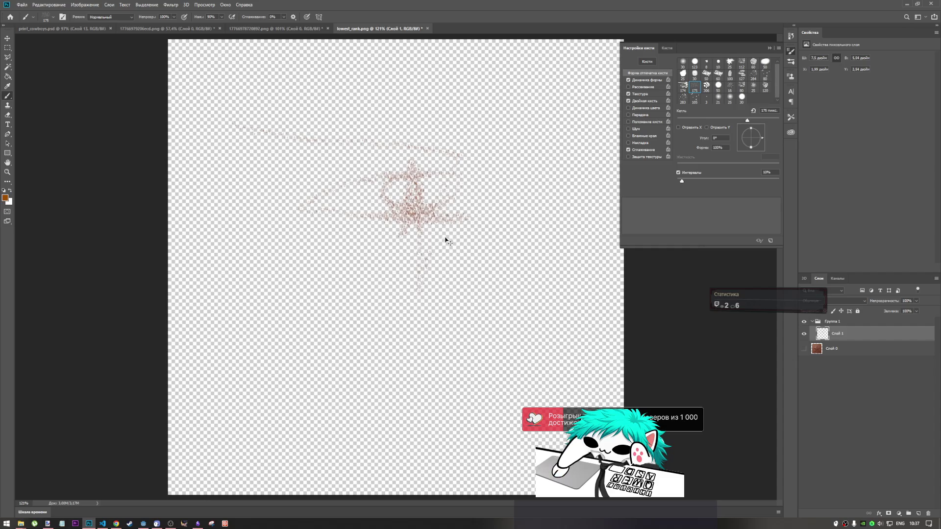
pyautogui.hotkey('ctrl', 'z')
pyautogui.hotkey('ctrl', 'z')
pyautogui.hotkey('ctrl', 'z')
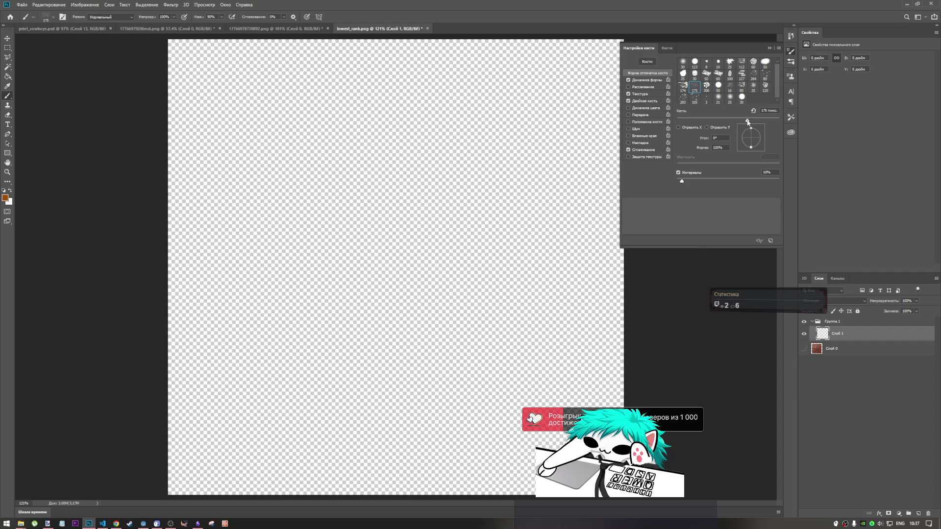
# - Tune the 175 px tip to 92% roundness, test-paint strokes, then delete them
pyautogui.moveTo(707, 120); pyautogui.dragTo(706, 120)
pyautogui.moveTo(739, 129); pyautogui.dragTo(740, 134)
pyautogui.moveTo(739, 118); pyautogui.dragTo(747, 120)
pyautogui.moveTo(433, 171); pyautogui.dragTo(476, 189)
pyautogui.moveTo(226, 196); pyautogui.dragTo(505, 201)
pyautogui.moveTo(294, 216); pyautogui.dragTo(499, 235)
pyautogui.moveTo(169, 277); pyautogui.dragTo(620, 302)
pyautogui.moveTo(519, 275)
pyautogui.mouseDown()
pyautogui.moveTo(241, 252)
pyautogui.moveTo(196, 230)
pyautogui.moveTo(245, 289)
pyautogui.mouseUp()
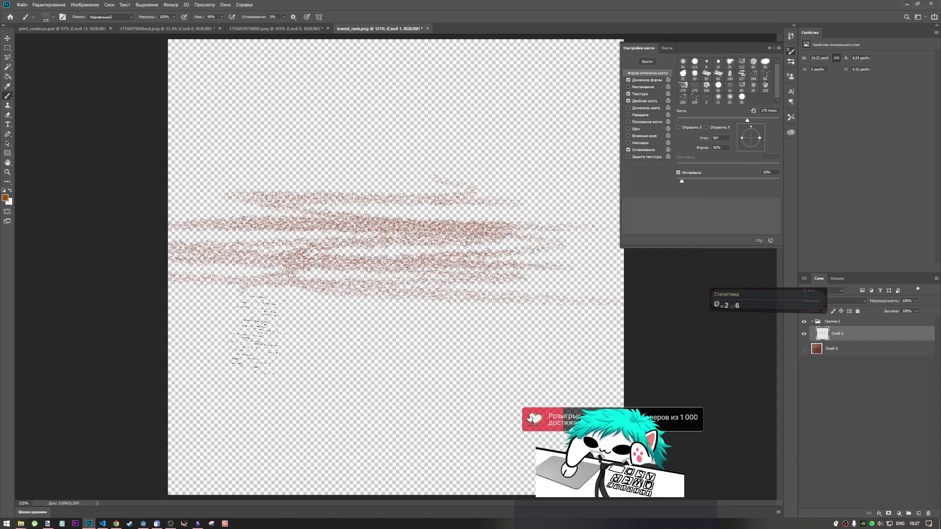
pyautogui.press('Delete')
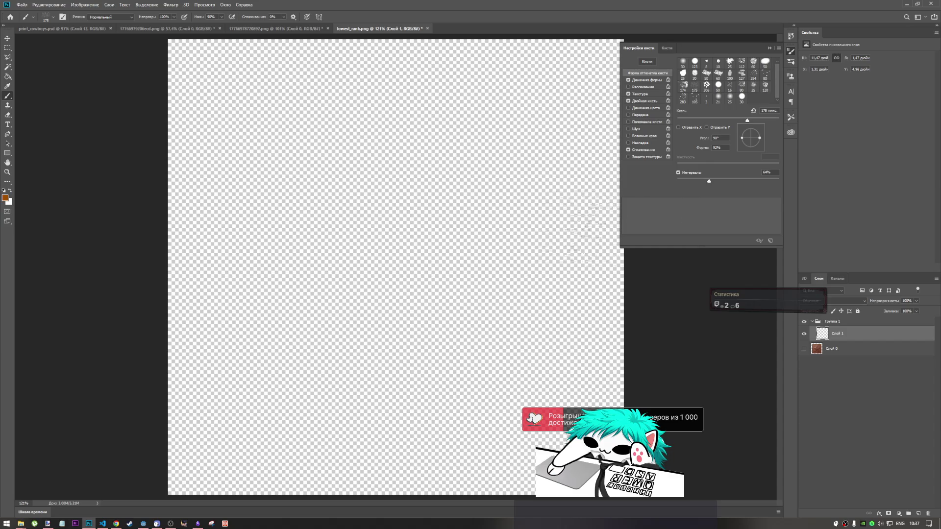
pyautogui.moveTo(363, 238)
pyautogui.mouseDown()
pyautogui.moveTo(211, 262)
pyautogui.moveTo(242, 275)
pyautogui.moveTo(168, 284)
pyautogui.moveTo(255, 301)
pyautogui.moveTo(416, 314)
pyautogui.moveTo(458, 306)
pyautogui.moveTo(442, 316)
pyautogui.moveTo(356, 314)
pyautogui.moveTo(514, 315)
pyautogui.moveTo(304, 331)
pyautogui.mouseUp()
# - Paint brown scribble trials at several brush sizes, undoing each one
pyautogui.moveTo(296, 188)
pyautogui.mouseDown()
pyautogui.moveTo(515, 210)
pyautogui.moveTo(304, 262)
pyautogui.moveTo(568, 296)
pyautogui.moveTo(273, 315)
pyautogui.moveTo(445, 326)
pyautogui.moveTo(487, 362)
pyautogui.moveTo(229, 354)
pyautogui.moveTo(571, 395)
pyautogui.mouseUp()
pyautogui.hotkey('ctrl', 'z')
pyautogui.moveTo(323, 201)
pyautogui.mouseDown()
pyautogui.moveTo(493, 201)
pyautogui.moveTo(514, 230)
pyautogui.moveTo(315, 252)
pyautogui.moveTo(292, 279)
pyautogui.moveTo(248, 294)
pyautogui.moveTo(314, 338)
pyautogui.moveTo(274, 346)
pyautogui.moveTo(365, 372)
pyautogui.mouseUp()
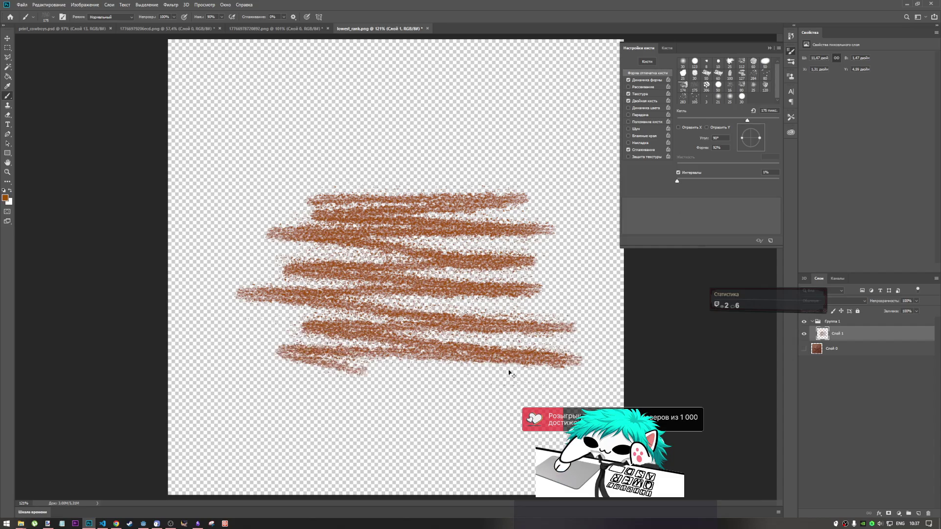
pyautogui.hotkey('ctrl', 'z')
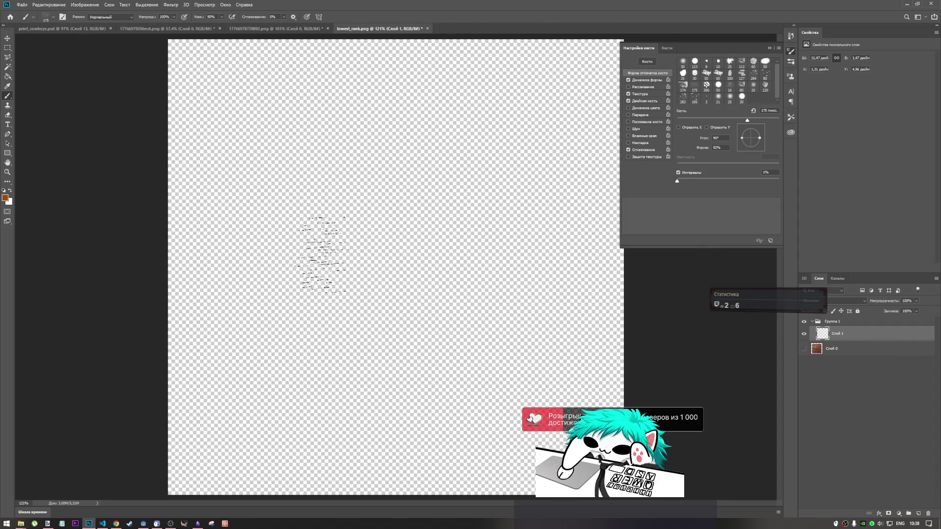
pyautogui.moveTo(181, 76); pyautogui.dragTo(621, 92)
pyautogui.hotkey('ctrl', 'z')
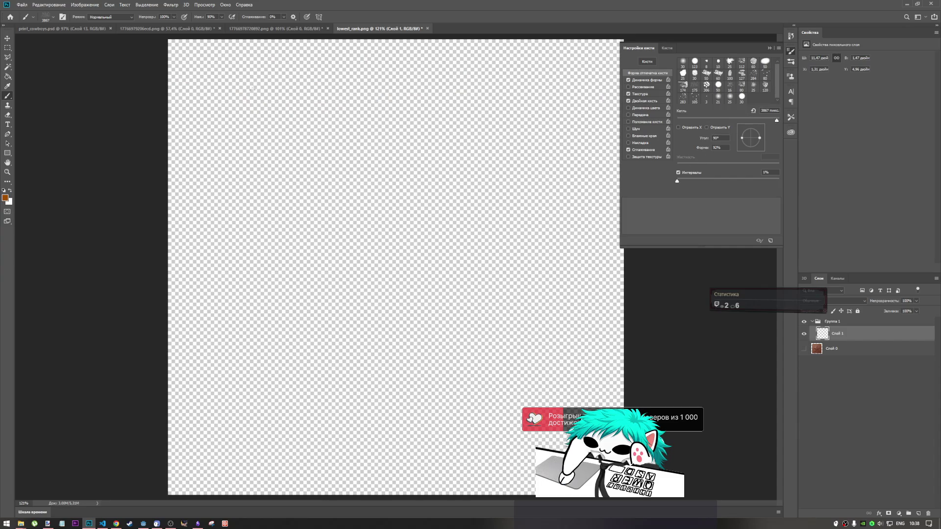
pyautogui.moveTo(206, 168)
pyautogui.mouseDown()
pyautogui.moveTo(533, 241)
pyautogui.moveTo(518, 244)
pyautogui.mouseUp()
pyautogui.hotkey('ctrl', 'z')
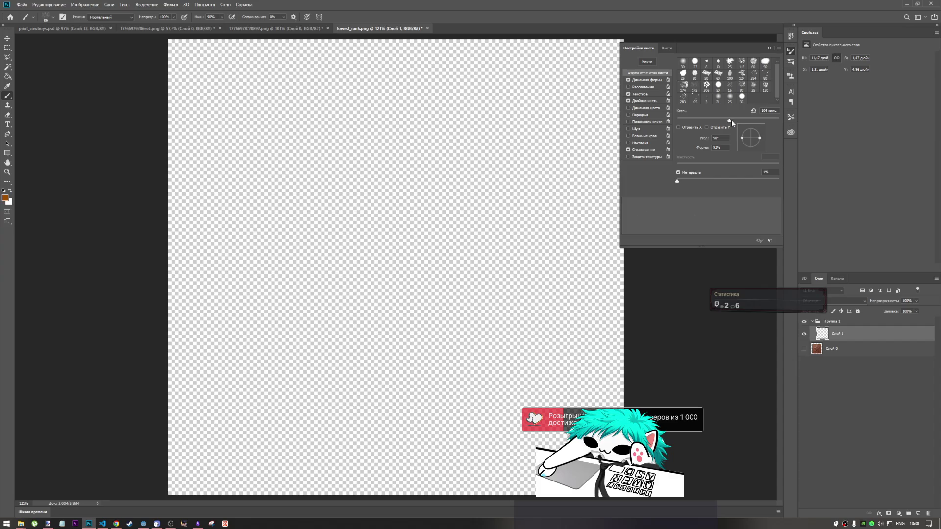
# - Try more reddish and brown back-and-forth stroke fills, then clear Слой 1 with Delete
pyautogui.moveTo(309, 166)
pyautogui.mouseDown()
pyautogui.moveTo(493, 198)
pyautogui.moveTo(373, 241)
pyautogui.moveTo(147, 226)
pyautogui.moveTo(583, 280)
pyautogui.mouseUp()
pyautogui.hotkey('ctrl', 'z')
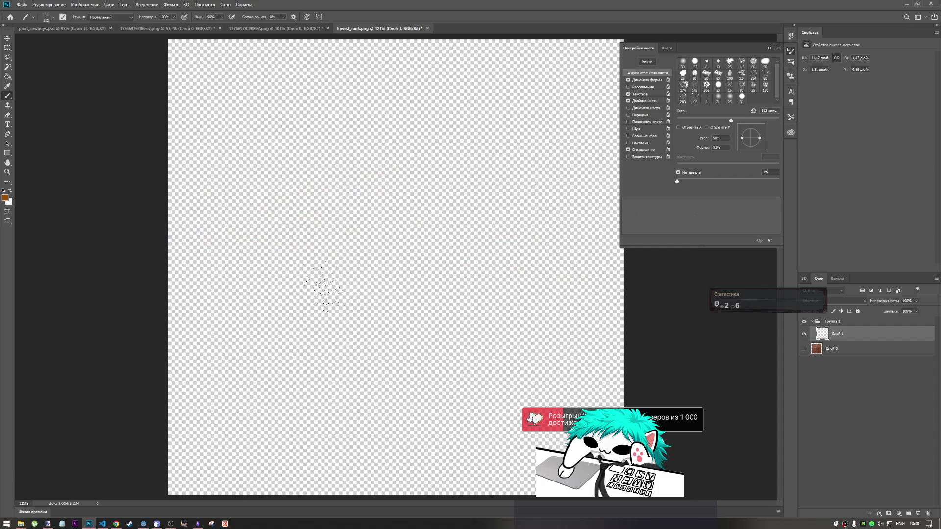
pyautogui.moveTo(422, 242)
pyautogui.mouseDown()
pyautogui.moveTo(581, 254)
pyautogui.moveTo(600, 290)
pyautogui.moveTo(252, 274)
pyautogui.moveTo(596, 311)
pyautogui.mouseUp()
pyautogui.moveTo(310, 308)
pyautogui.mouseDown()
pyautogui.moveTo(578, 326)
pyautogui.moveTo(265, 329)
pyautogui.moveTo(505, 373)
pyautogui.moveTo(539, 395)
pyautogui.moveTo(304, 404)
pyautogui.moveTo(275, 411)
pyautogui.moveTo(287, 427)
pyautogui.moveTo(558, 444)
pyautogui.moveTo(255, 460)
pyautogui.moveTo(536, 466)
pyautogui.mouseUp()
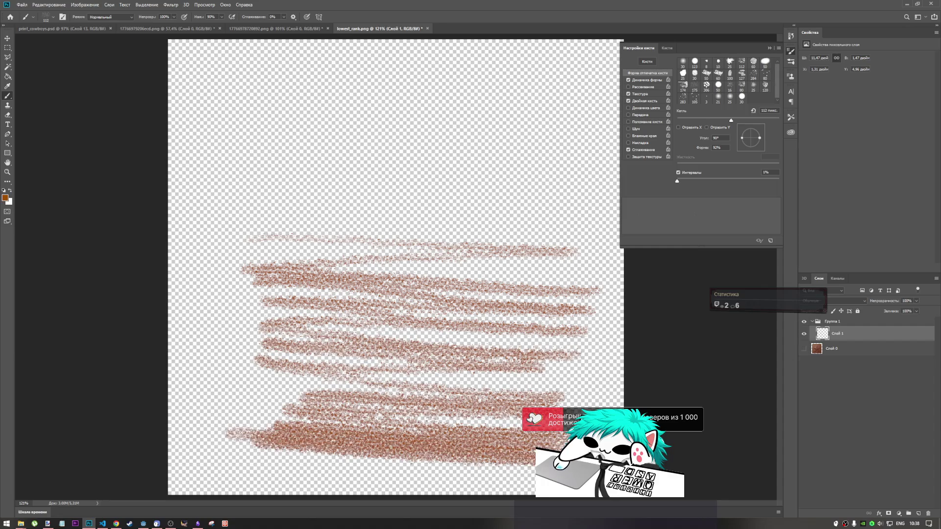
pyautogui.hotkey('ctrl', 'z')
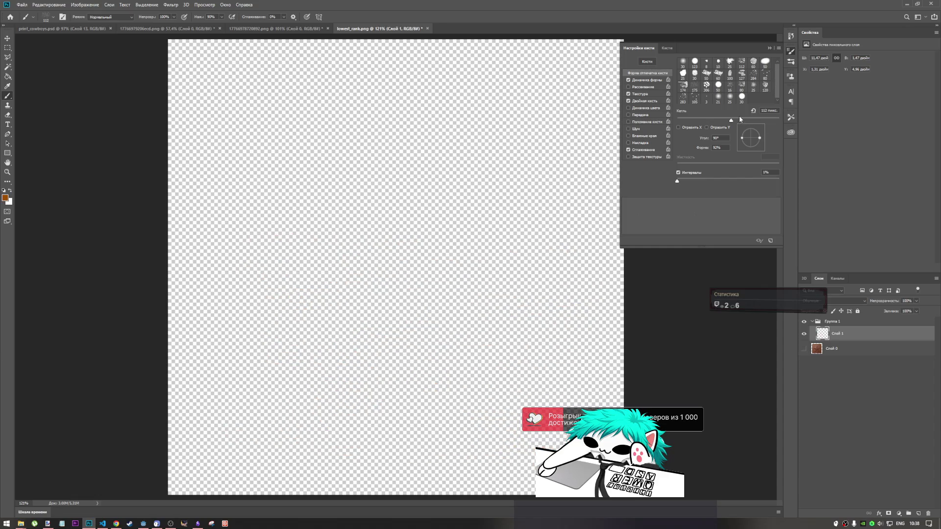
pyautogui.moveTo(291, 146)
pyautogui.mouseDown()
pyautogui.moveTo(519, 152)
pyautogui.moveTo(563, 196)
pyautogui.moveTo(267, 216)
pyautogui.moveTo(240, 257)
pyautogui.moveTo(620, 313)
pyautogui.moveTo(554, 338)
pyautogui.moveTo(622, 392)
pyautogui.mouseUp()
pyautogui.moveTo(535, 372)
pyautogui.mouseDown()
pyautogui.moveTo(579, 392)
pyautogui.moveTo(162, 427)
pyautogui.moveTo(172, 446)
pyautogui.moveTo(323, 466)
pyautogui.mouseUp()
pyautogui.moveTo(112, 446)
pyautogui.mouseDown()
pyautogui.moveTo(536, 470)
pyautogui.moveTo(162, 466)
pyautogui.mouseUp()
pyautogui.hotkey('ctrl', 'z')
pyautogui.moveTo(172, 73)
pyautogui.mouseDown()
pyautogui.moveTo(625, 69)
pyautogui.moveTo(126, 58)
pyautogui.moveTo(628, 39)
pyautogui.moveTo(137, 116)
pyautogui.moveTo(588, 137)
pyautogui.moveTo(169, 147)
pyautogui.moveTo(598, 177)
pyautogui.moveTo(671, 196)
pyautogui.moveTo(245, 221)
pyautogui.moveTo(223, 250)
pyautogui.moveTo(550, 294)
pyautogui.moveTo(567, 315)
pyautogui.moveTo(42, 252)
pyautogui.moveTo(345, 334)
pyautogui.moveTo(652, 326)
pyautogui.moveTo(510, 373)
pyautogui.moveTo(127, 383)
pyautogui.moveTo(711, 424)
pyautogui.moveTo(117, 414)
pyautogui.moveTo(292, 456)
pyautogui.moveTo(74, 432)
pyautogui.moveTo(534, 485)
pyautogui.moveTo(157, 441)
pyautogui.moveTo(186, 431)
pyautogui.mouseUp()
pyautogui.moveTo(157, 240); pyautogui.dragTo(573, 238)
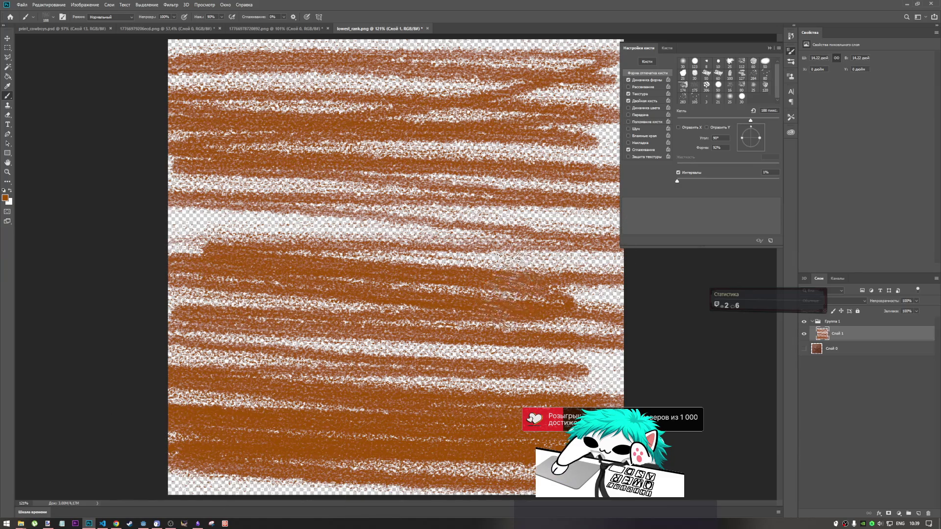
pyautogui.press('Delete')
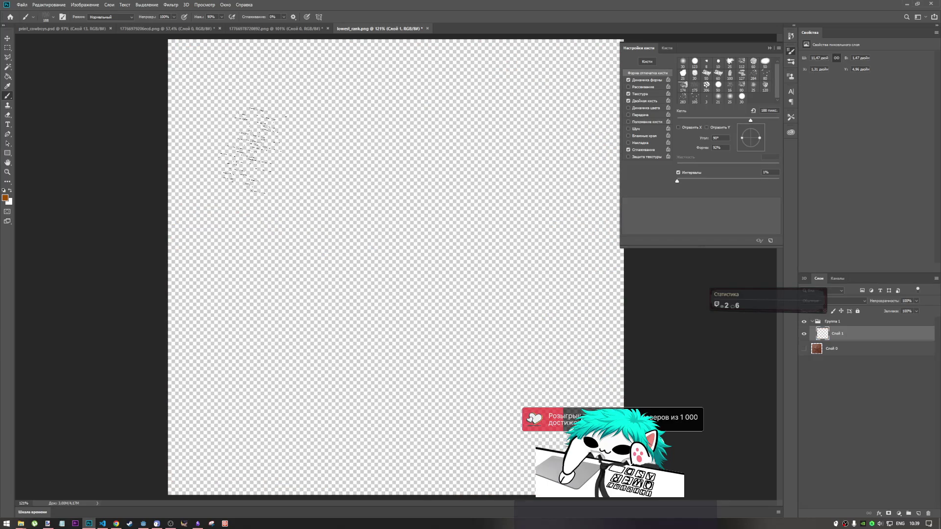
# - Fill the canvas top to bottom with brown zigzag strokes and open the foreground Color Picker
pyautogui.moveTo(177, 59)
pyautogui.mouseDown()
pyautogui.moveTo(313, 83)
pyautogui.moveTo(505, 95)
pyautogui.moveTo(137, 96)
pyautogui.moveTo(652, 123)
pyautogui.moveTo(135, 112)
pyautogui.moveTo(637, 181)
pyautogui.moveTo(142, 171)
pyautogui.moveTo(607, 228)
pyautogui.moveTo(137, 208)
pyautogui.moveTo(556, 230)
pyautogui.moveTo(315, 273)
pyautogui.moveTo(253, 294)
pyautogui.moveTo(338, 296)
pyautogui.mouseUp()
pyautogui.moveTo(470, 326)
pyautogui.mouseDown()
pyautogui.moveTo(147, 315)
pyautogui.moveTo(637, 336)
pyautogui.moveTo(241, 362)
pyautogui.moveTo(260, 390)
pyautogui.moveTo(401, 392)
pyautogui.moveTo(144, 392)
pyautogui.moveTo(563, 441)
pyautogui.moveTo(211, 461)
pyautogui.moveTo(529, 471)
pyautogui.moveTo(196, 486)
pyautogui.moveTo(491, 485)
pyautogui.mouseUp()
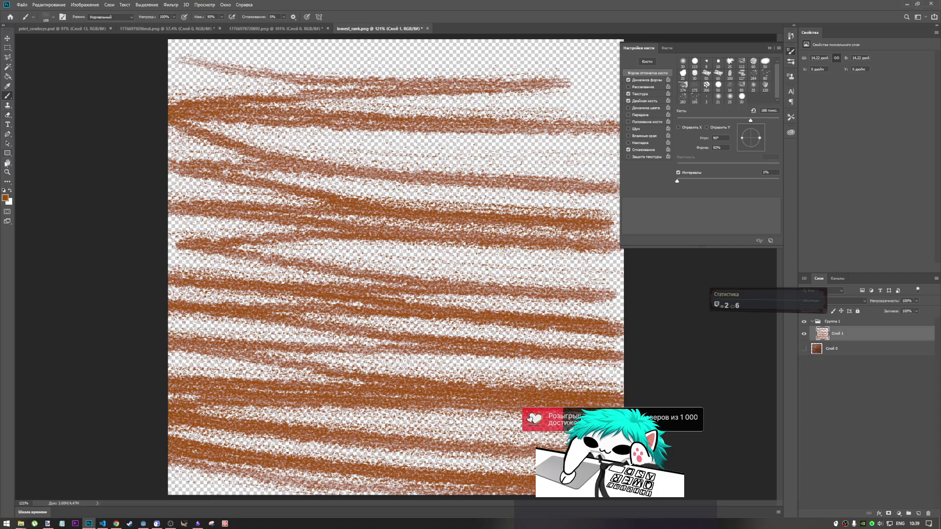
pyautogui.click(8, 196)
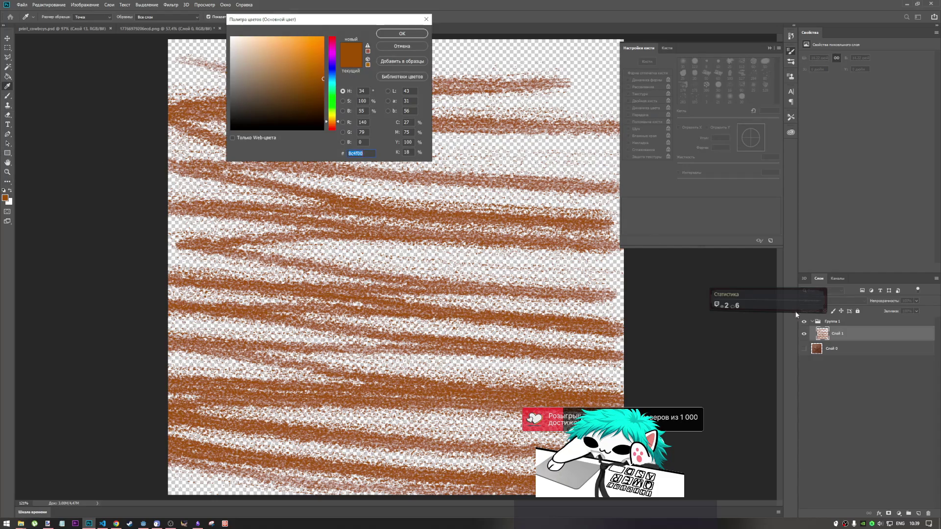
pyautogui.click(427, 20)
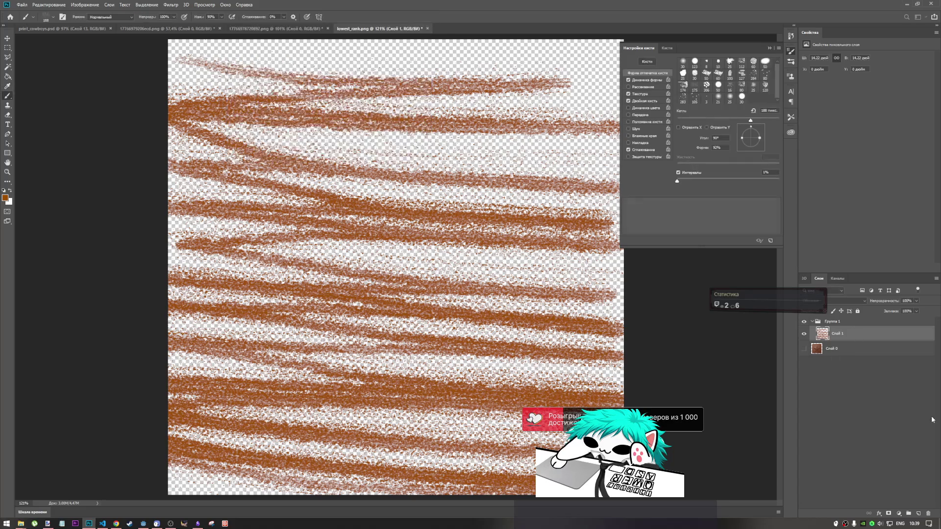
pyautogui.click(919, 513)
pyautogui.moveTo(848, 355); pyautogui.dragTo(846, 340)
pyautogui.click(841, 349)
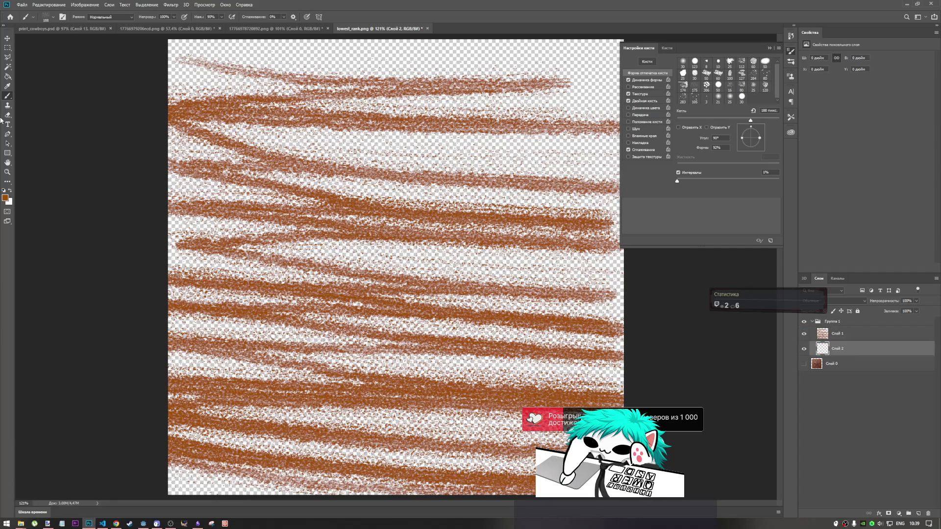
pyautogui.click(5, 199)
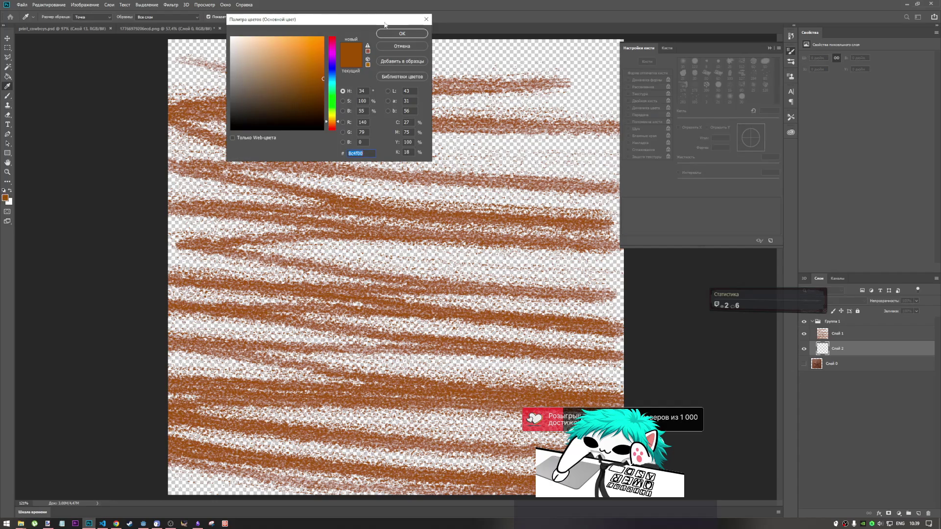
pyautogui.moveTo(318, 69)
pyautogui.mouseDown()
pyautogui.moveTo(322, 50)
pyautogui.moveTo(323, 67)
pyautogui.moveTo(284, 78)
pyautogui.moveTo(244, 61)
pyautogui.mouseUp()
pyautogui.moveTo(308, 36); pyautogui.dragTo(282, 37)
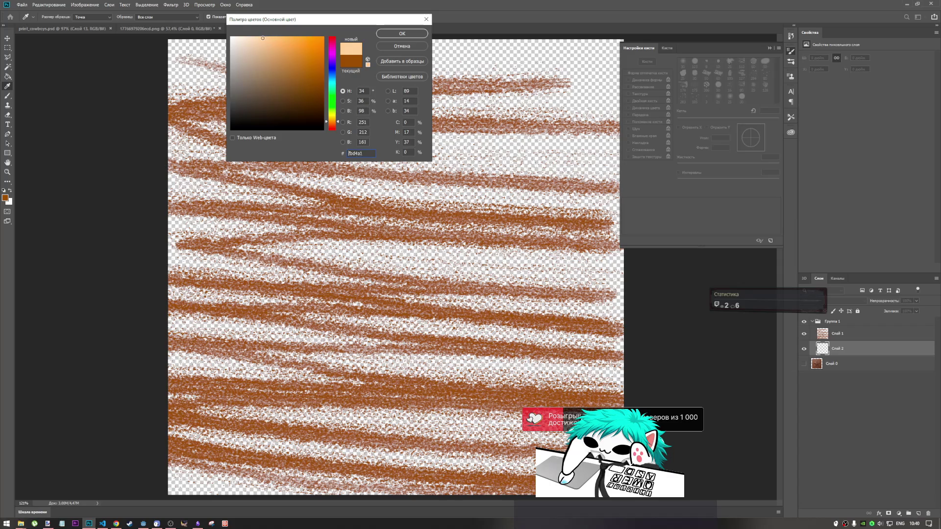
pyautogui.click(390, 35)
pyautogui.press('b')
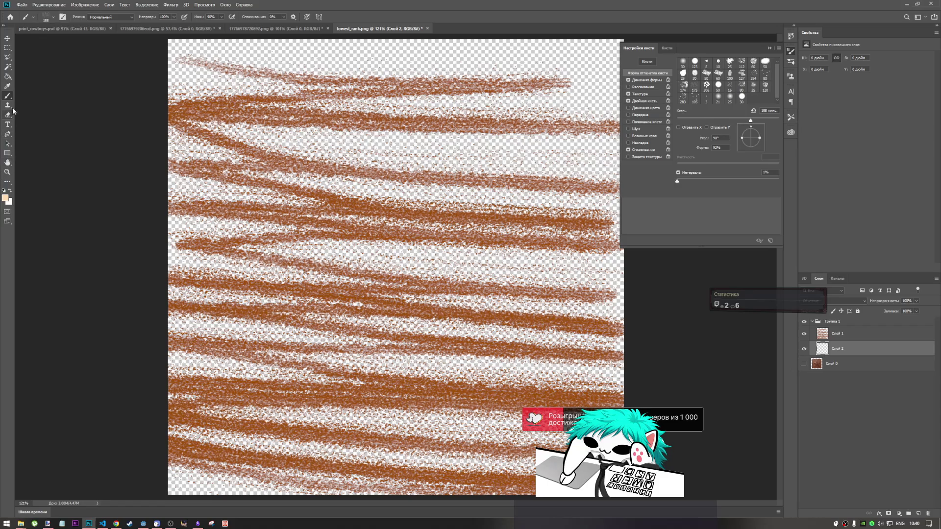
pyautogui.click(8, 76)
pyautogui.click(571, 321)
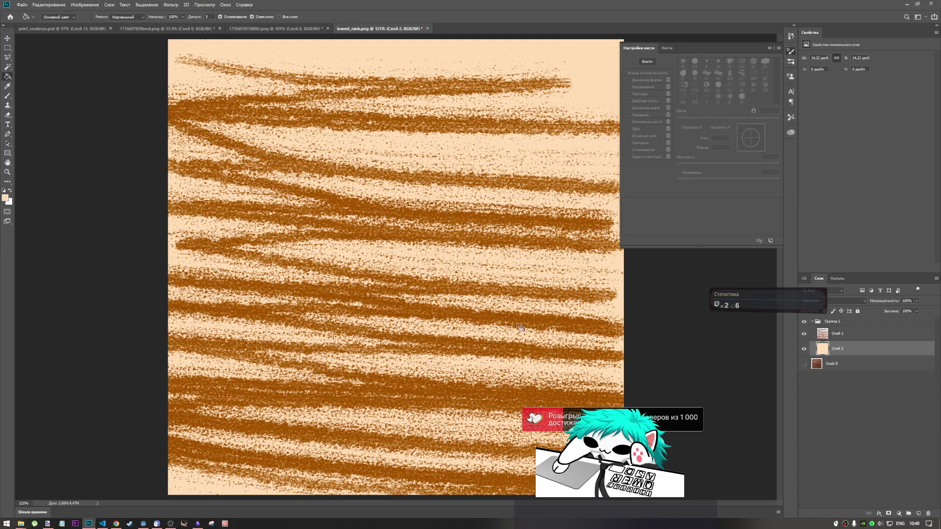
pyautogui.hotkey('ctrl', 'z')
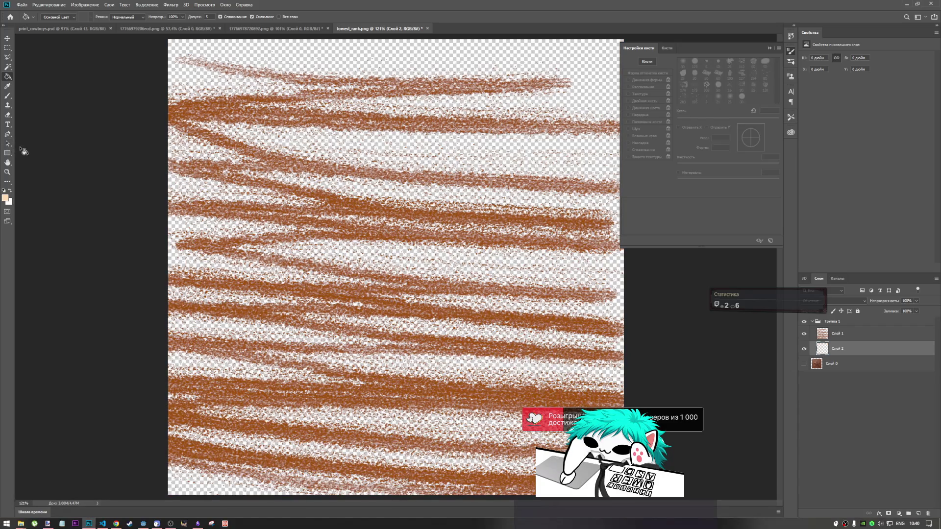
pyautogui.click(839, 338)
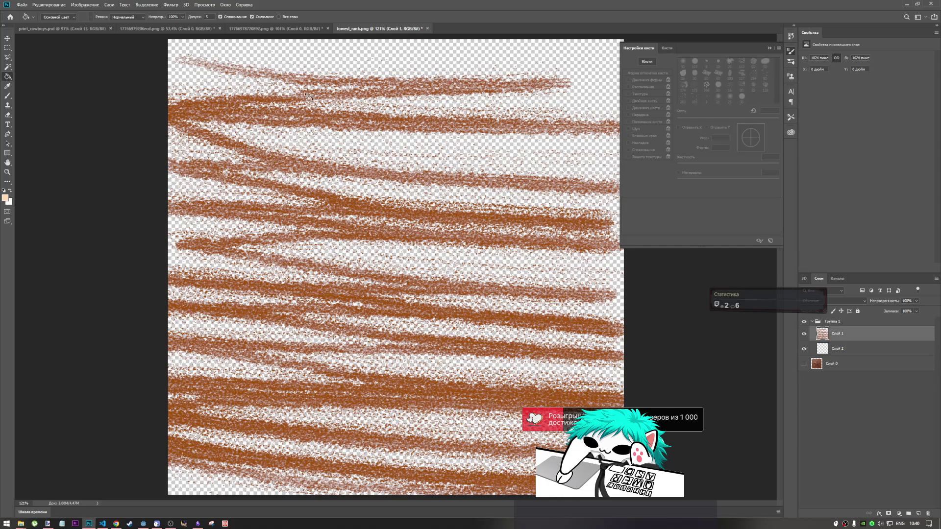
# - Open Color Range and cancel it without selecting, then browse the Image and Edit menus
pyautogui.click(171, 5)
pyautogui.moveTo(151, 6)
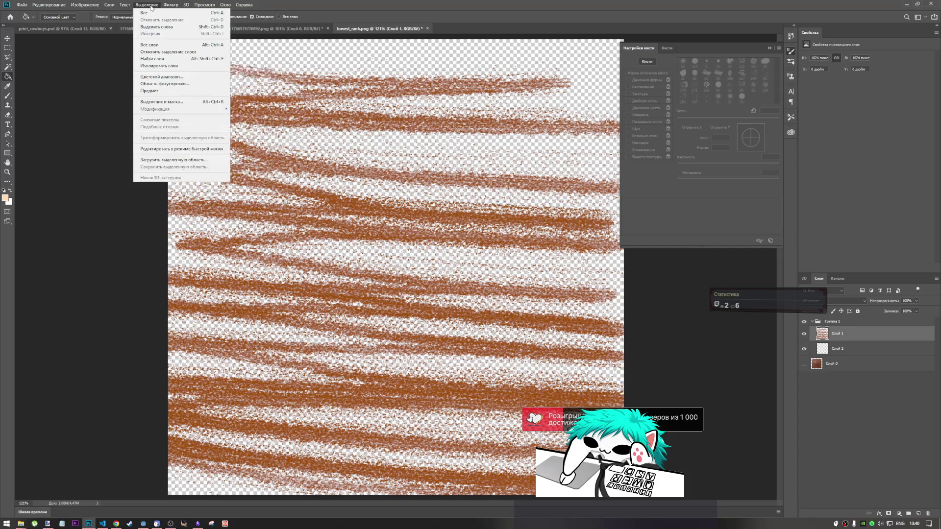
pyautogui.click(167, 79)
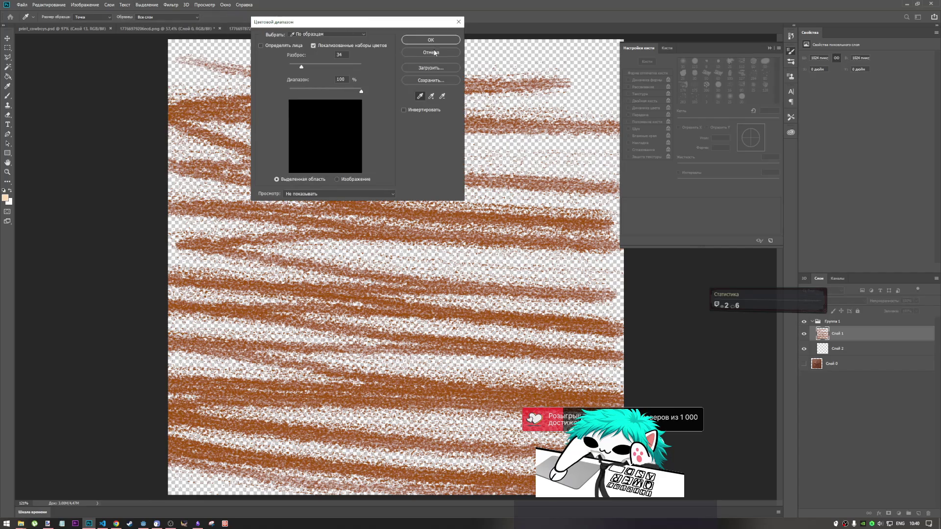
pyautogui.click(443, 52)
pyautogui.click(124, 5)
pyautogui.moveTo(100, 5)
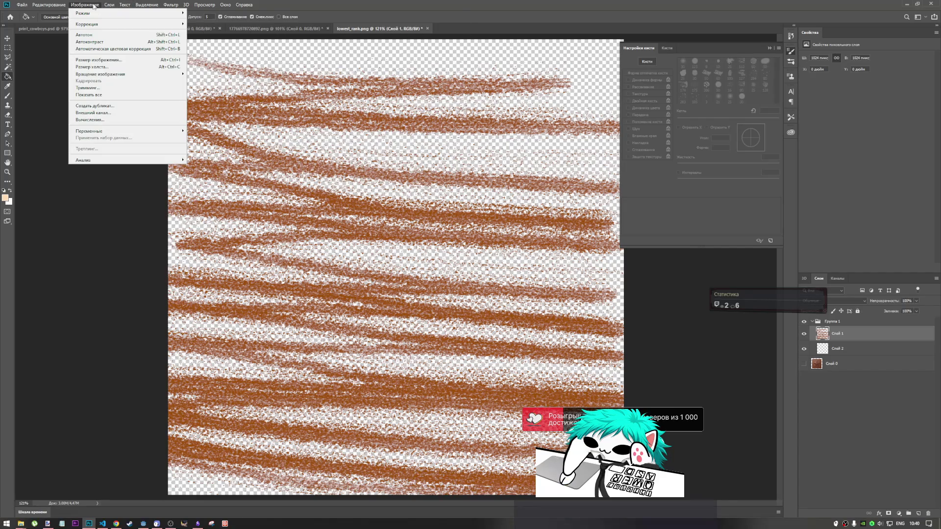
# - Switch to Chrome and bring up the YouTube album tab
pyautogui.moveTo(49, 5)
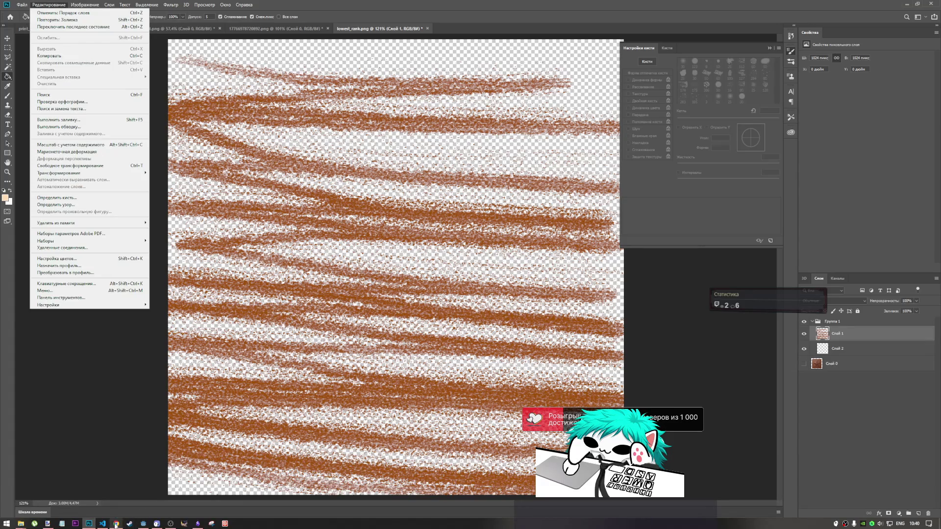
pyautogui.click(115, 523)
pyautogui.click(598, 7)
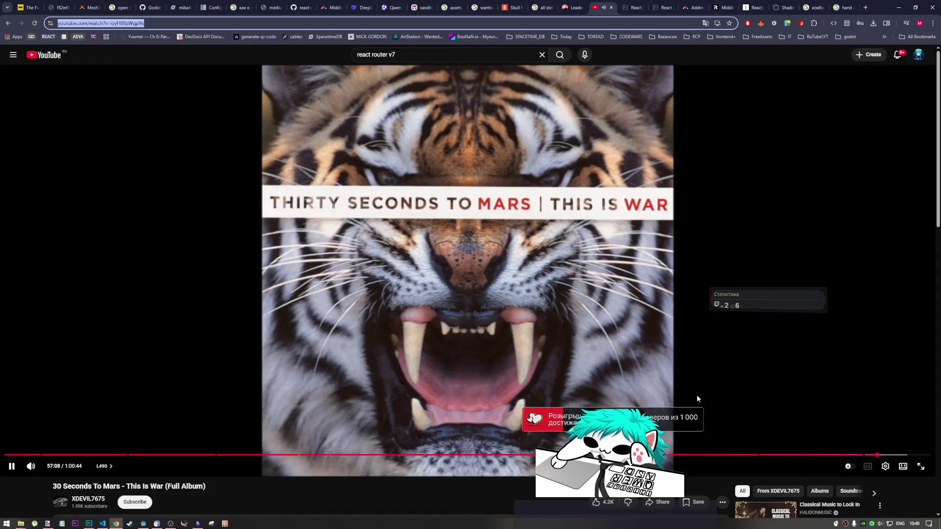
# - Jump ahead in the 30 Seconds To Mars album video, then go back to Photoshop
pyautogui.click(886, 455)
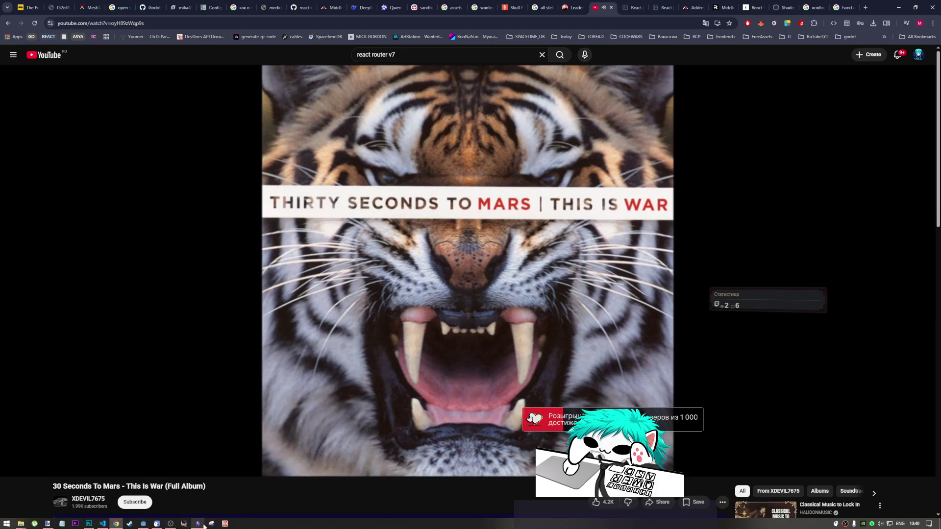
pyautogui.moveTo(201, 523)
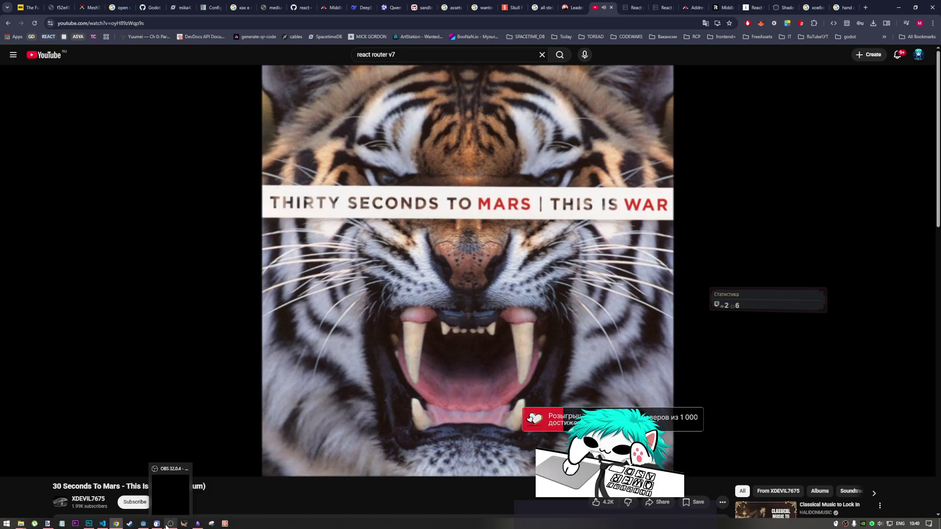
pyautogui.click(89, 523)
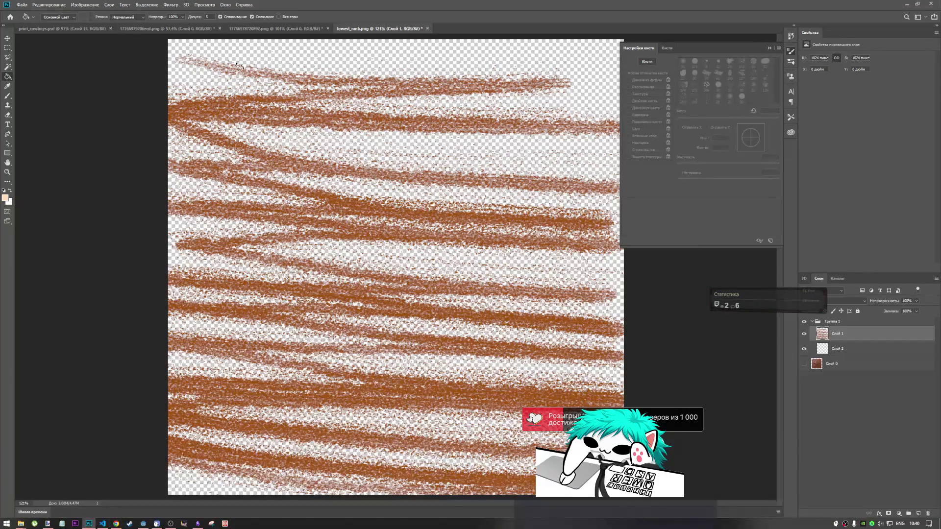
# - Apply Hue/Saturation with hue -177, saturation -26, lightness +19 to turn the strokes muted blue
pyautogui.click(170, 4)
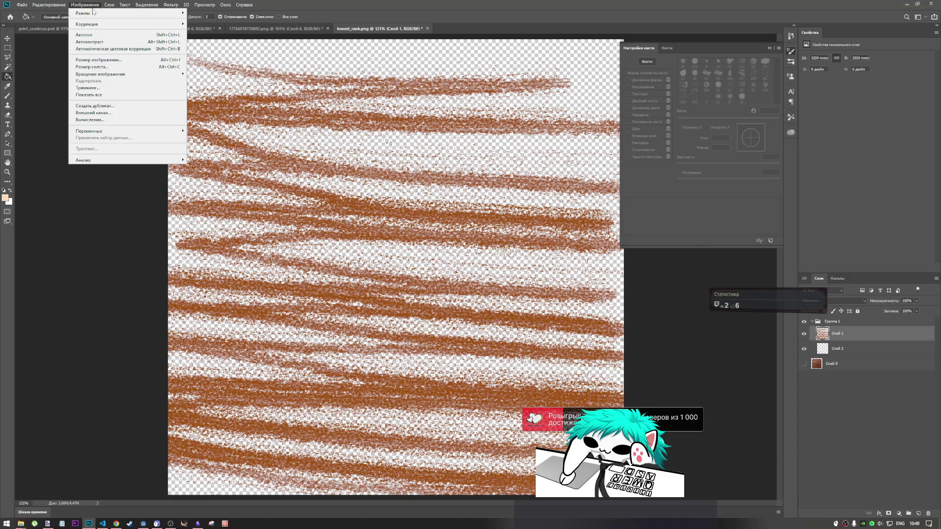
pyautogui.moveTo(106, 28)
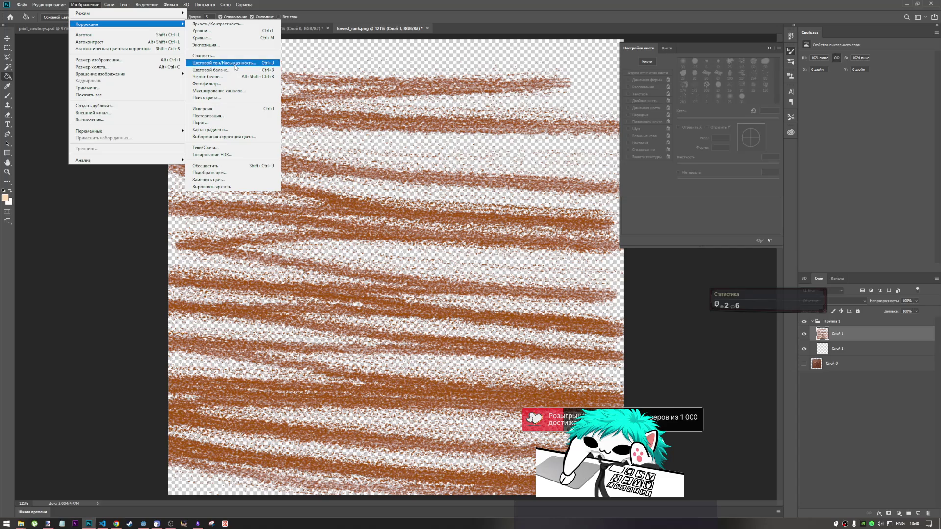
pyautogui.click(235, 64)
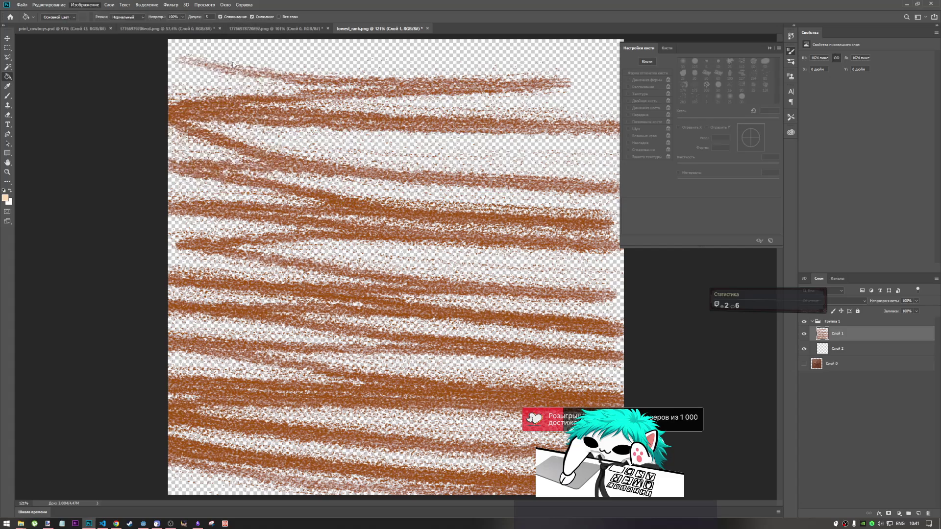
pyautogui.moveTo(587, 108); pyautogui.dragTo(588, 107)
pyautogui.moveTo(576, 156)
pyautogui.mouseDown()
pyautogui.moveTo(536, 162)
pyautogui.moveTo(600, 163)
pyautogui.moveTo(536, 166)
pyautogui.mouseUp()
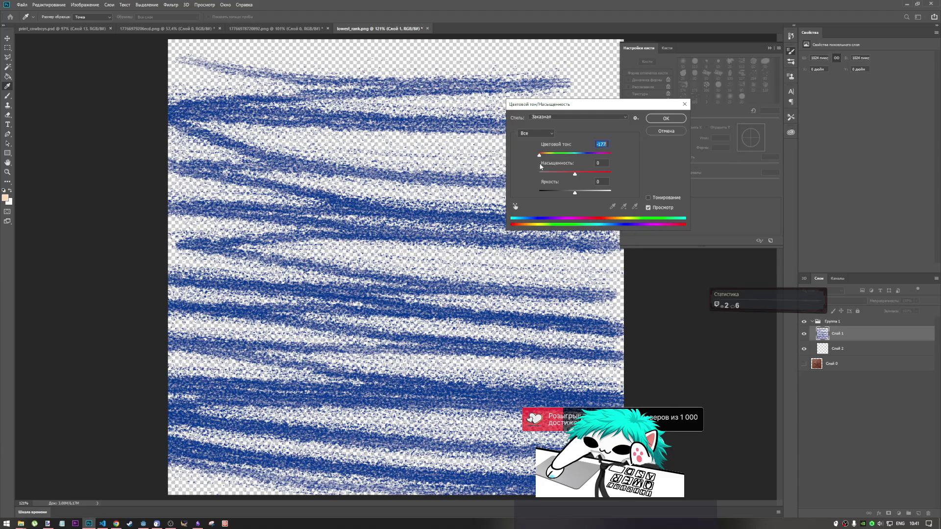
pyautogui.moveTo(575, 175)
pyautogui.mouseDown()
pyautogui.moveTo(561, 175)
pyautogui.moveTo(583, 193)
pyautogui.mouseUp()
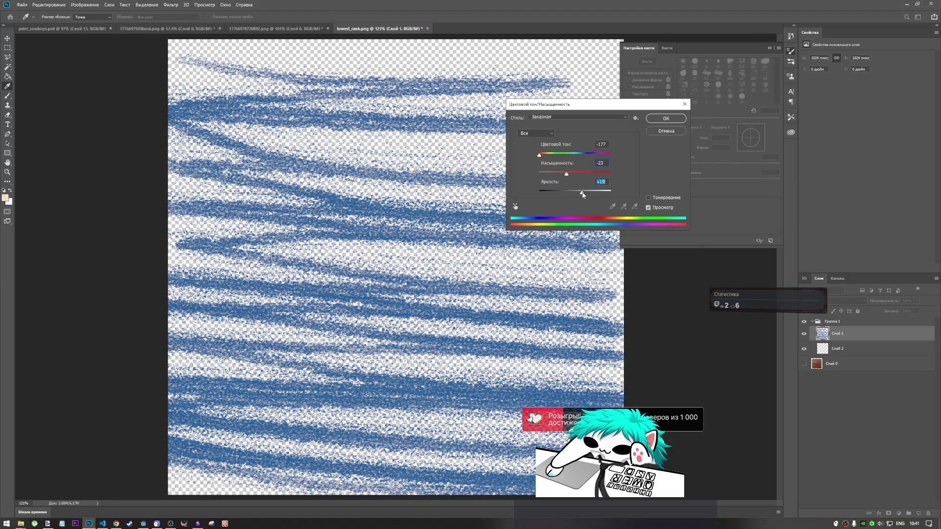
pyautogui.click(541, 156)
pyautogui.moveTo(566, 176); pyautogui.dragTo(603, 175)
pyautogui.click(681, 121)
pyautogui.press('g')
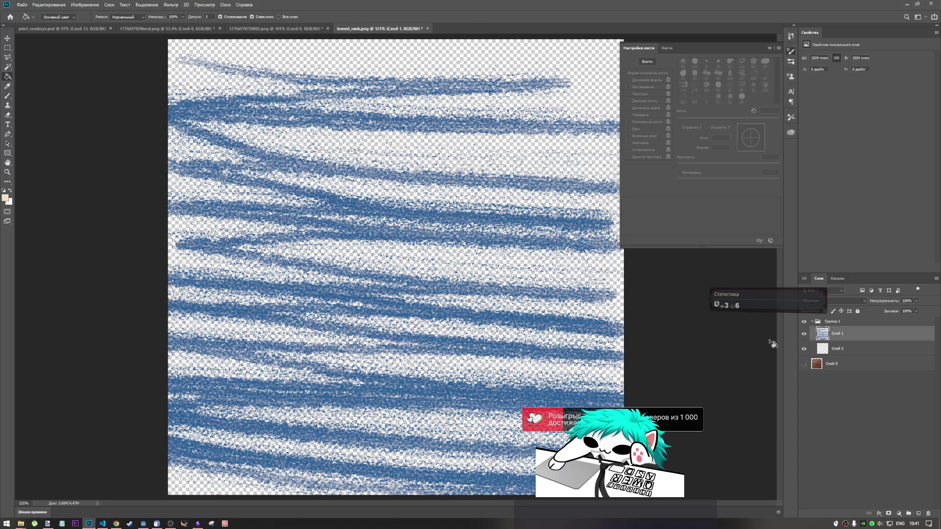
# - Paint-bucket Слой 2 with the peach foreground colour, then switch to YouTube in Chrome
pyautogui.click(828, 350)
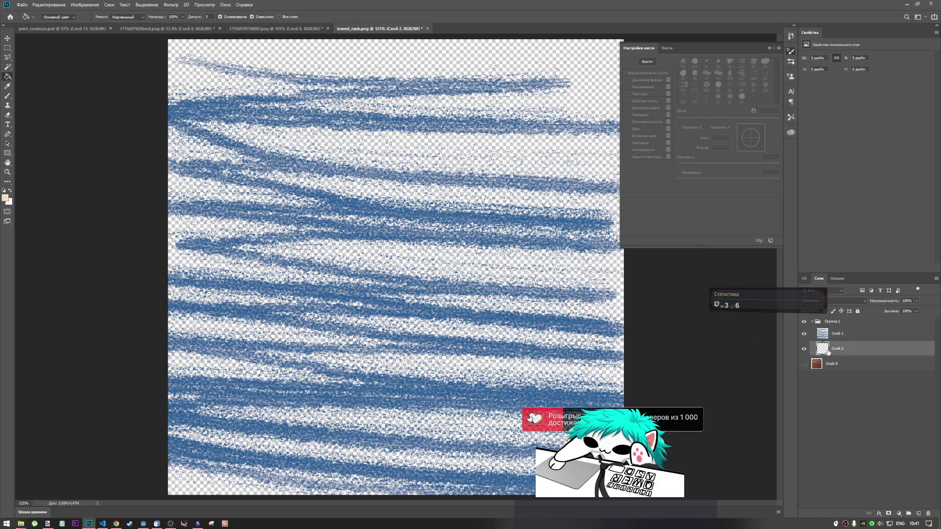
pyautogui.click(255, 63)
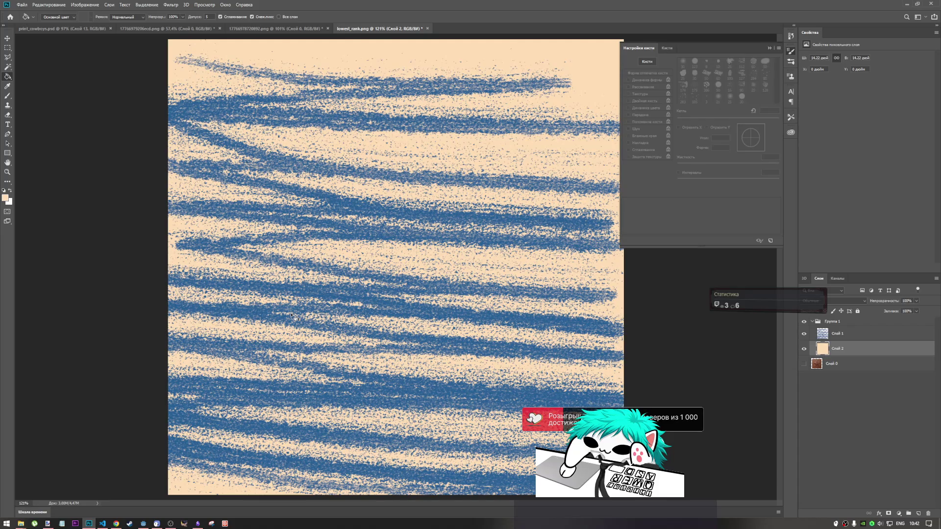
pyautogui.click(6, 198)
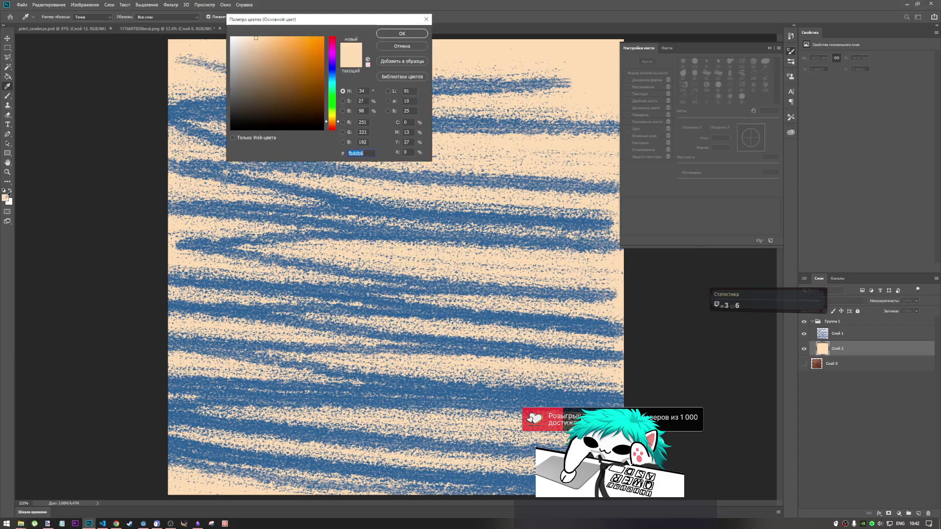
pyautogui.press('Return')
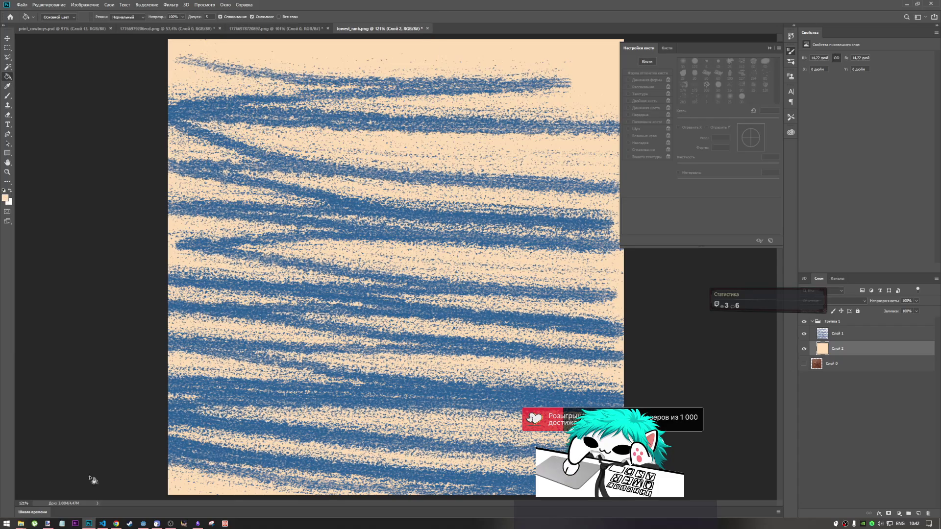
pyautogui.click(114, 524)
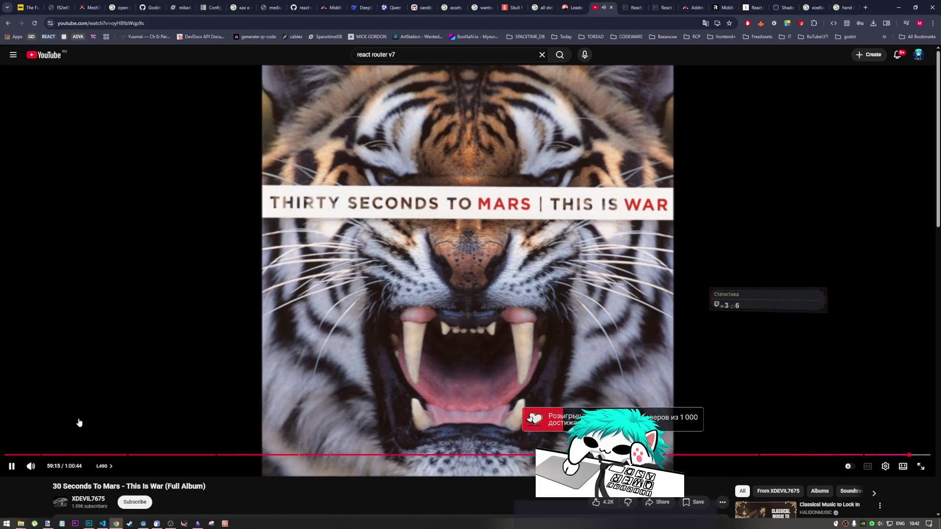
# - Open the 'An Evening in Nod-Krai' music mix via the home feed, then close paint.net's star image
pyautogui.click(53, 57)
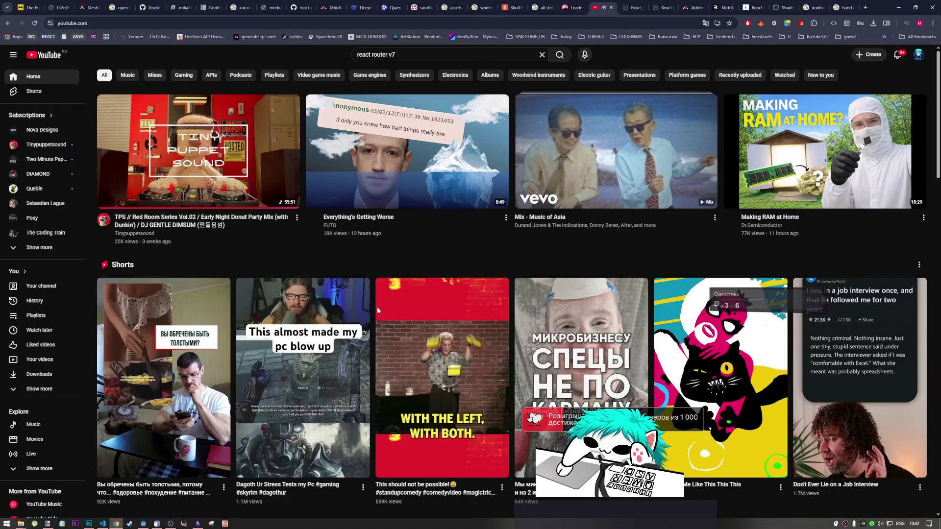
pyautogui.click(255, 164)
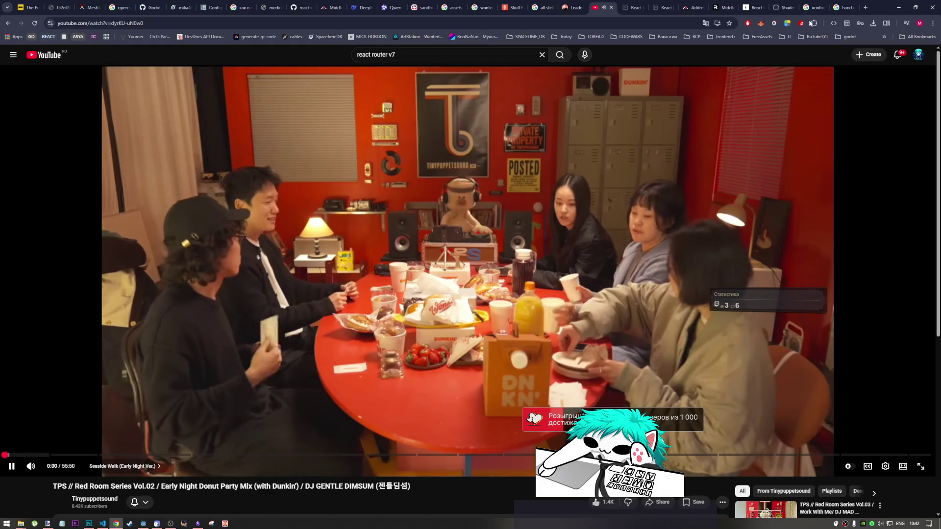
pyautogui.scroll(-4, 536, 315)
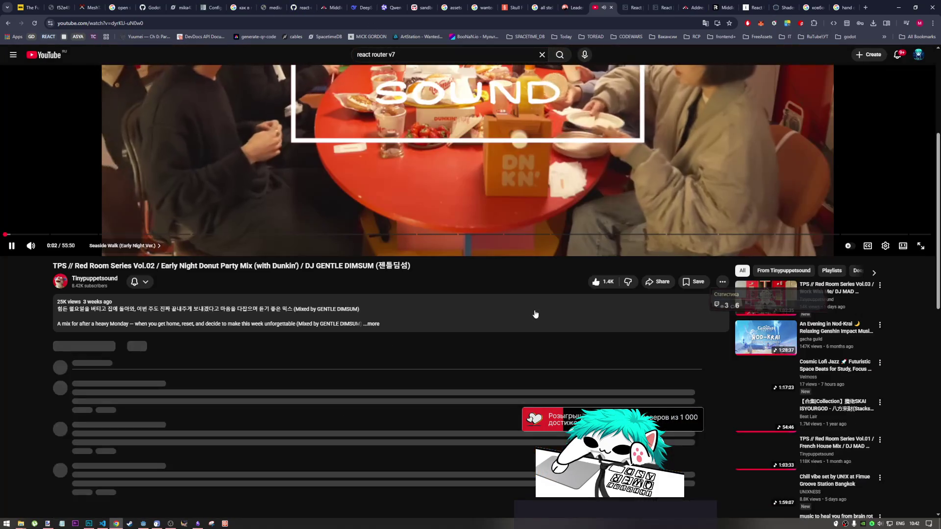
pyautogui.scroll(2, 529, 343)
pyautogui.scroll(-5, 513, 398)
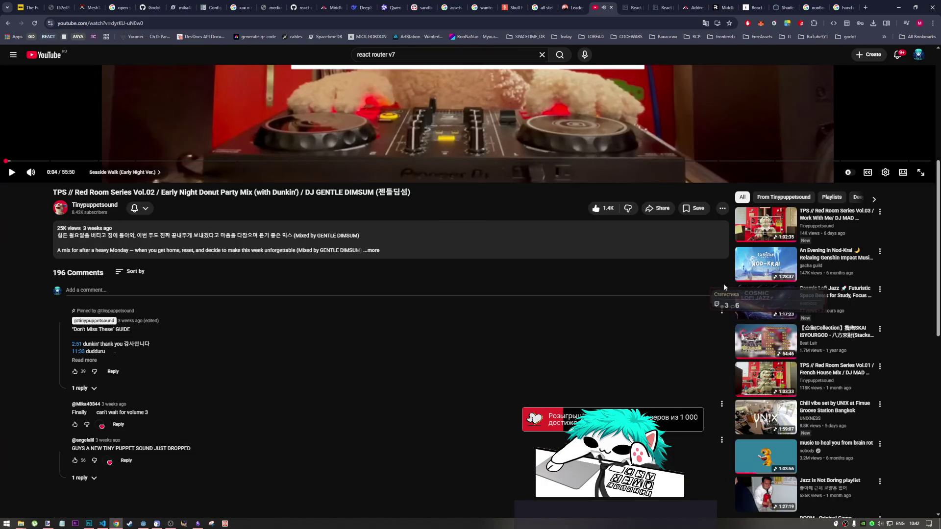
pyautogui.click(765, 265)
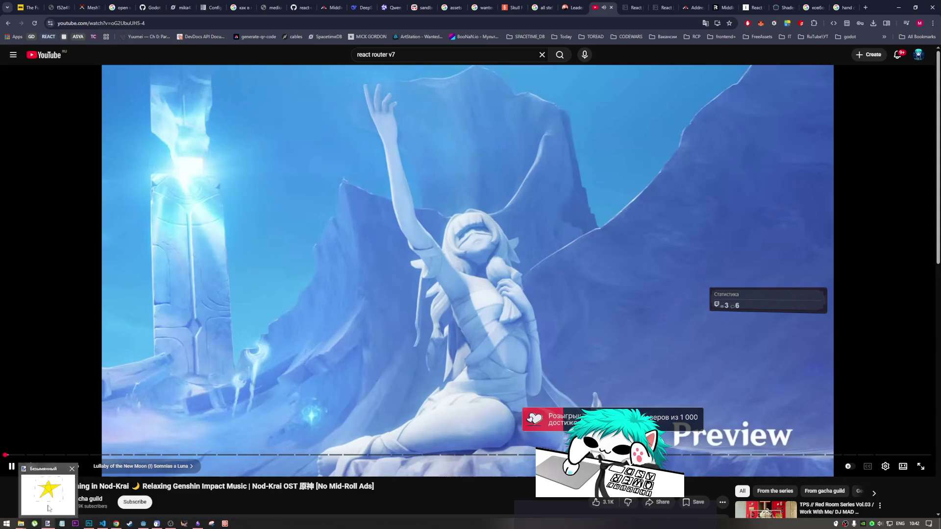
pyautogui.click(48, 508)
pyautogui.hotkey('alt', 'F4')
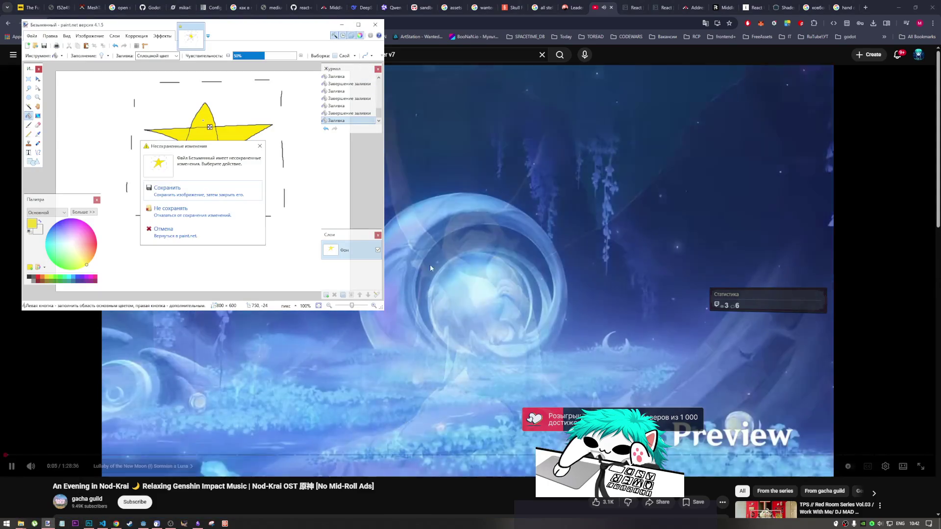
# - Dismiss paint.net's save prompt and switch to the Qwen chat tab showing the striped star
pyautogui.click(396, 98)
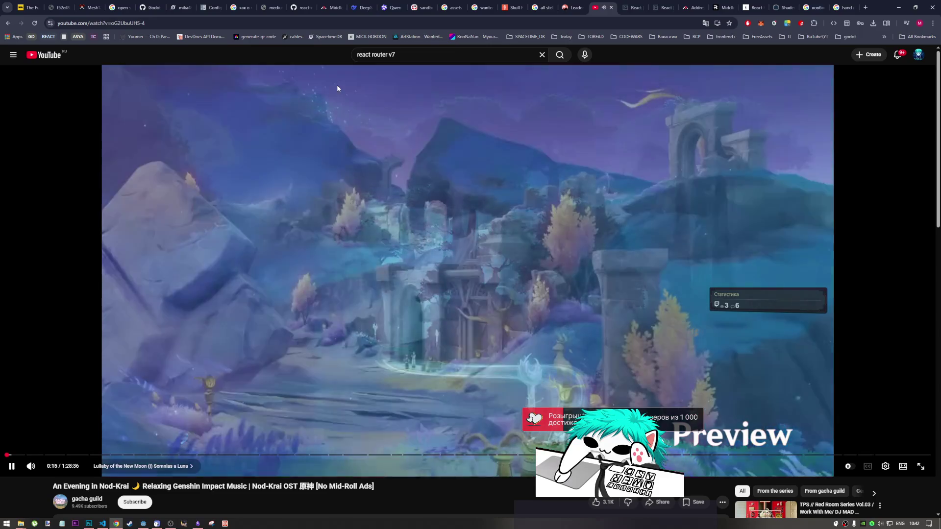
pyautogui.click(387, 7)
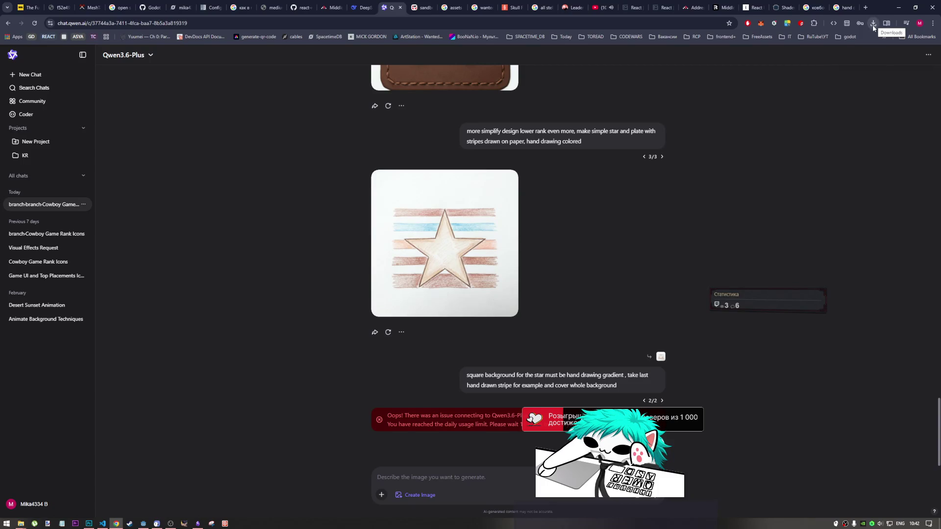
# - Paste the striped star PNG into Загрузки > print_cowboys > drafts and drag it onto Photoshop
pyautogui.click(873, 25)
pyautogui.click(834, 65)
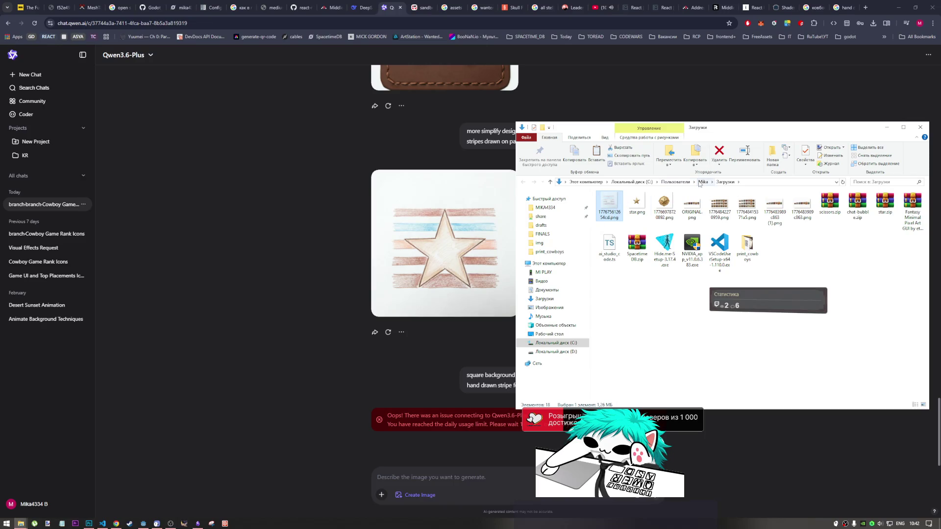
pyautogui.click(702, 182)
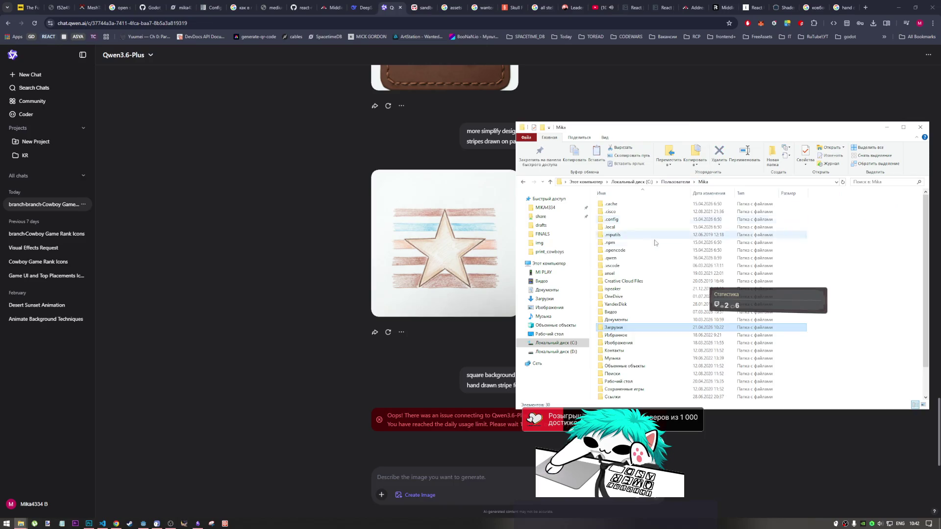
pyautogui.click(675, 182)
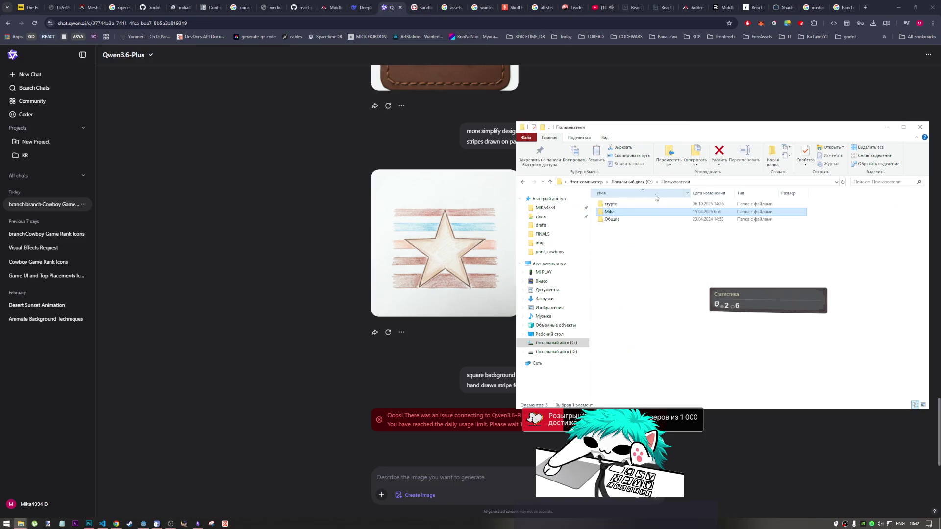
pyautogui.click(523, 183)
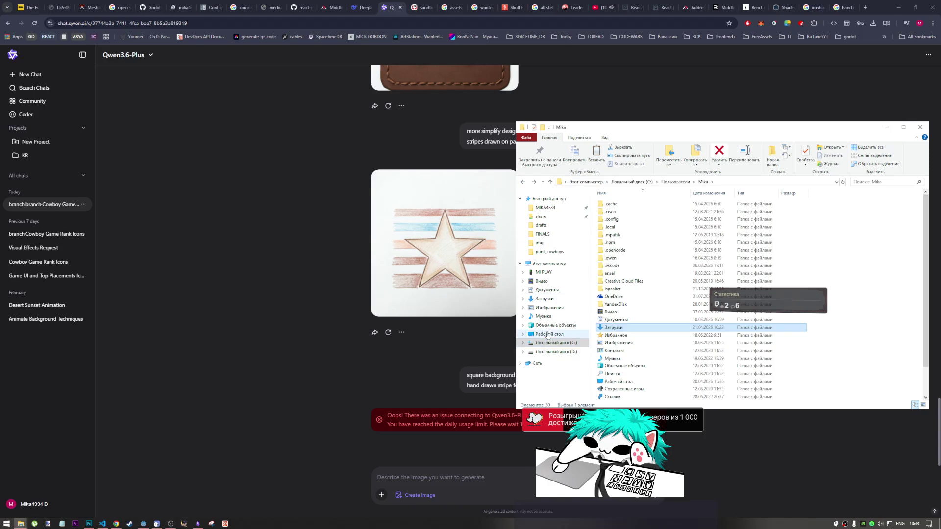
pyautogui.click(523, 183)
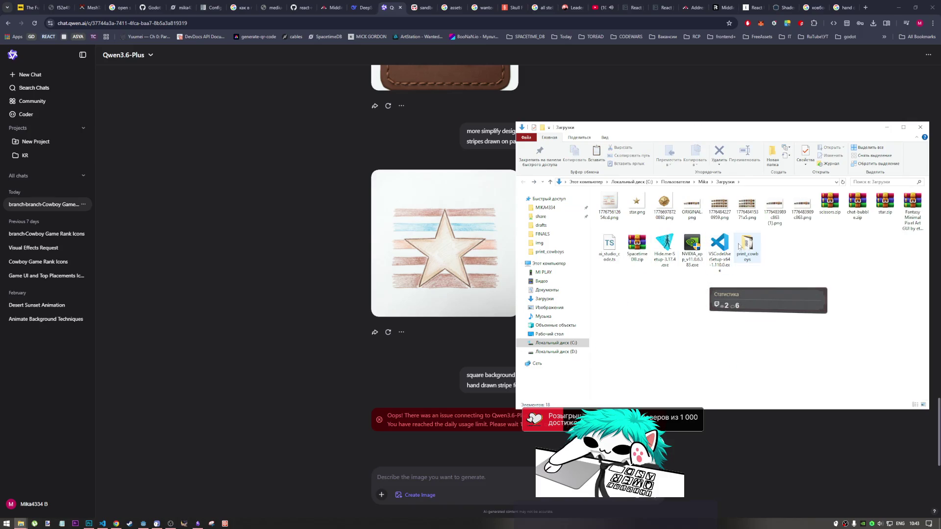
pyautogui.doubleClick(747, 245)
pyautogui.doubleClick(644, 228)
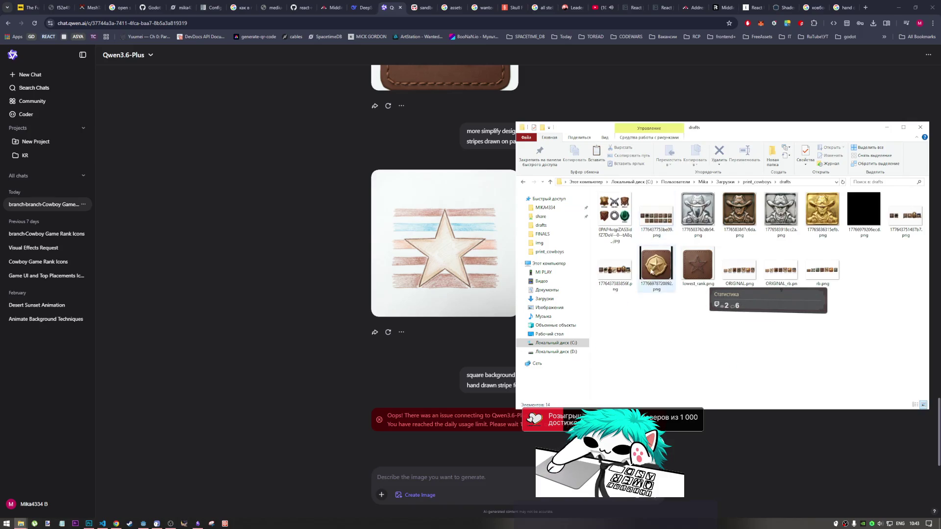
pyautogui.rightClick(645, 314)
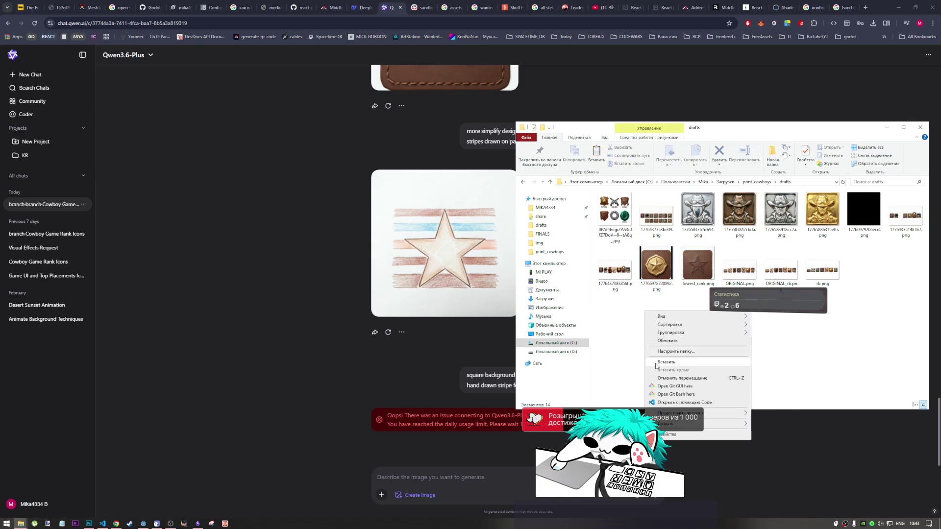
pyautogui.click(659, 363)
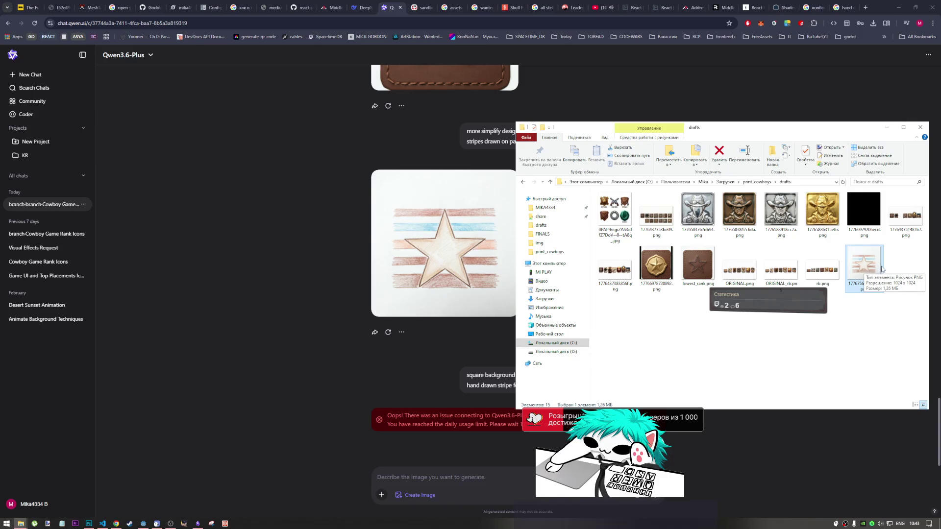
pyautogui.moveTo(866, 270)
pyautogui.mouseDown()
pyautogui.moveTo(98, 490)
pyautogui.moveTo(88, 515)
pyautogui.moveTo(343, 245)
pyautogui.moveTo(613, 5)
pyautogui.mouseUp()
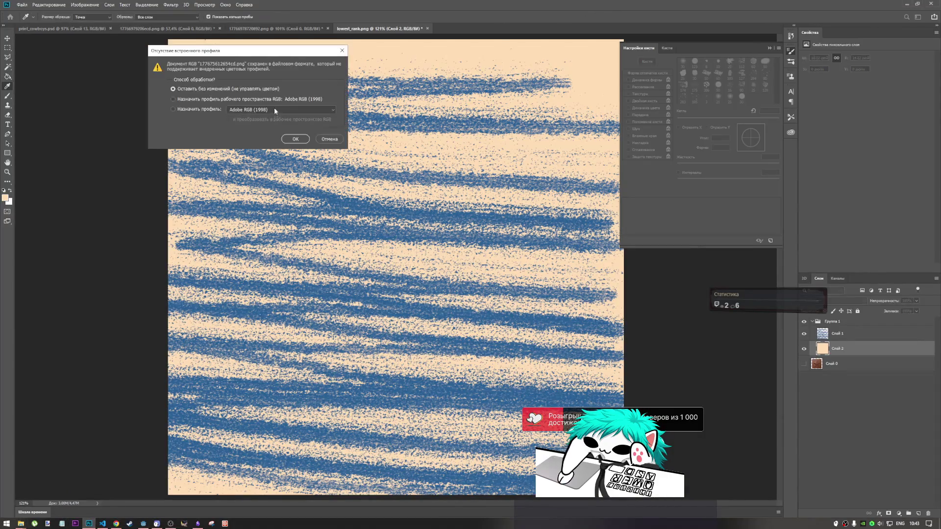
# - Open the dropped pencil star file in Photoshop, keeping its colour profile, and switch to its document
pyautogui.click(109, 523)
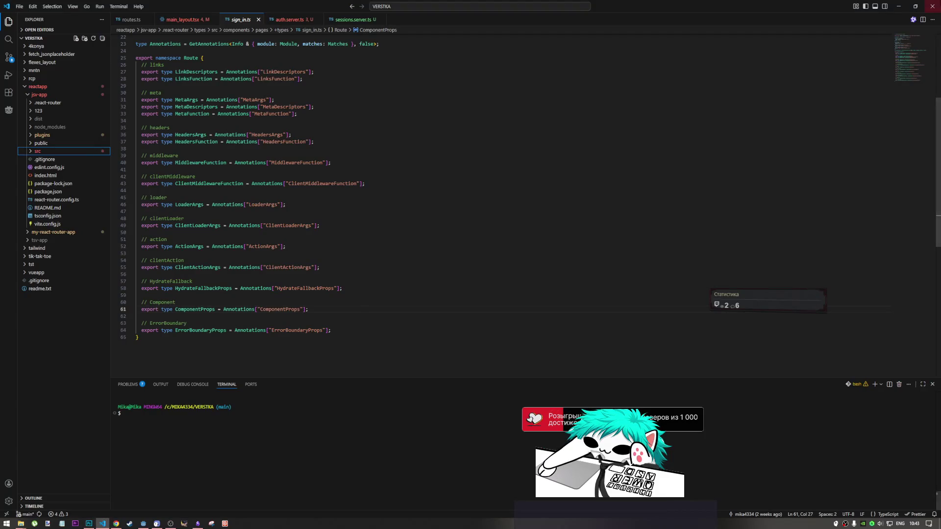
pyautogui.click(89, 524)
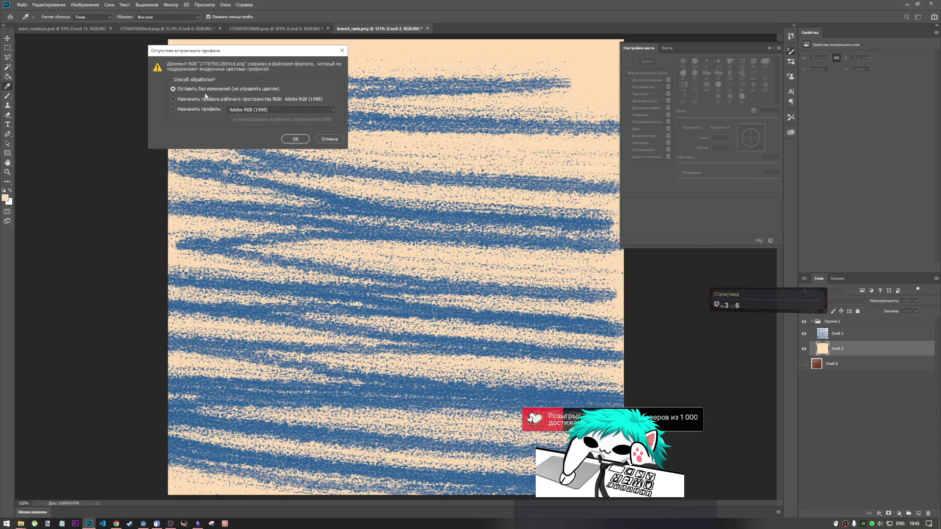
pyautogui.click(295, 139)
pyautogui.press('g')
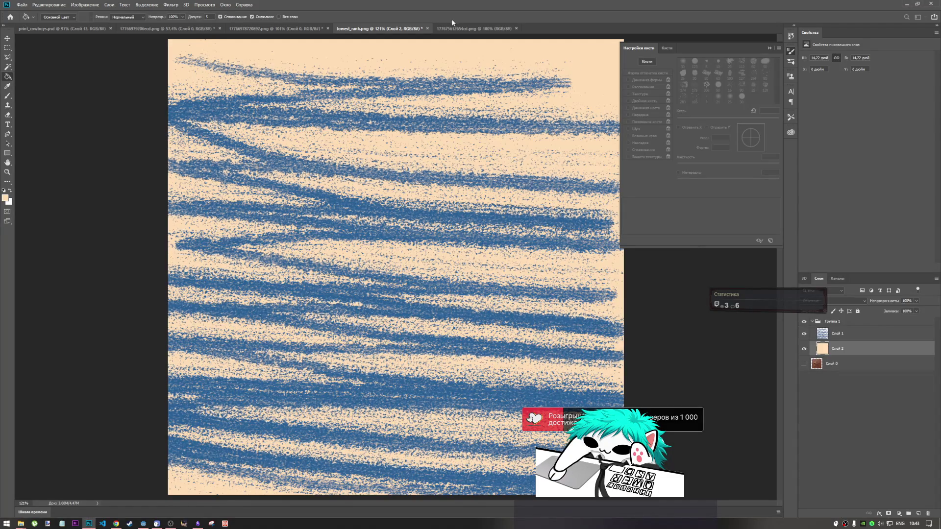
pyautogui.click(461, 28)
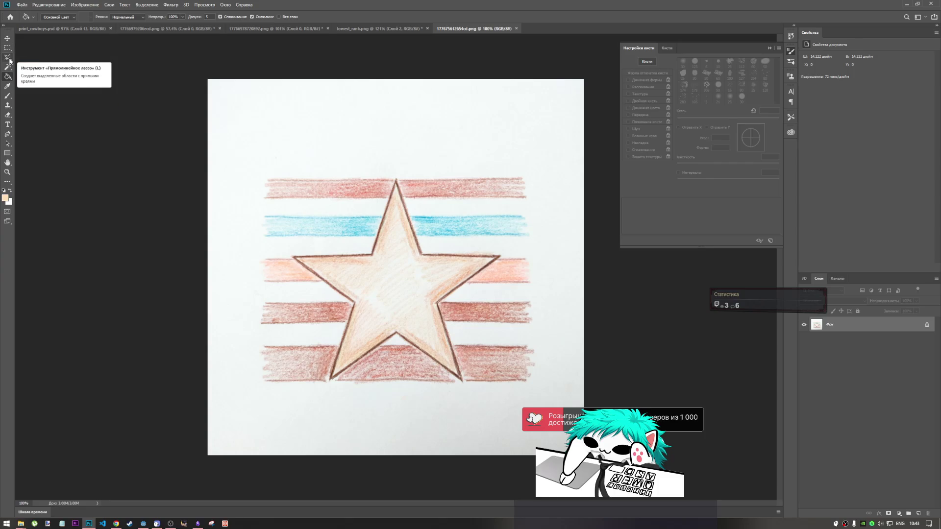
# - Start a Polygonal Lasso outline at the star's top and right points, then cancel it
pyautogui.click(9, 58)
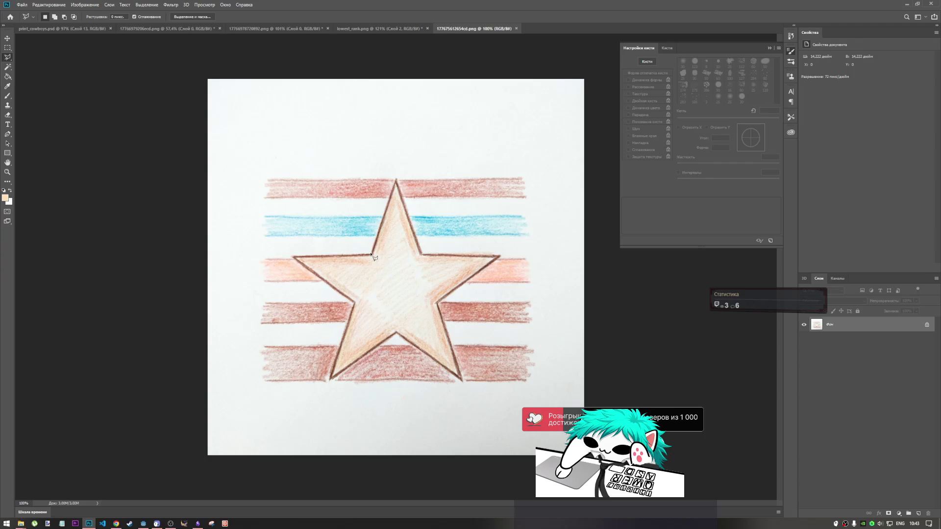
pyautogui.click(396, 177)
pyautogui.click(423, 255)
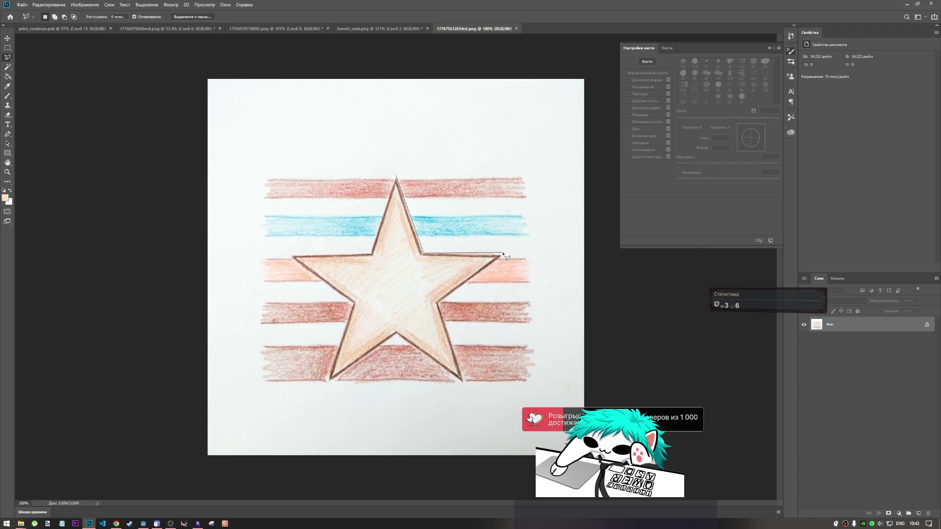
pyautogui.click(505, 253)
pyautogui.press('Escape')
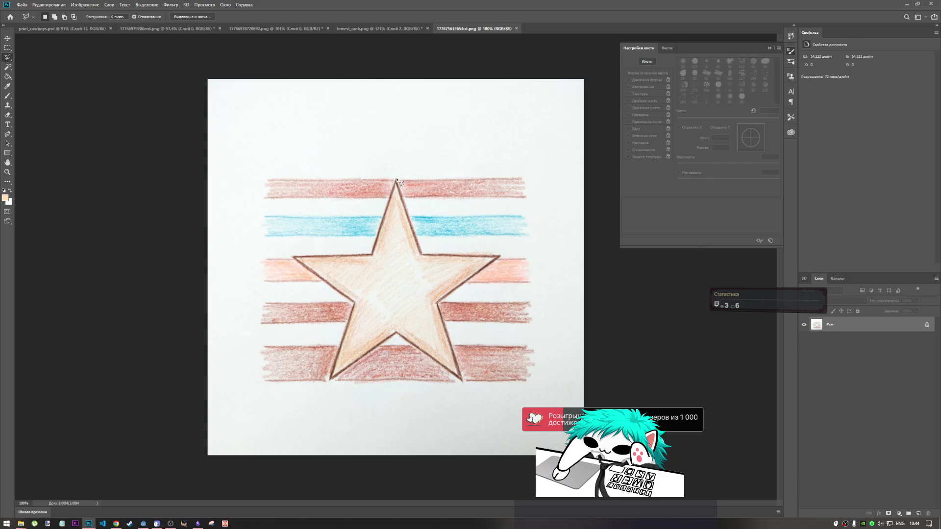
# - Retrace the star outline from the top tip around the right tip to the bottom-right tip
pyautogui.click(397, 180)
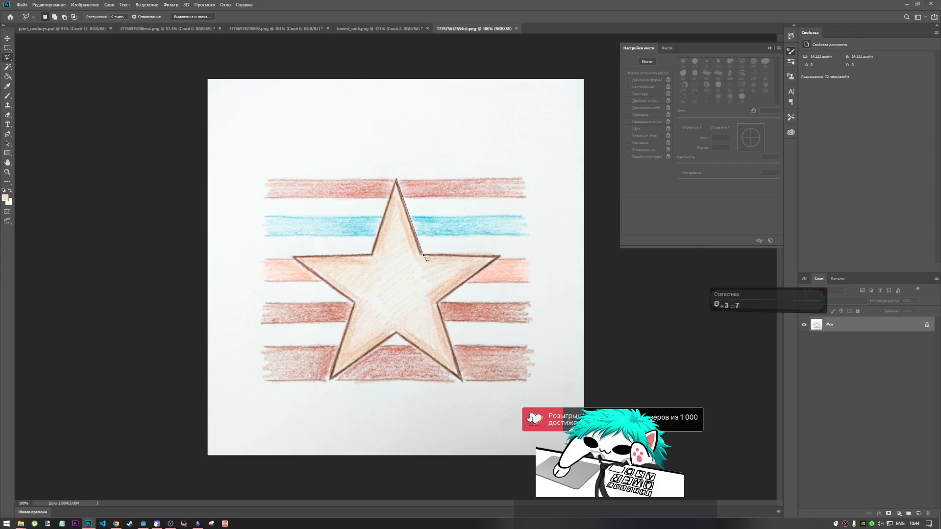
pyautogui.click(424, 254)
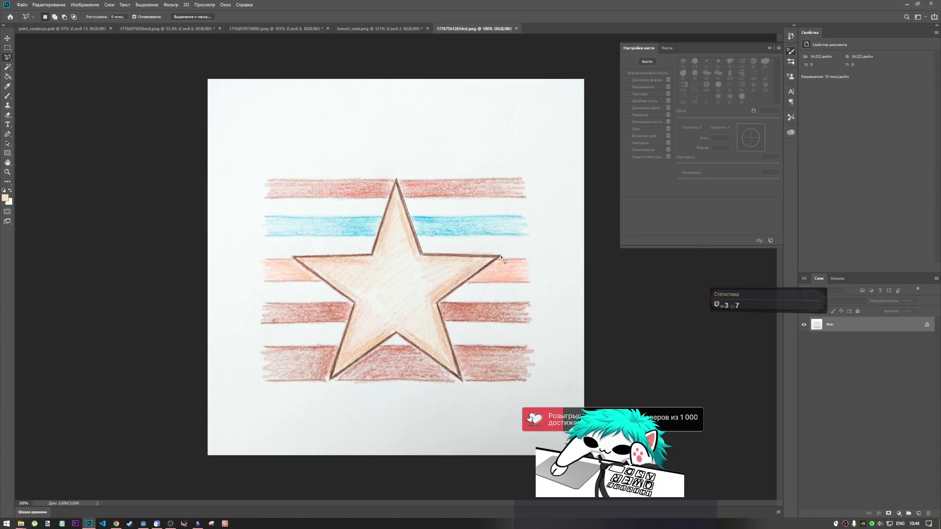
pyautogui.click(502, 256)
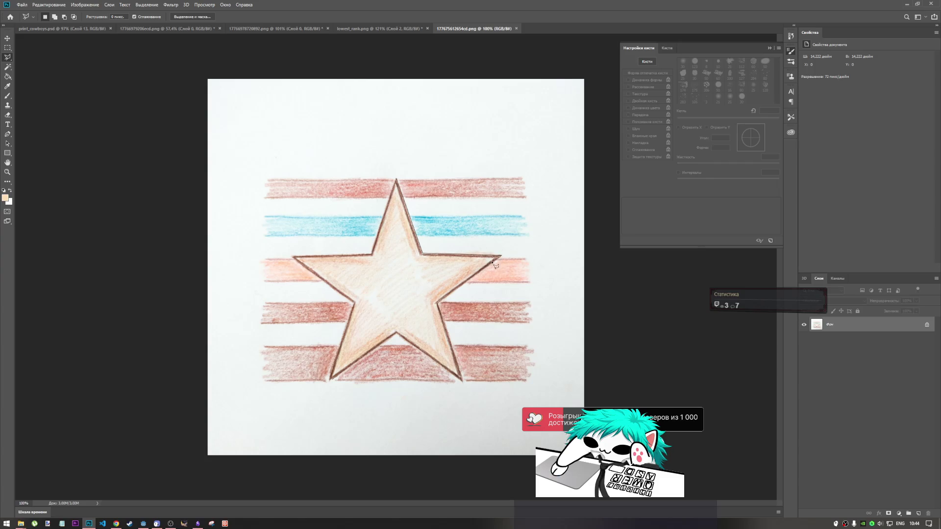
pyautogui.click(438, 304)
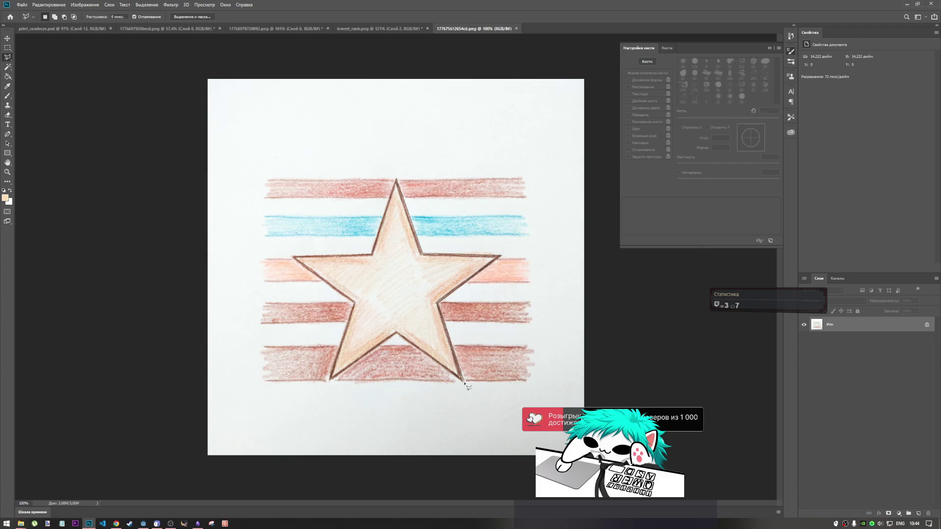
pyautogui.click(464, 382)
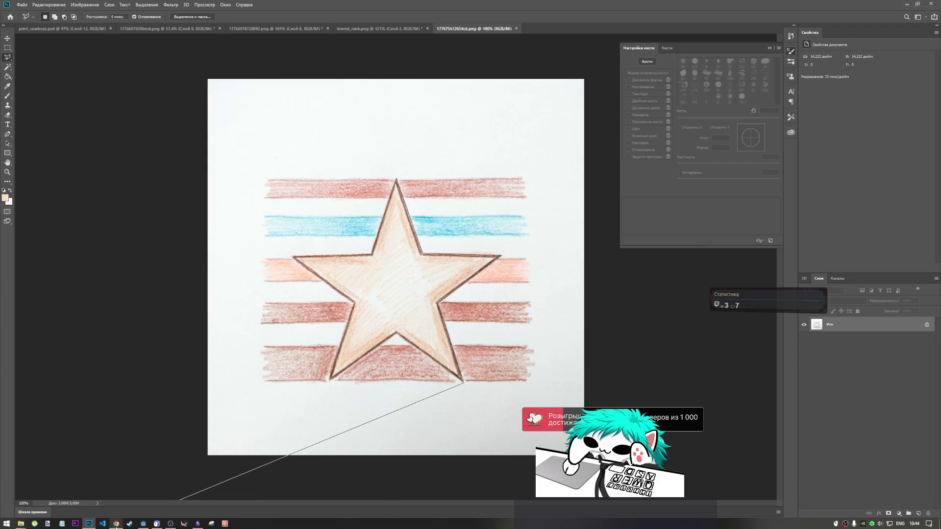
pyautogui.click(116, 523)
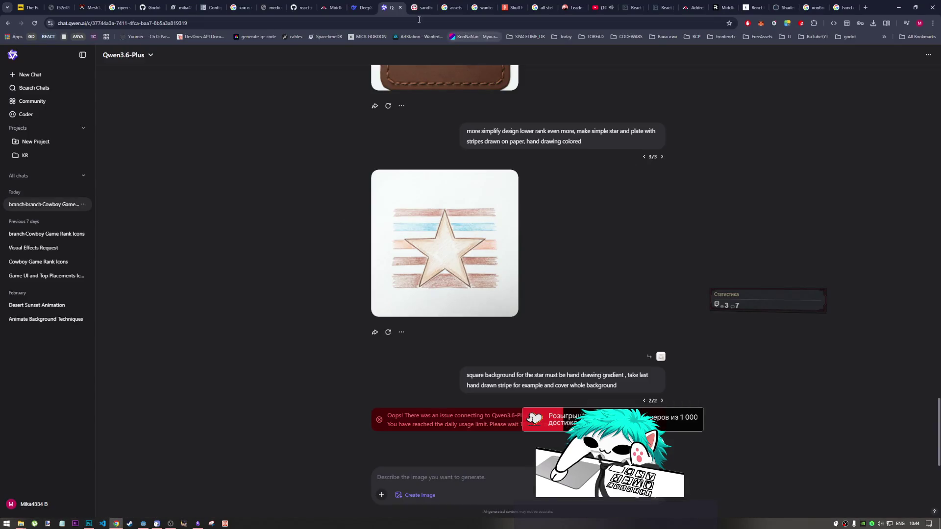
# - Check the relaxing music video on YouTube, then return to the star drawing in Photoshop
pyautogui.click(170, 525)
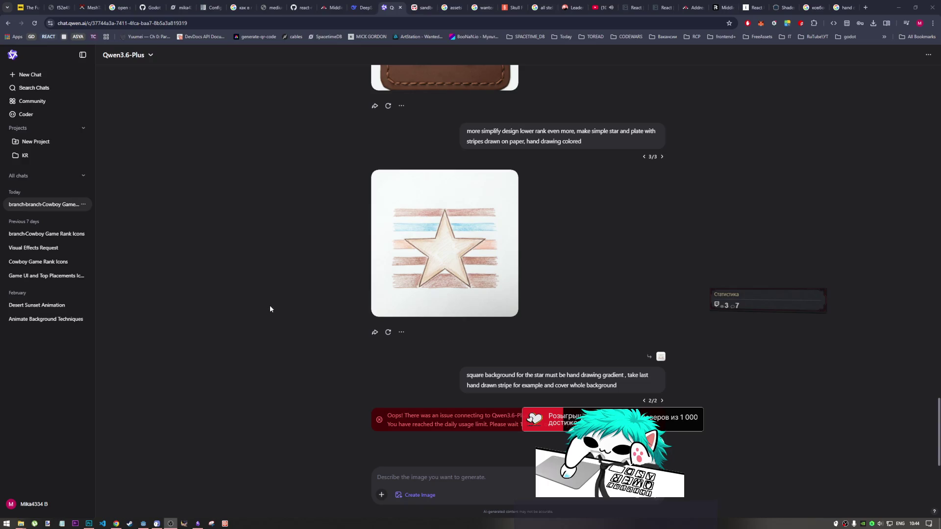
pyautogui.click(599, 7)
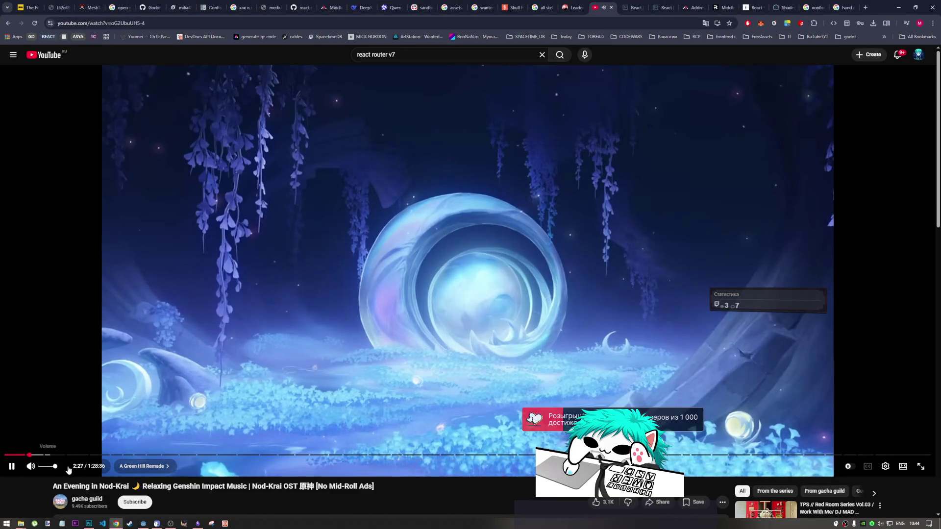
pyautogui.click(170, 524)
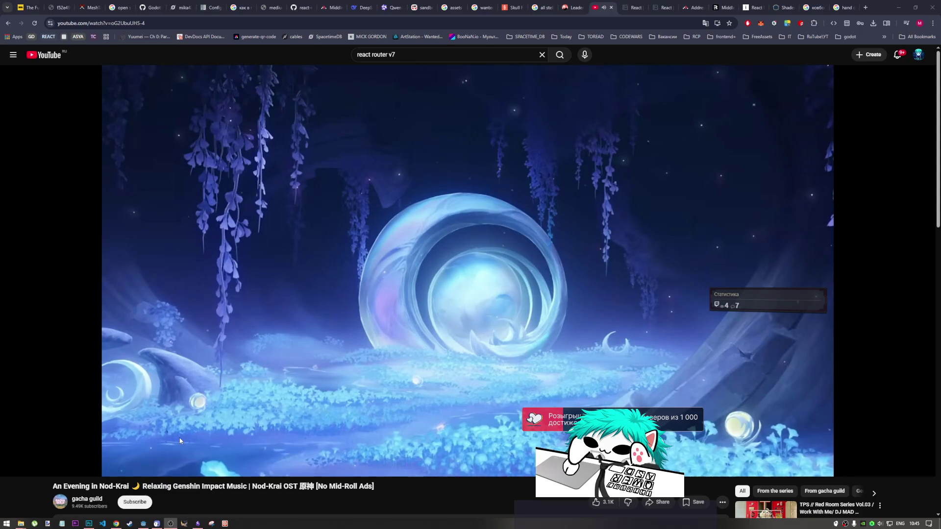
pyautogui.click(88, 524)
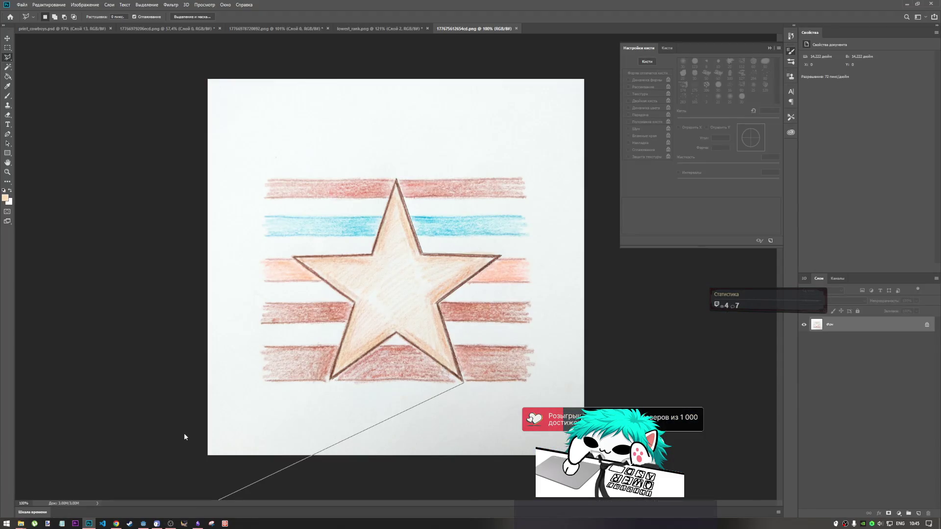
# - Restart the star outline from the top tip to the right tip, then cancel it again
pyautogui.press('Escape')
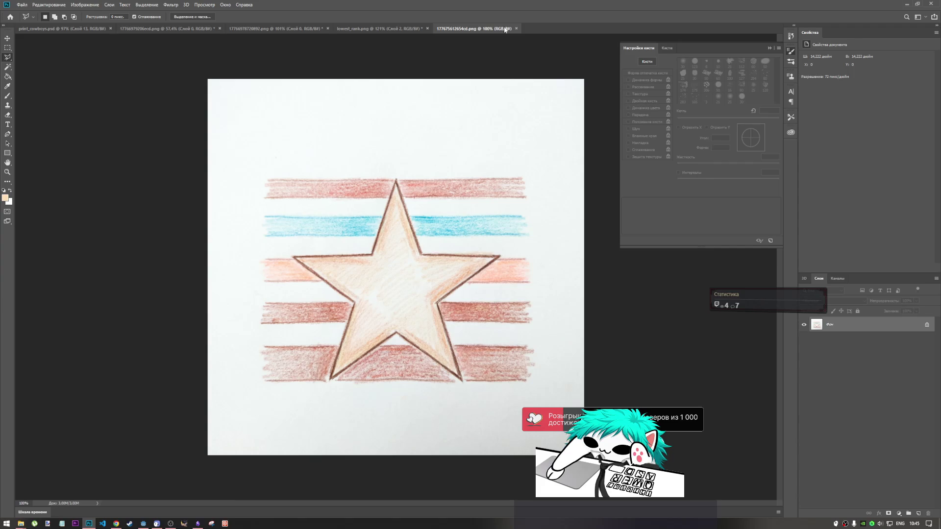
pyautogui.click(397, 179)
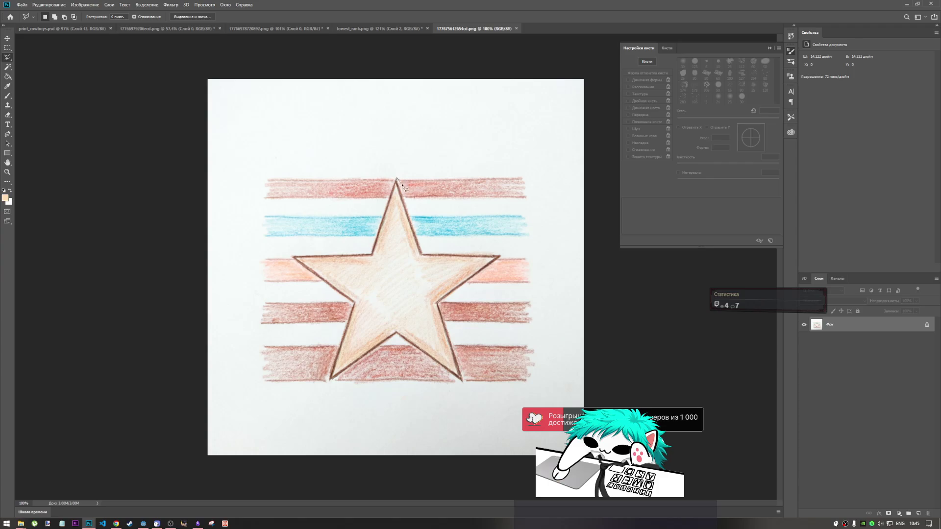
pyautogui.click(423, 255)
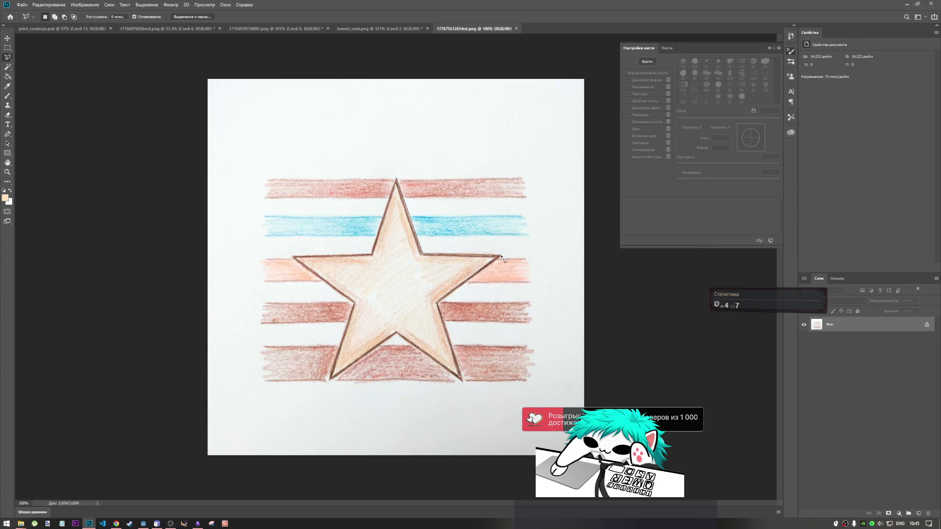
pyautogui.click(502, 256)
pyautogui.press('Escape')
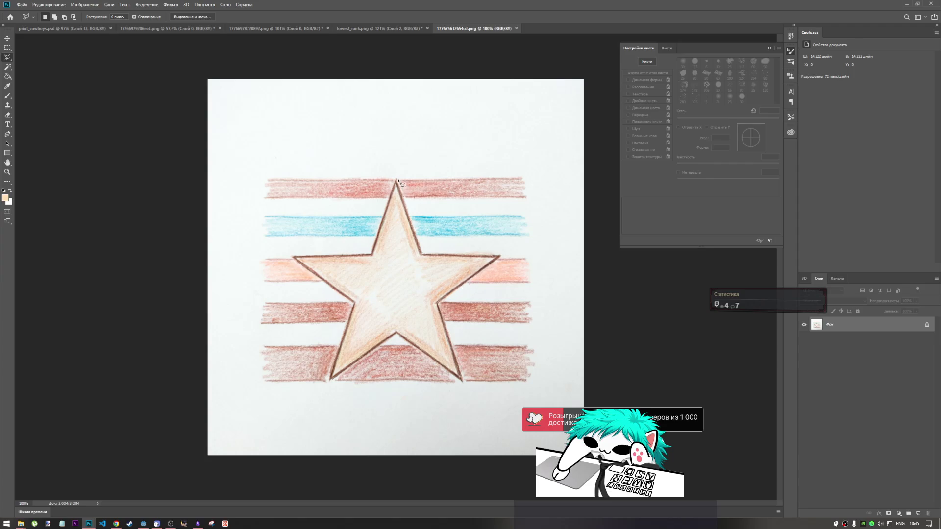
# - Trace all five star tips and inner corners, close the selection, and unlock the background layer
pyautogui.click(396, 180)
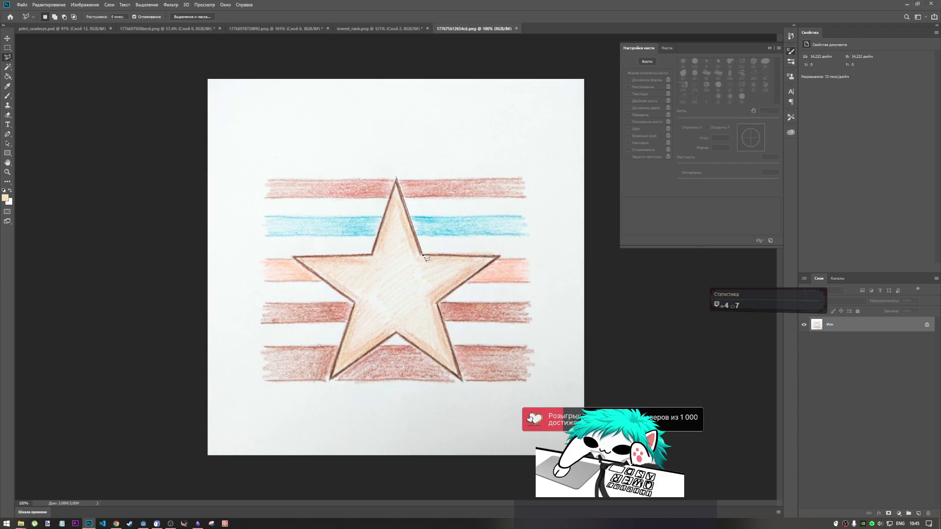
pyautogui.click(422, 255)
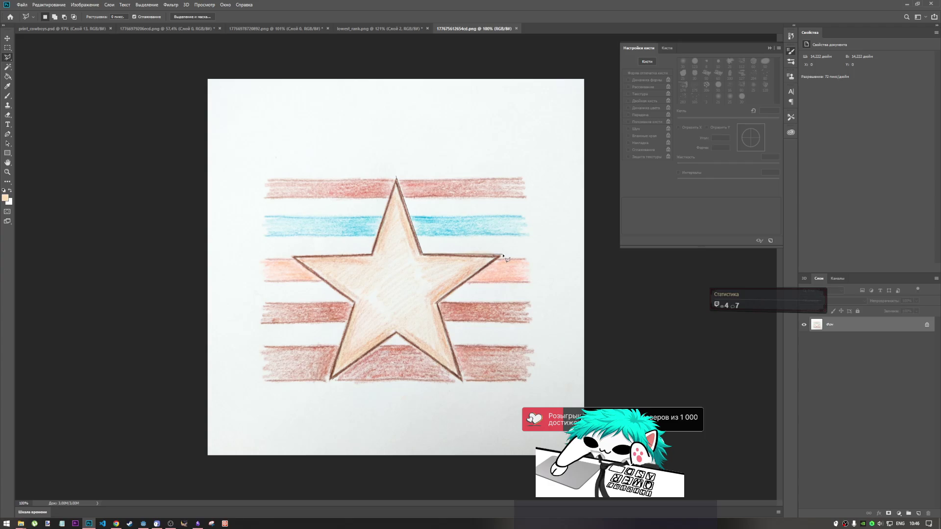
pyautogui.click(503, 256)
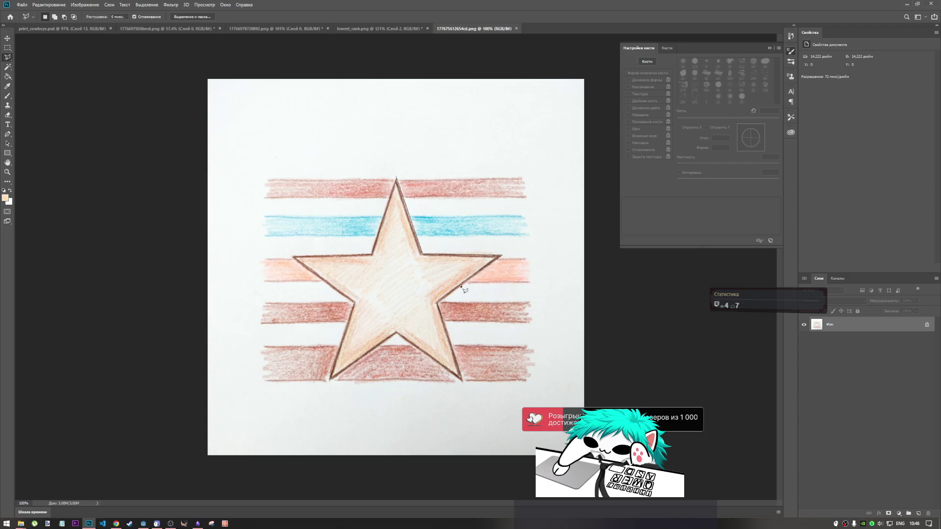
pyautogui.click(438, 304)
pyautogui.click(464, 383)
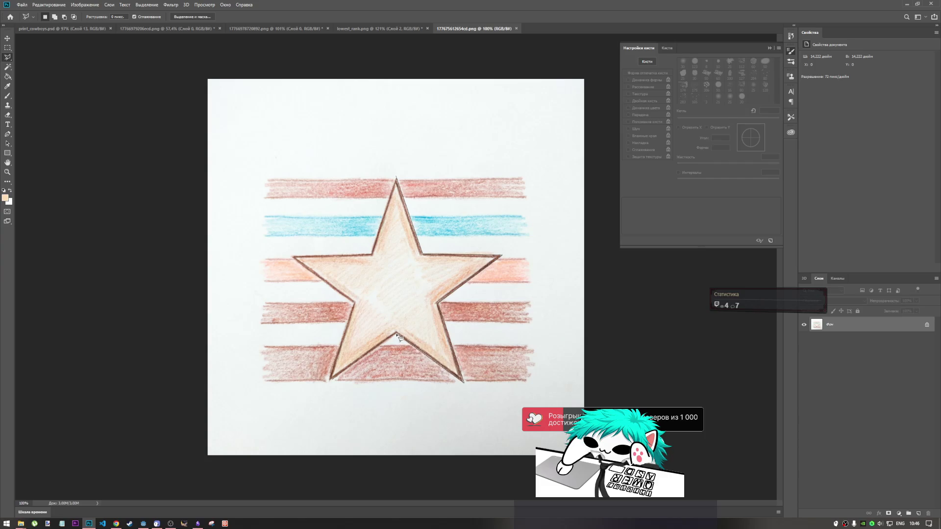
pyautogui.click(398, 336)
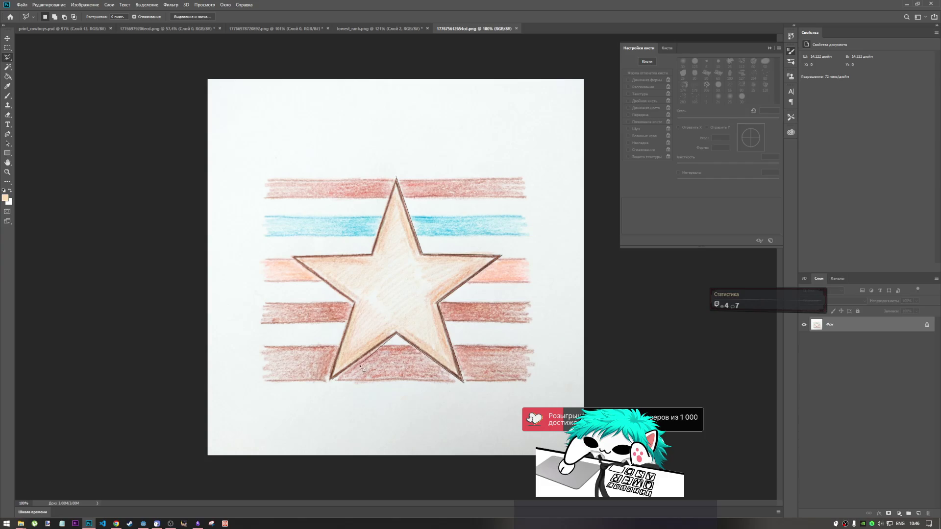
pyautogui.click(328, 383)
pyautogui.click(372, 255)
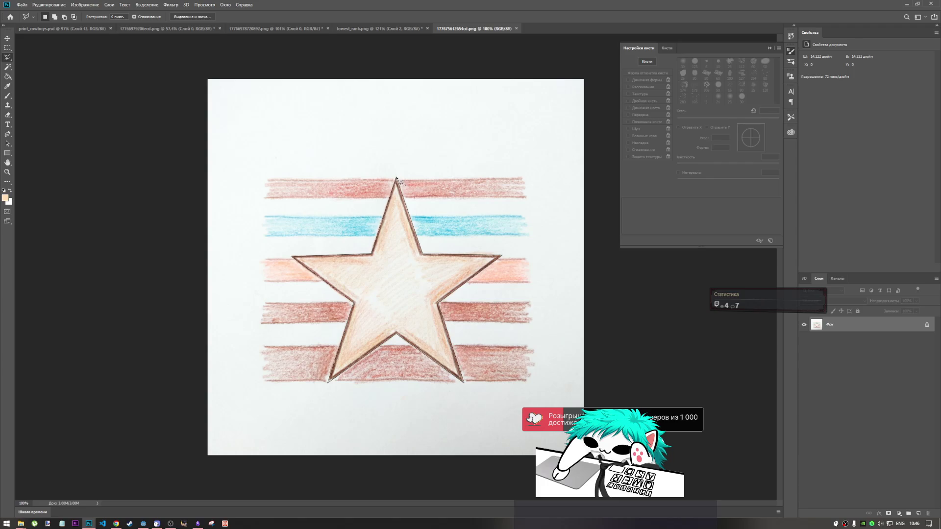
pyautogui.click(396, 179)
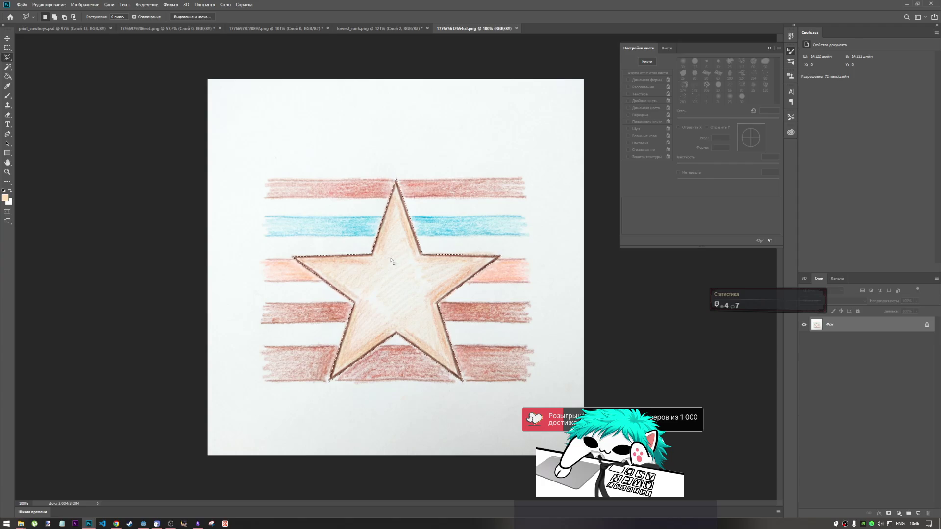
pyautogui.click(927, 324)
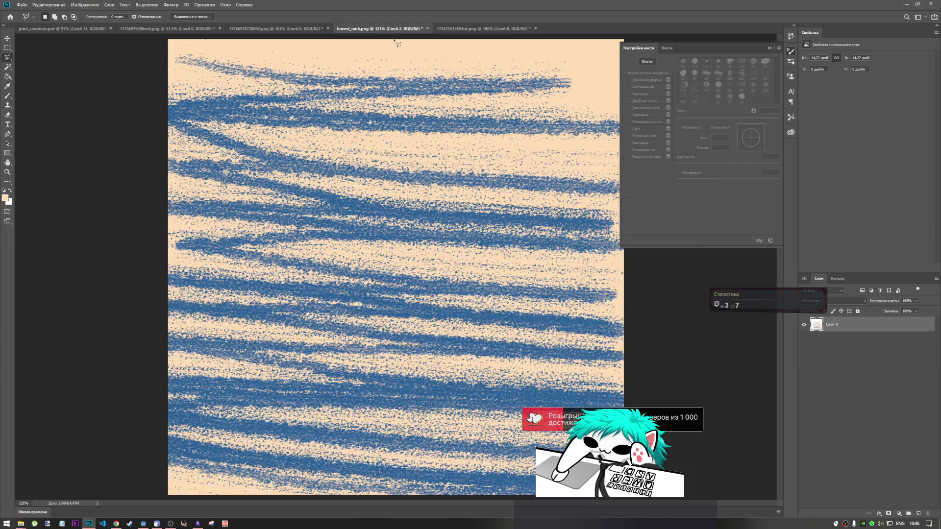
# - In lowest_rank.png, move Слой 1 into Группа 1 and choose the Eraser tool
pyautogui.click(377, 28)
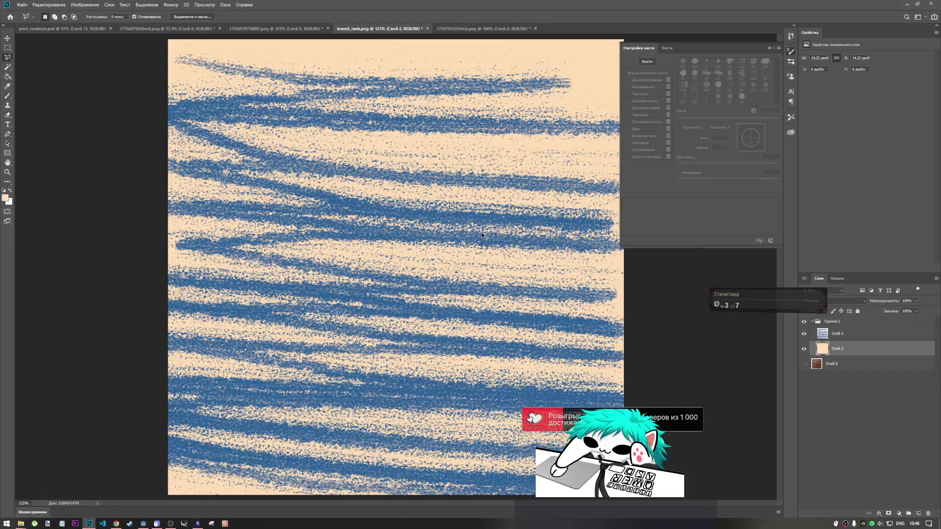
pyautogui.moveTo(836, 334); pyautogui.dragTo(836, 356)
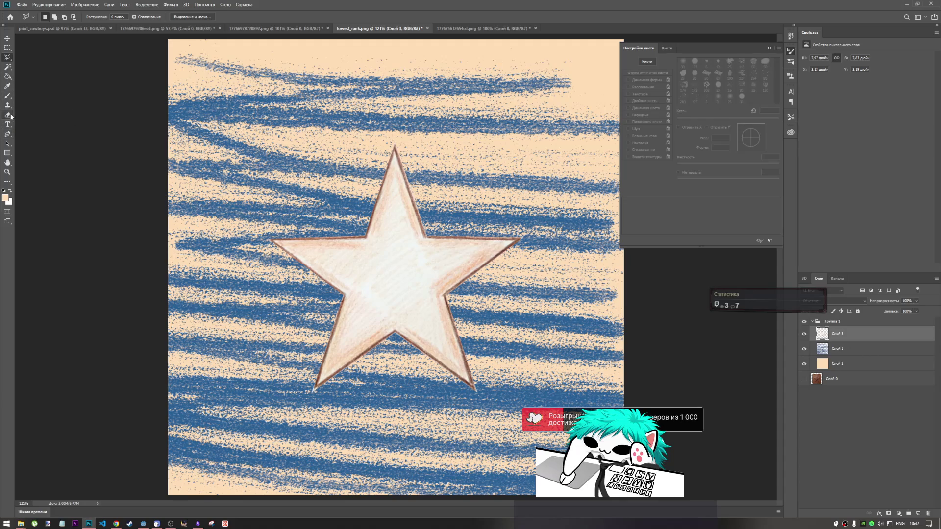
pyautogui.click(9, 97)
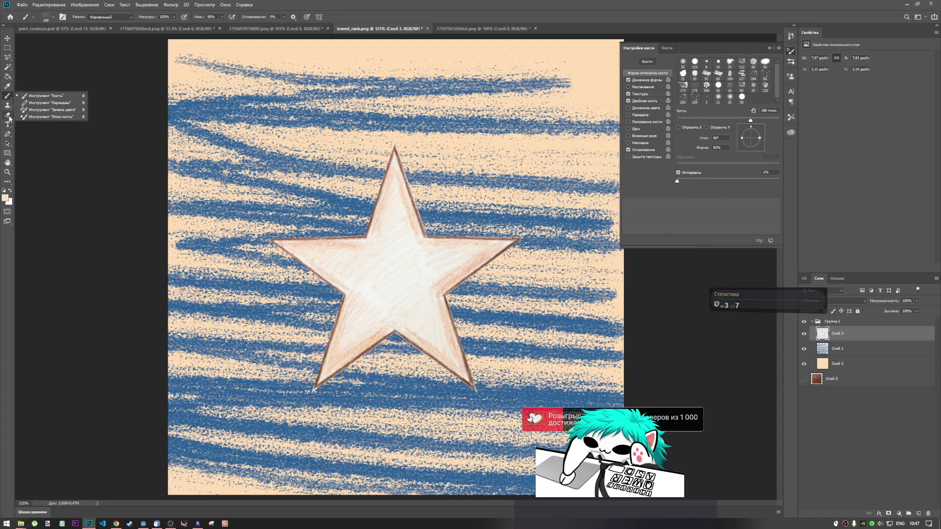
pyautogui.click(9, 117)
pyautogui.click(54, 18)
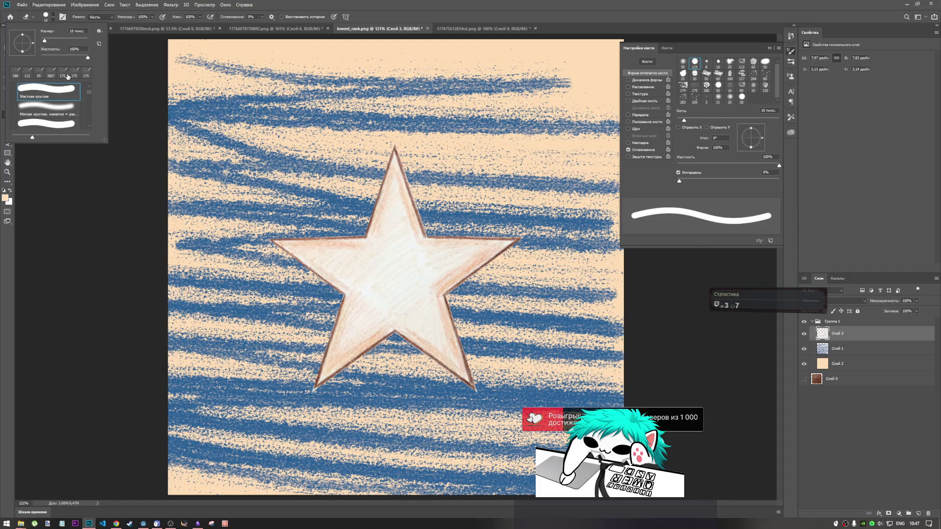
# - Choose the 15 px Hard Round eraser preset and close the Brush Settings panel
pyautogui.rightClick(244, 76)
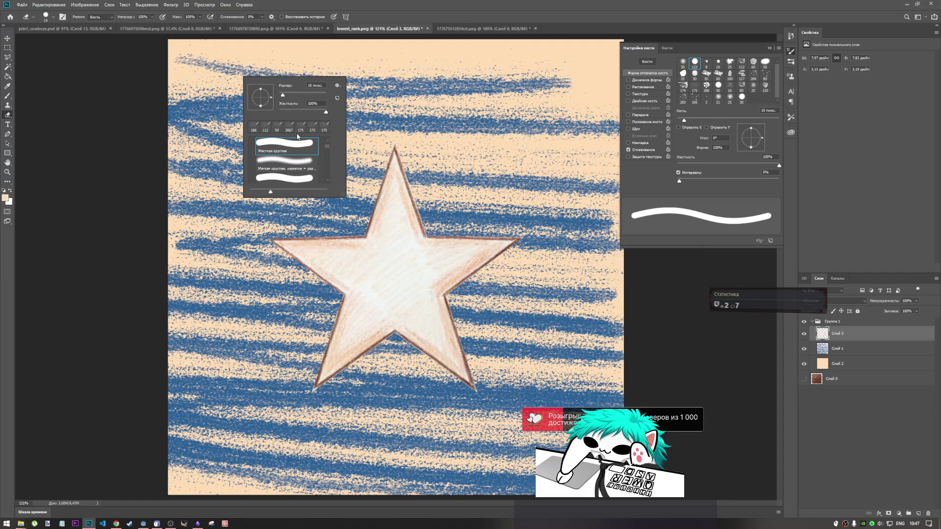
pyautogui.press('Escape')
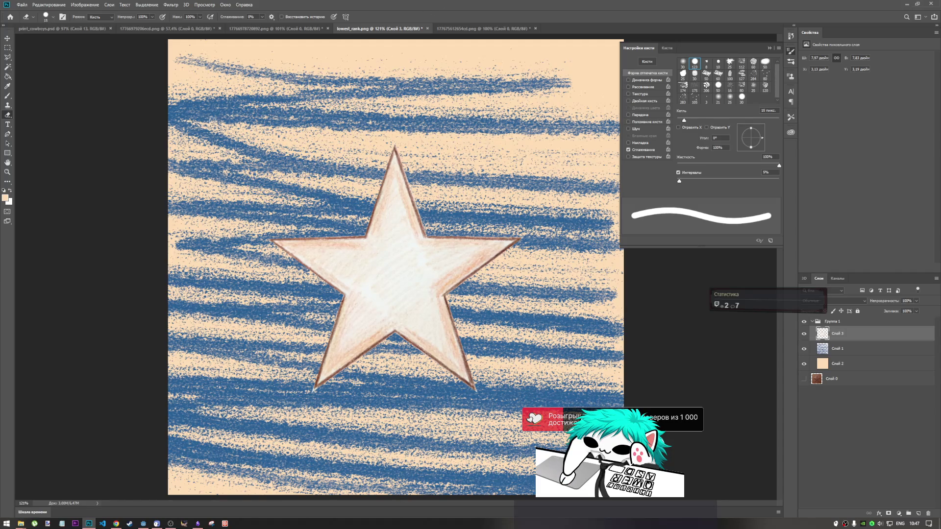
pyautogui.rightClick(229, 117)
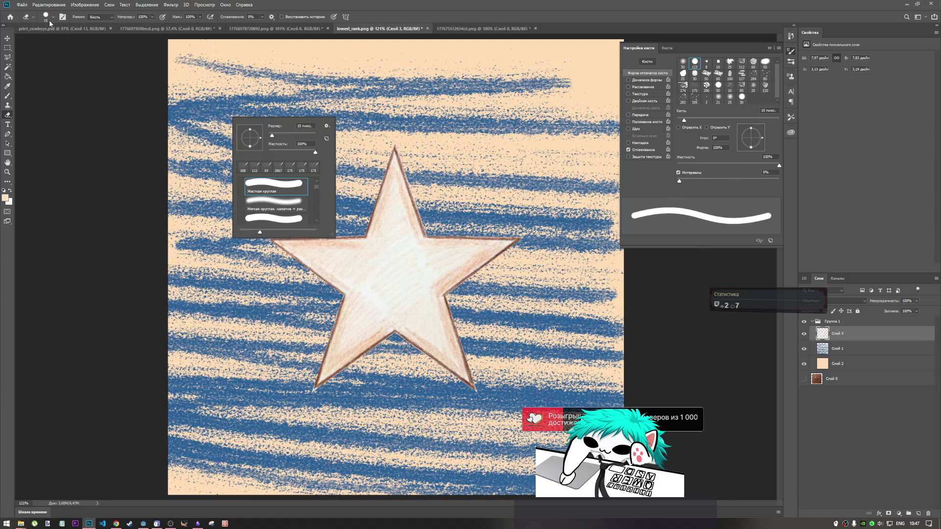
pyautogui.click(62, 17)
pyautogui.click(62, 17)
pyautogui.click(61, 17)
pyautogui.click(62, 17)
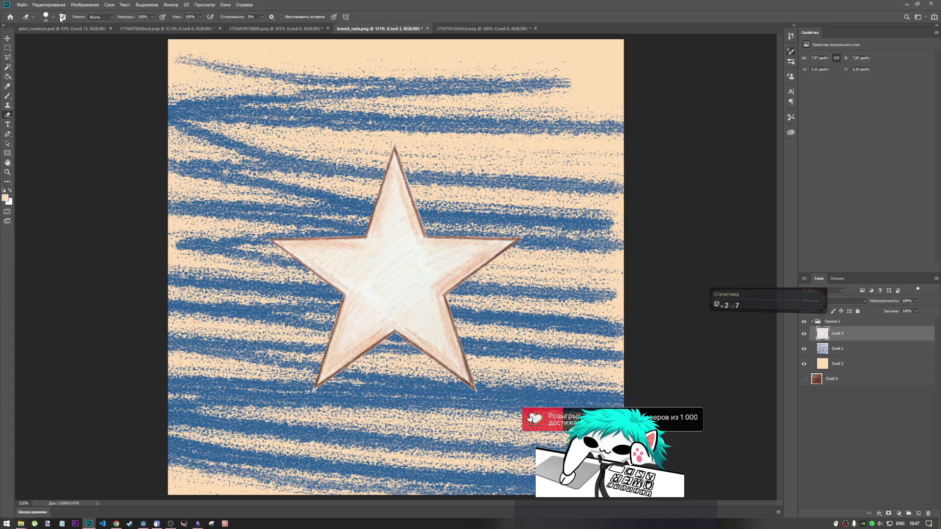
pyautogui.click(53, 18)
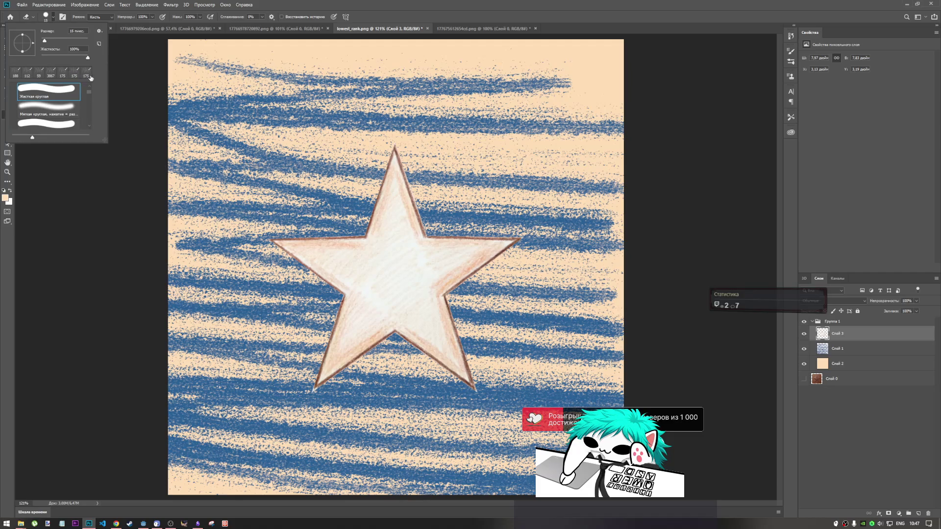
pyautogui.click(52, 17)
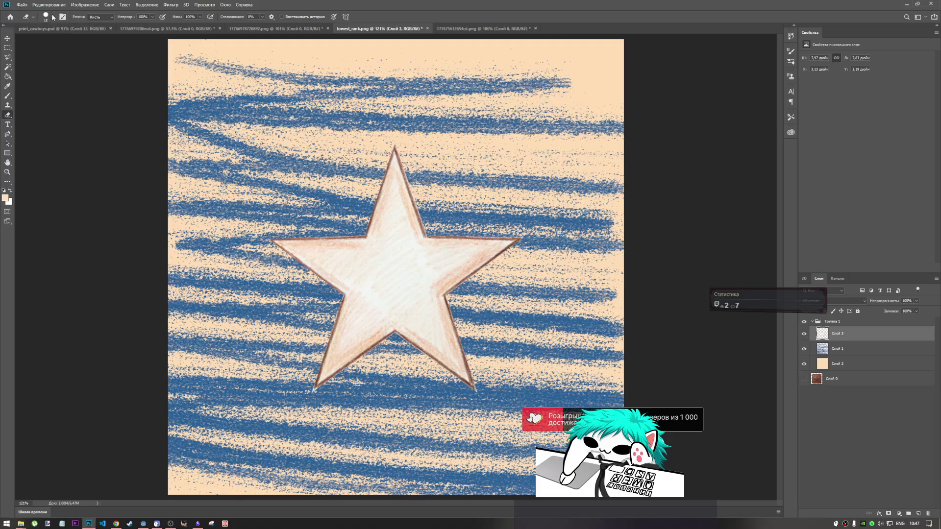
pyautogui.click(8, 183)
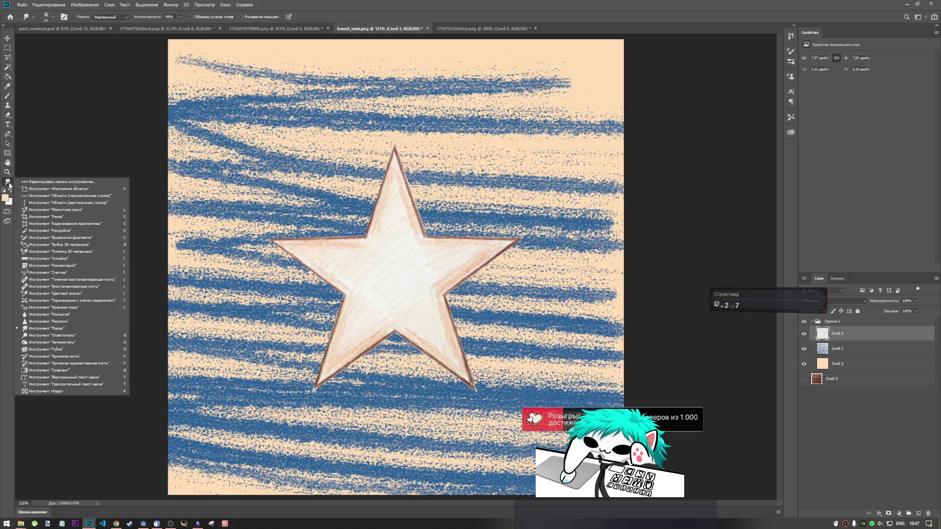
# - Switch to the Sponge tool in Desaturate mode at 50% flow and select Слой 1, then Слой 0
pyautogui.click(49, 349)
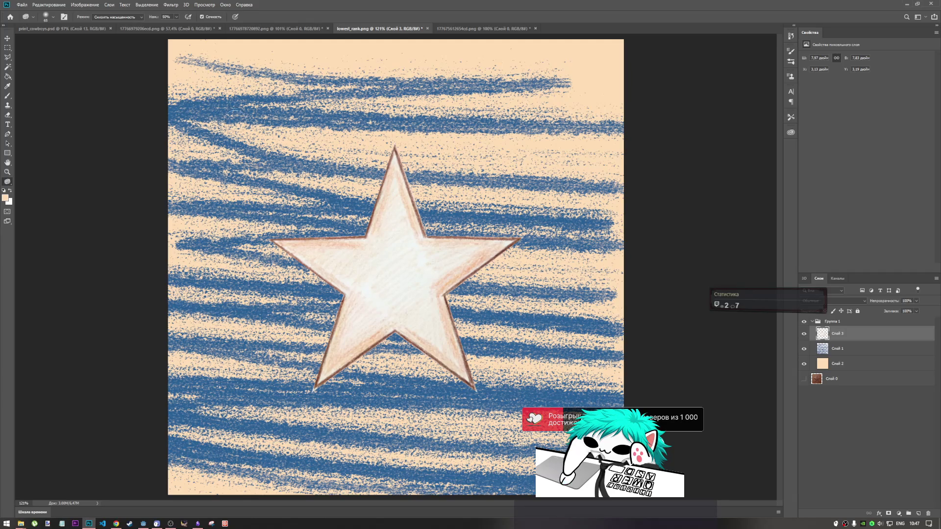
pyautogui.click(856, 351)
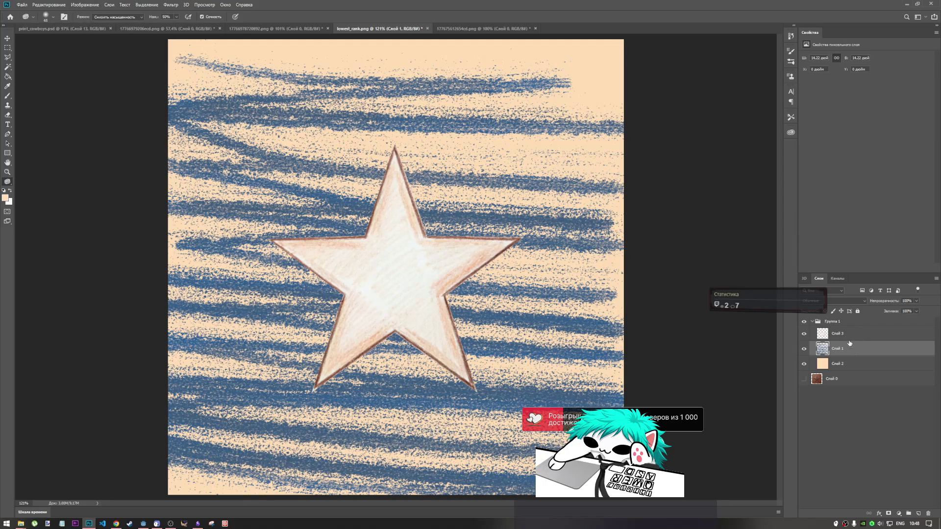
pyautogui.click(835, 378)
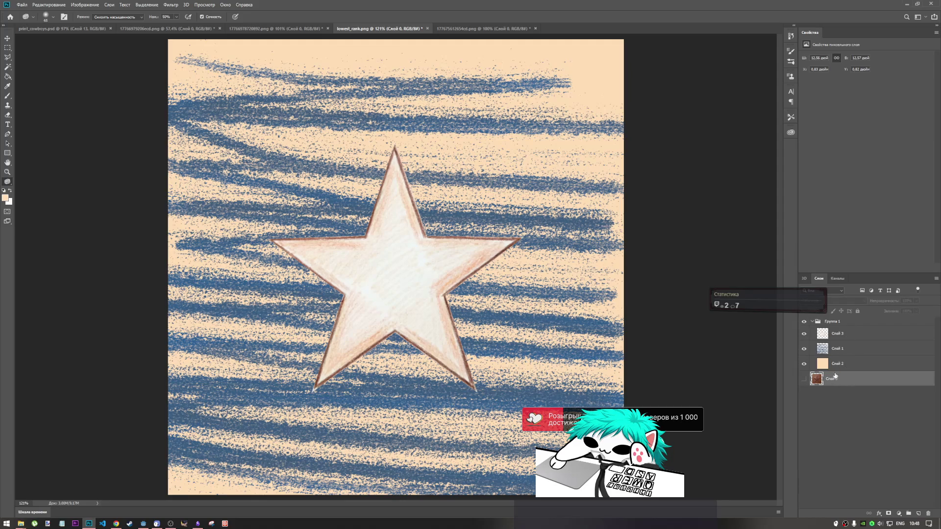
# - Try an automatic colour correction on the star layer Слой 3, then undo it
pyautogui.click(843, 335)
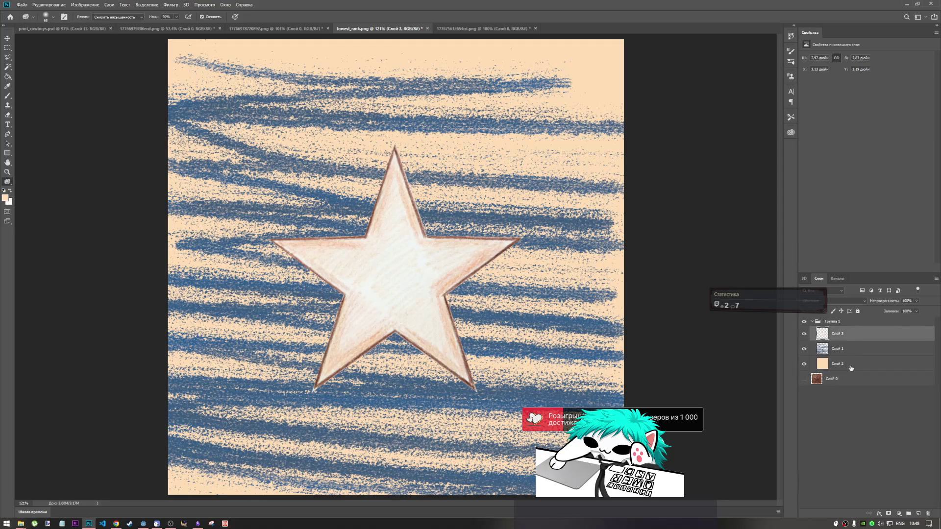
pyautogui.keyDown('shift'); pyautogui.click(851, 368); pyautogui.keyUp('shift')
pyautogui.click(91, 4)
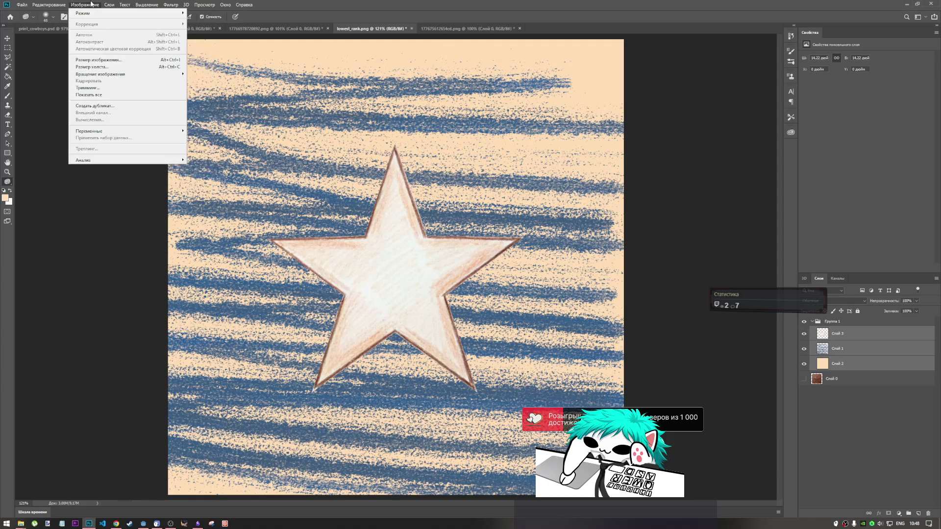
pyautogui.moveTo(106, 4)
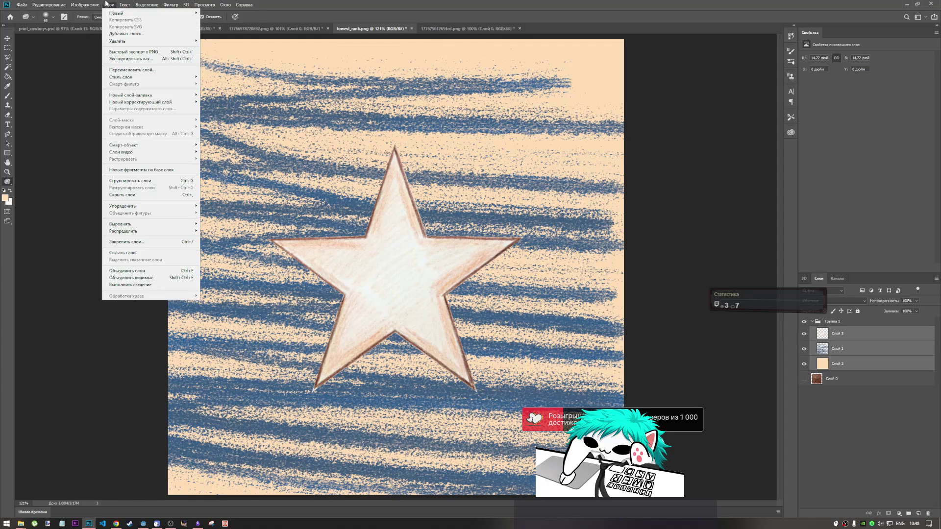
pyautogui.click(1, 12)
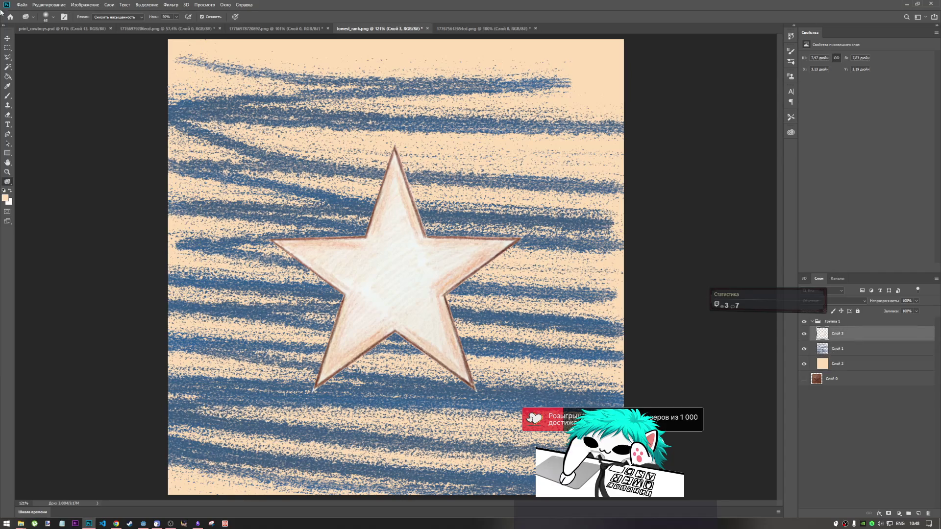
pyautogui.click(55, 7)
pyautogui.moveTo(84, 4)
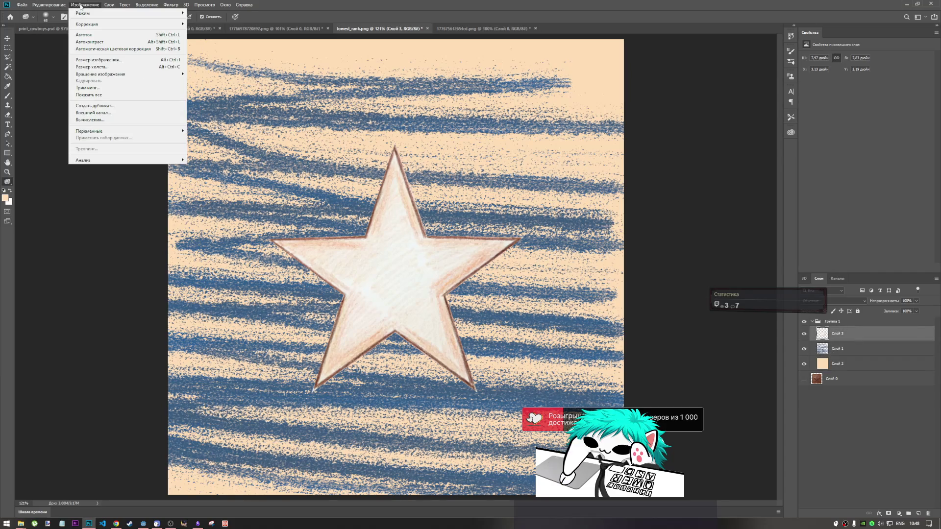
pyautogui.click(104, 49)
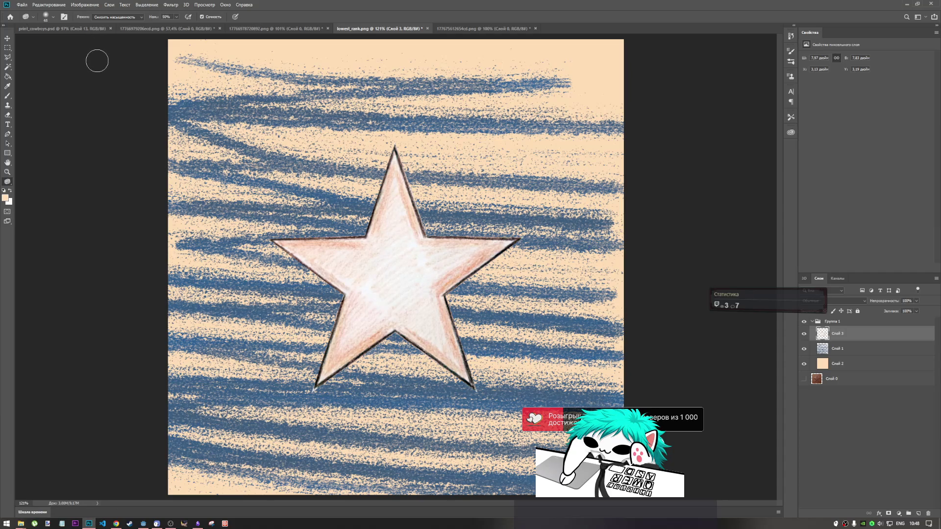
pyautogui.hotkey('ctrl', 'z')
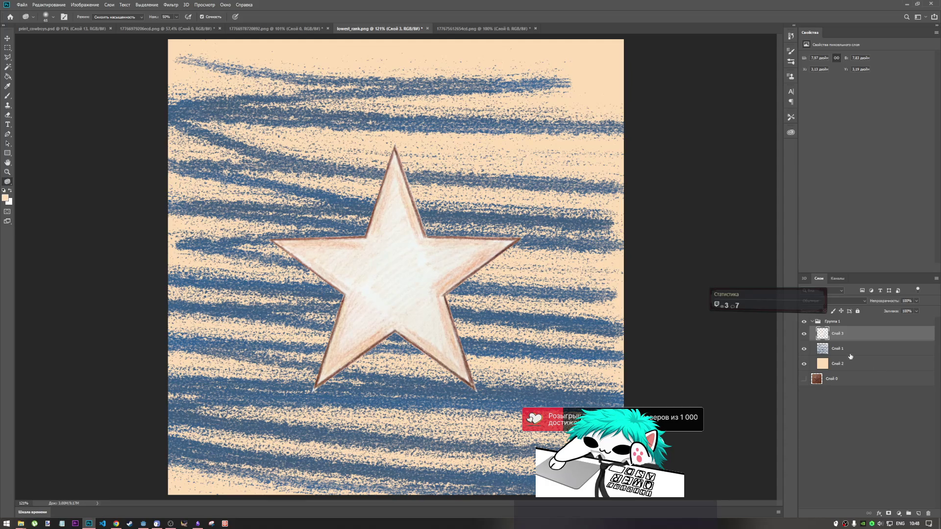
# - Try an automatic correction on the blue-stroke layer Слой 1, then undo it
pyautogui.click(851, 350)
pyautogui.keyDown('shift'); pyautogui.click(850, 363); pyautogui.keyUp('shift')
pyautogui.click(81, 10)
pyautogui.click(81, 9)
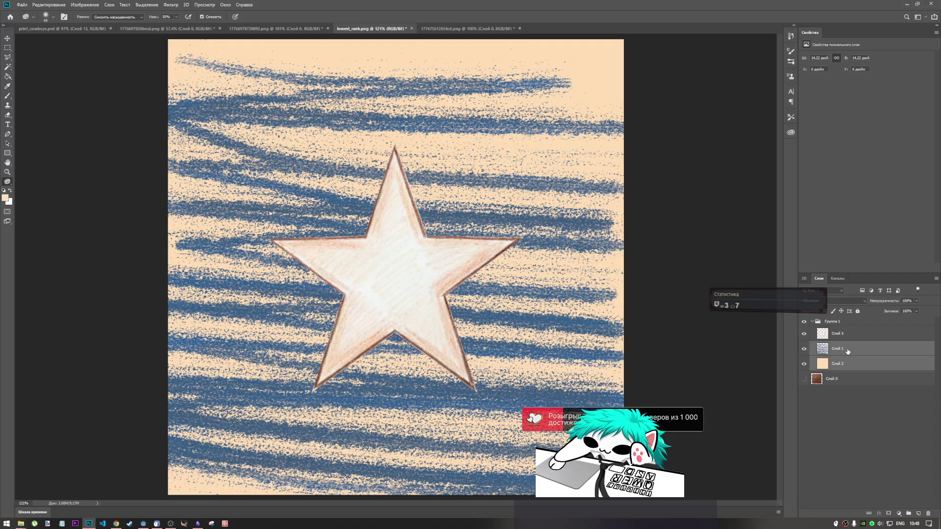
pyautogui.click(848, 352)
pyautogui.click(74, 6)
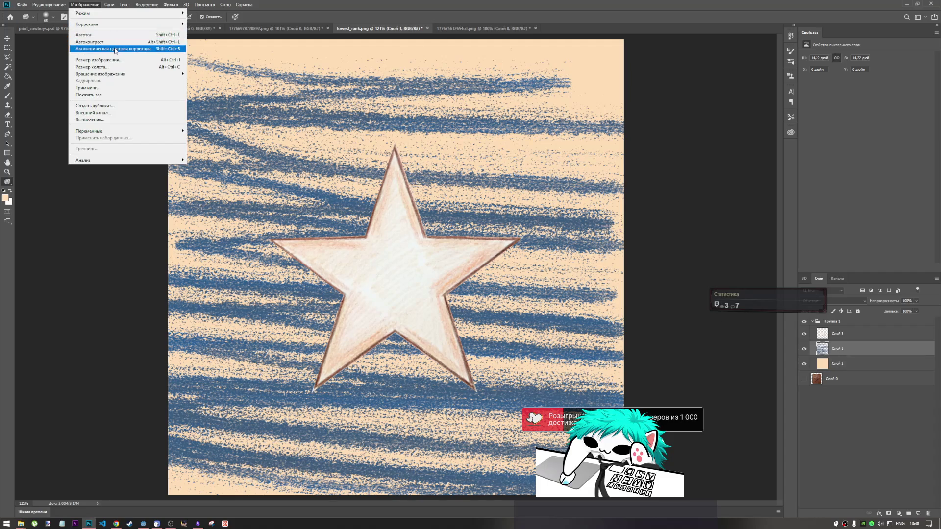
pyautogui.click(114, 45)
pyautogui.hotkey('ctrl', 'z')
# - Apply Image > Auto Contrast and Auto Tone to the star layer Слой 3
pyautogui.click(838, 335)
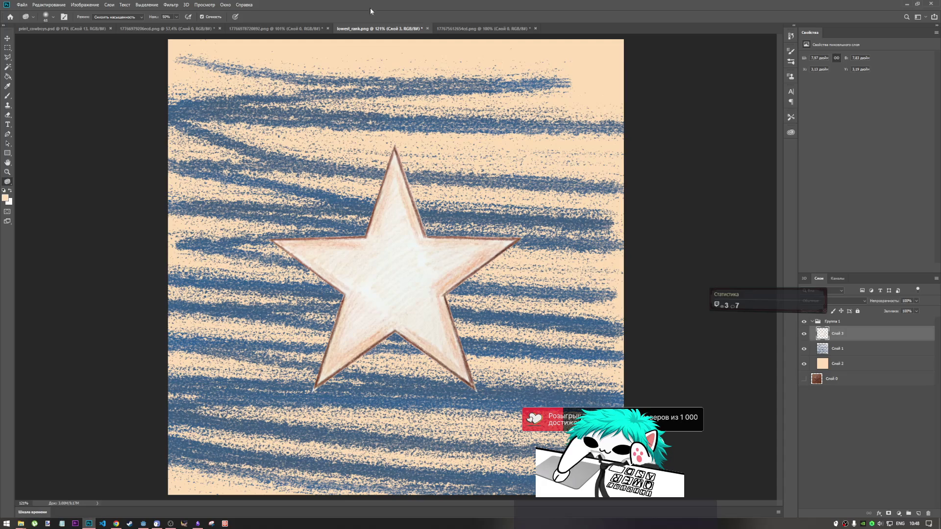
pyautogui.click(84, 5)
pyautogui.click(100, 46)
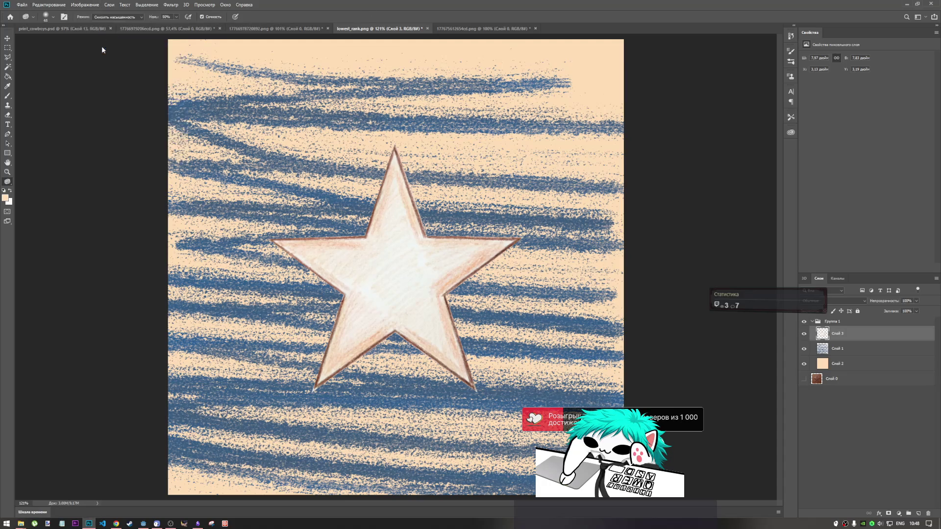
pyautogui.click(85, 5)
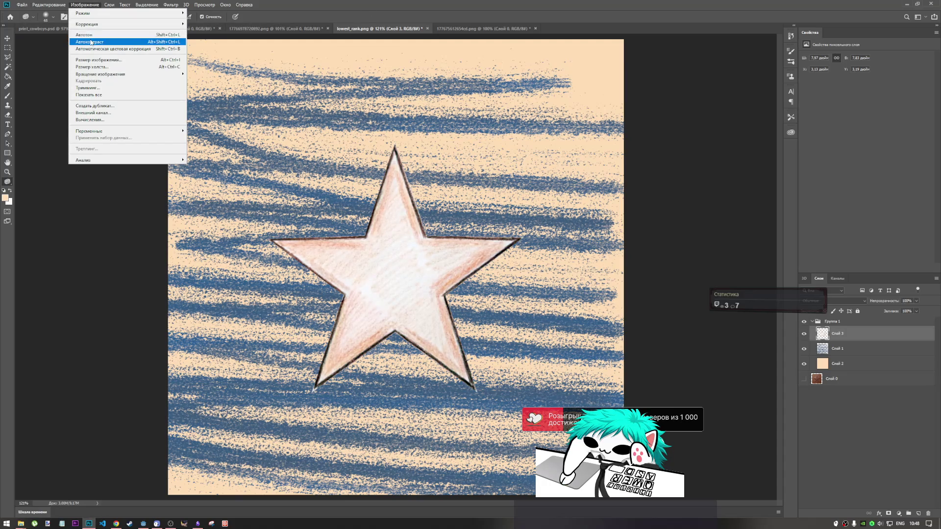
pyautogui.click(90, 35)
pyautogui.click(96, 6)
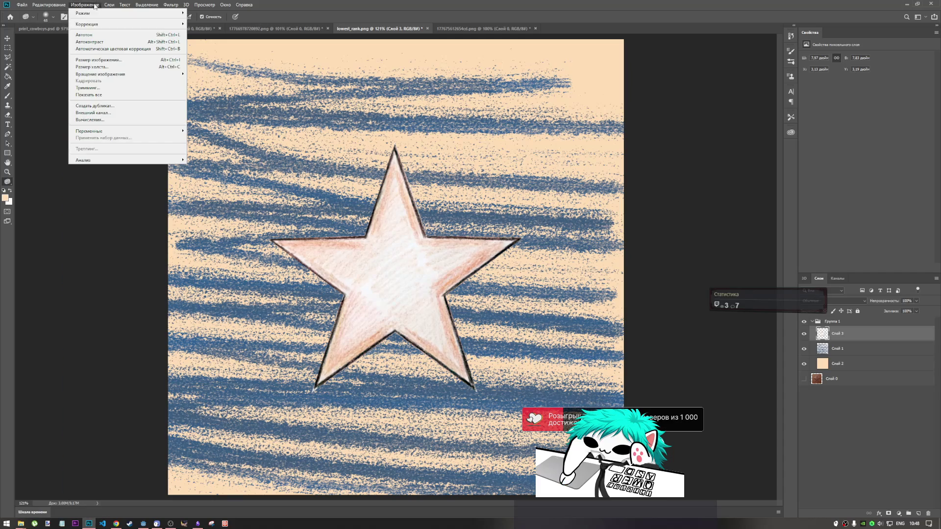
pyautogui.click(93, 35)
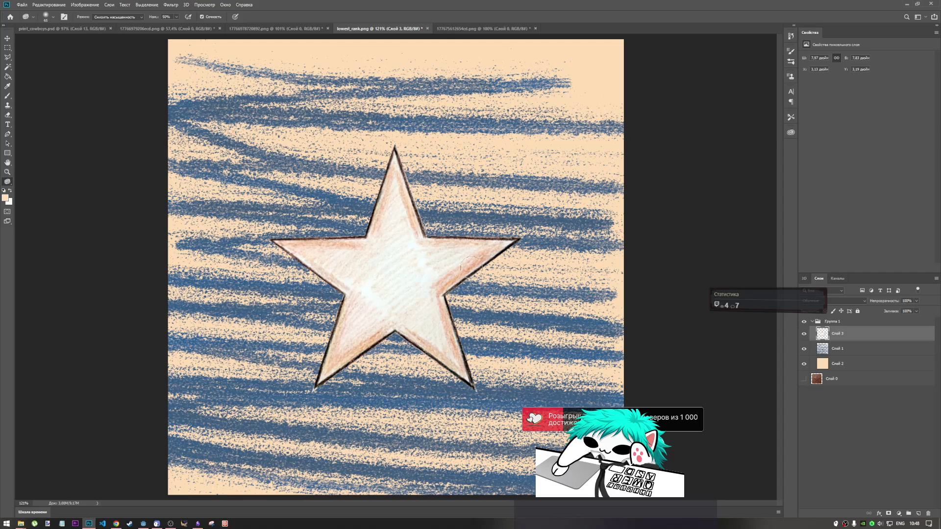
# - Erase stray edges at the star's lower-right tip with a 50% hardness eraser, undoing one stroke
pyautogui.hotkey('ctrl', '-')
pyautogui.hotkey('ctrl', '-')
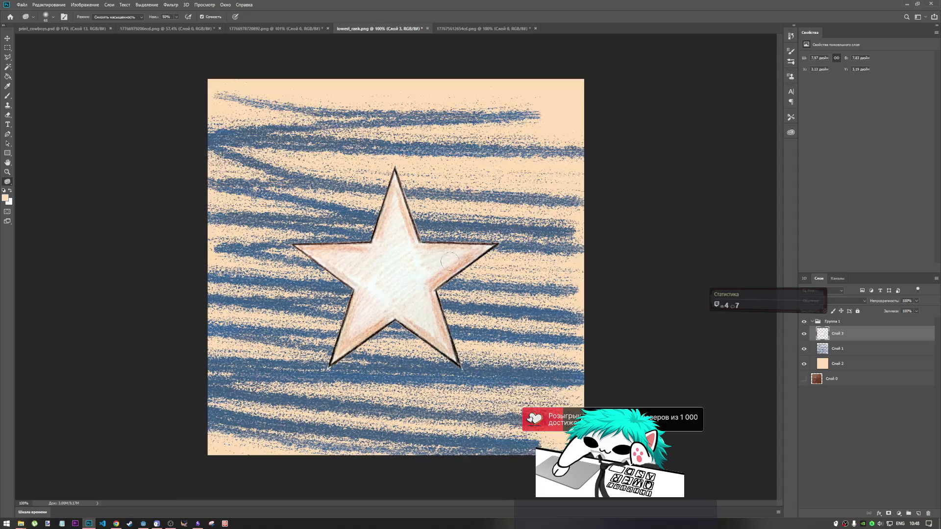
pyautogui.hotkey('ctrl', '+')
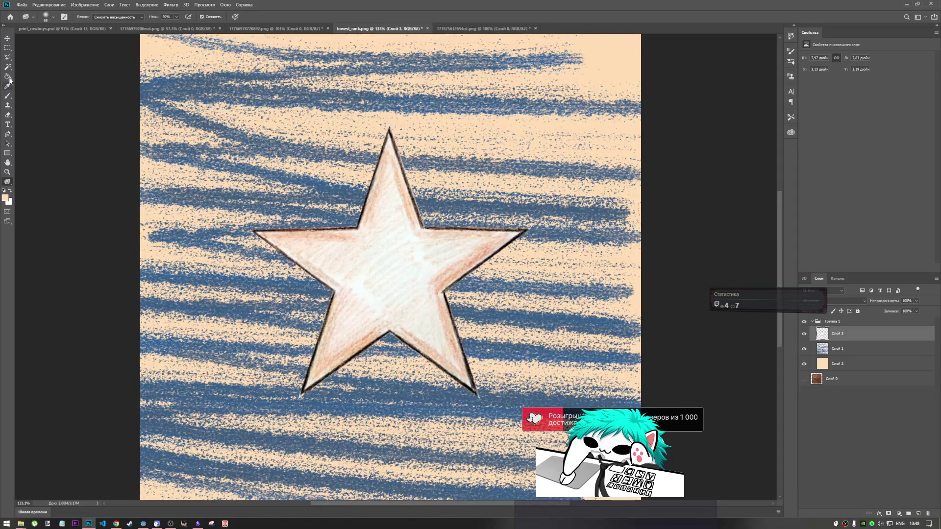
pyautogui.press('e')
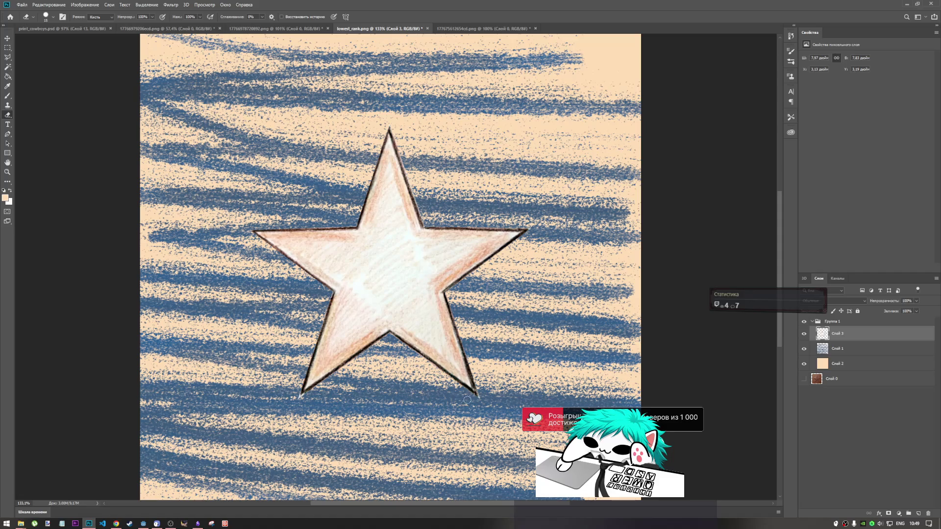
pyautogui.scroll(5, 474, 380)
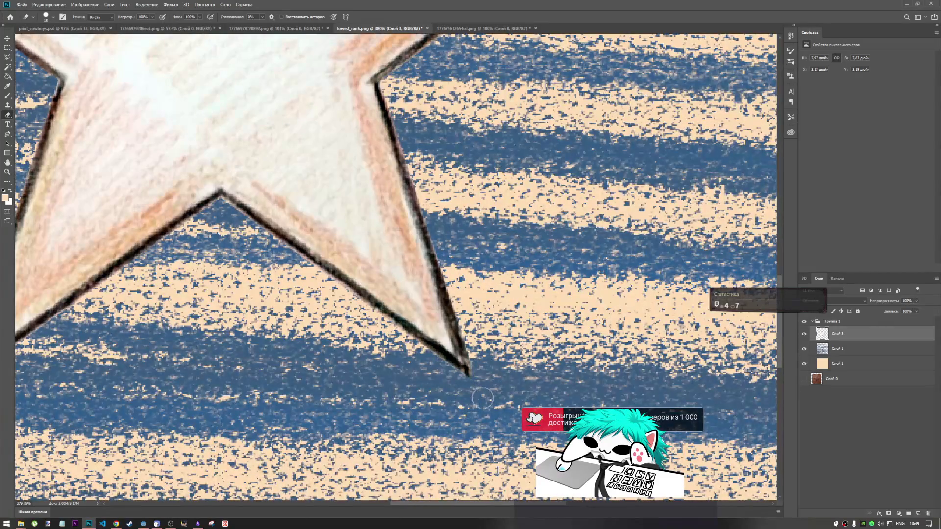
pyautogui.click(474, 380)
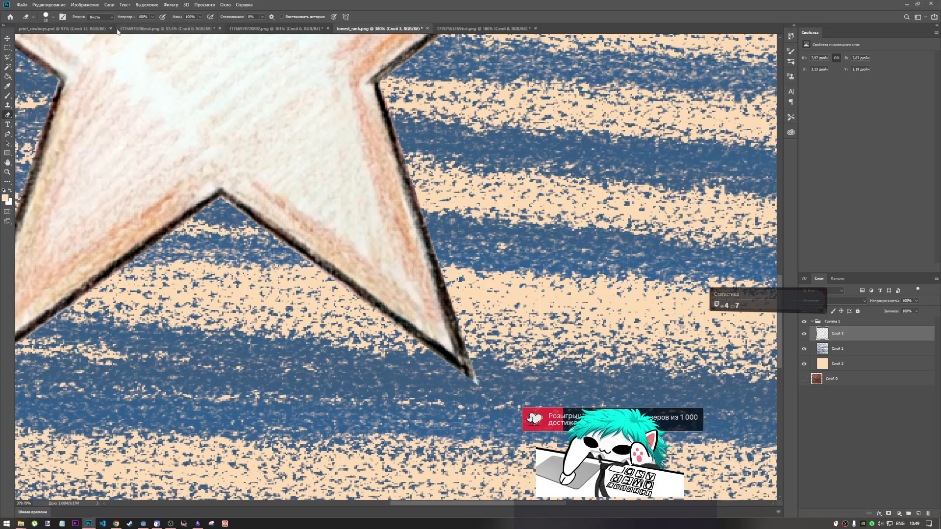
pyautogui.rightClick(548, 179)
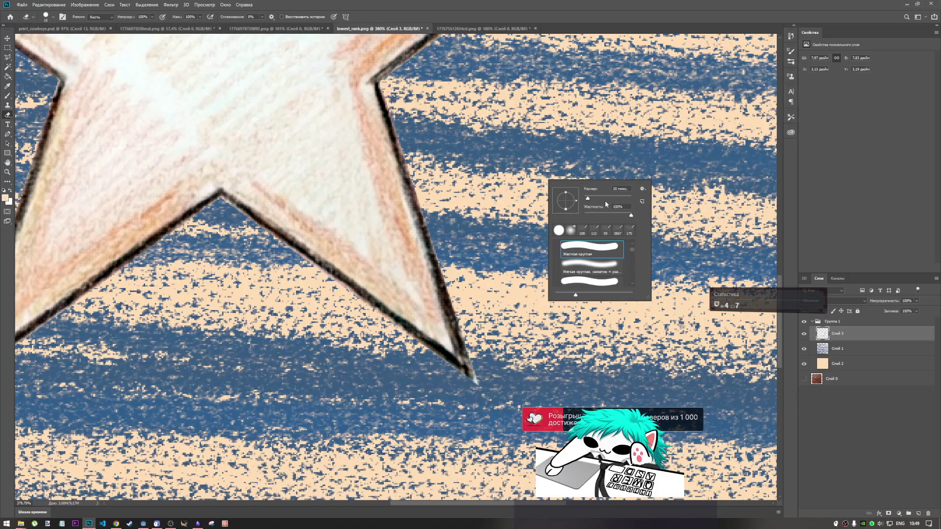
pyautogui.click(608, 214)
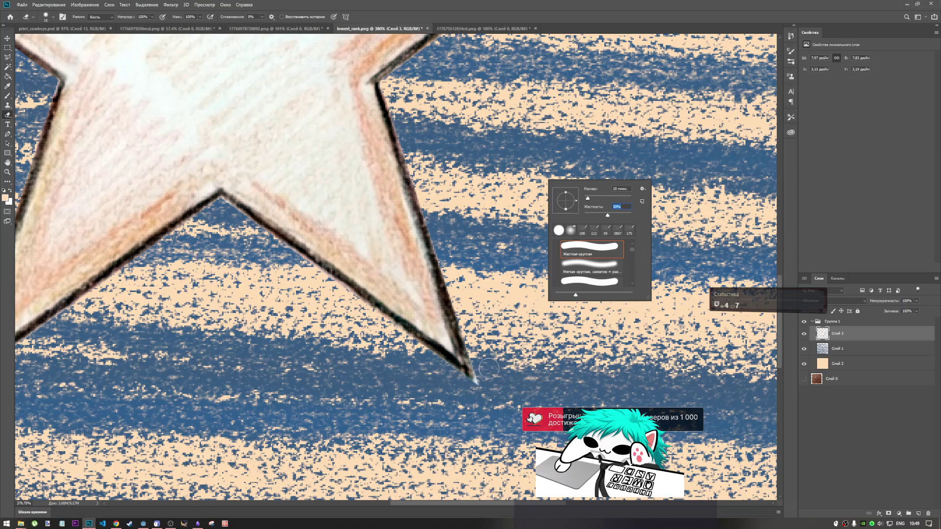
pyautogui.press('Return')
pyautogui.scroll(-3, 490, 387)
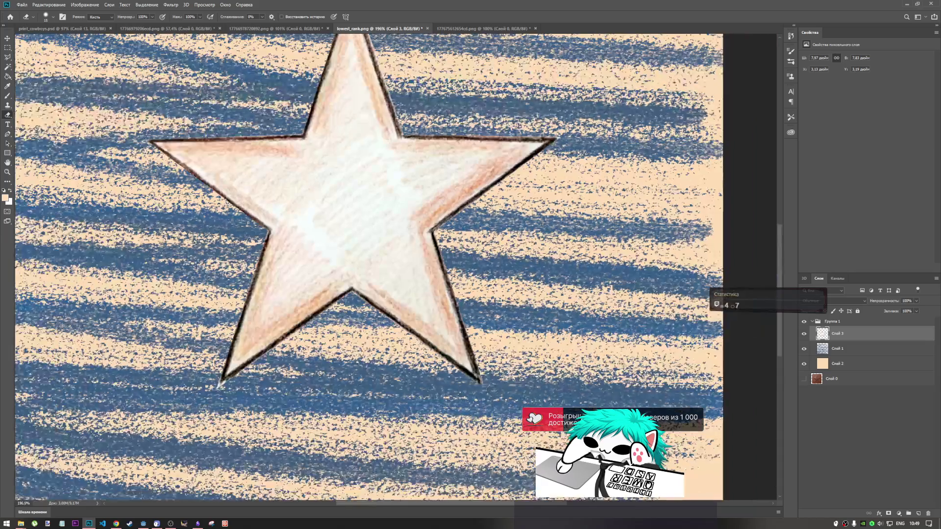
pyautogui.scroll(2, 221, 390)
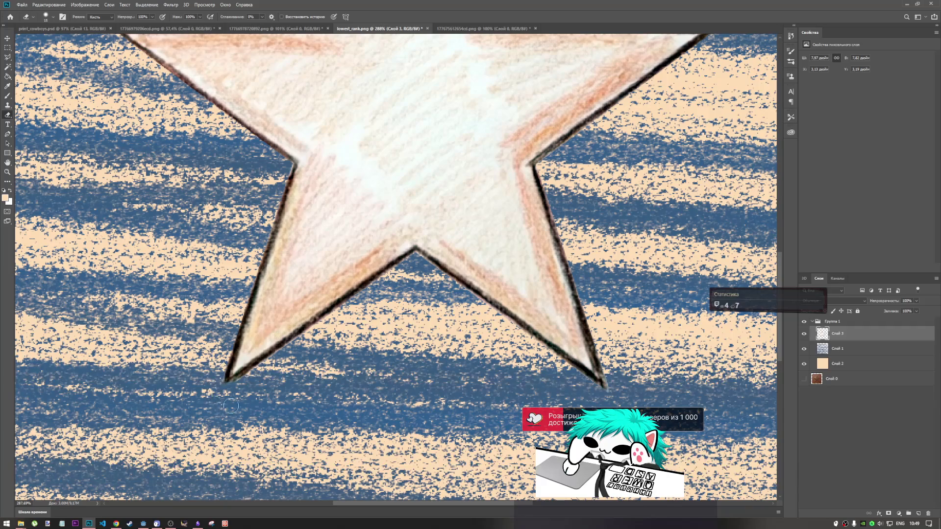
pyautogui.hotkey('ctrl', 'z')
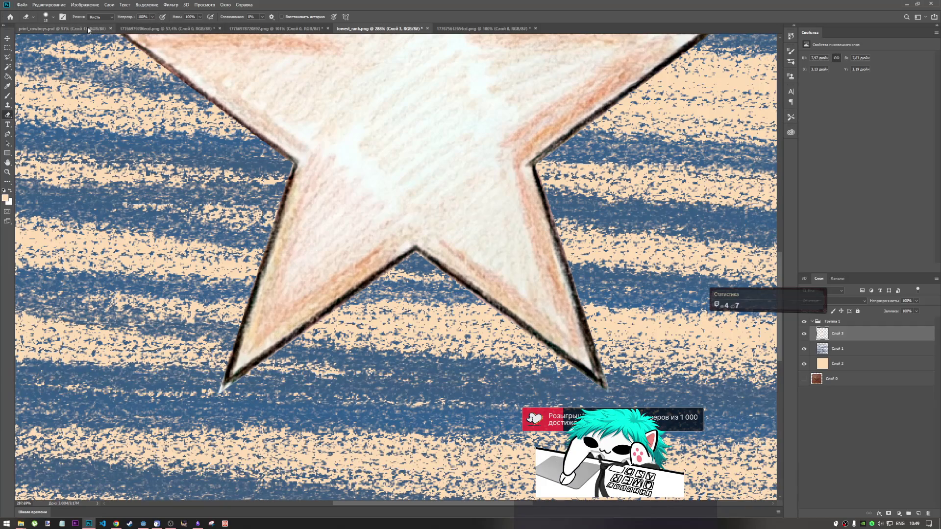
# - Set the eraser opacity to 40% and fit the whole image to review the star tips
pyautogui.click(152, 18)
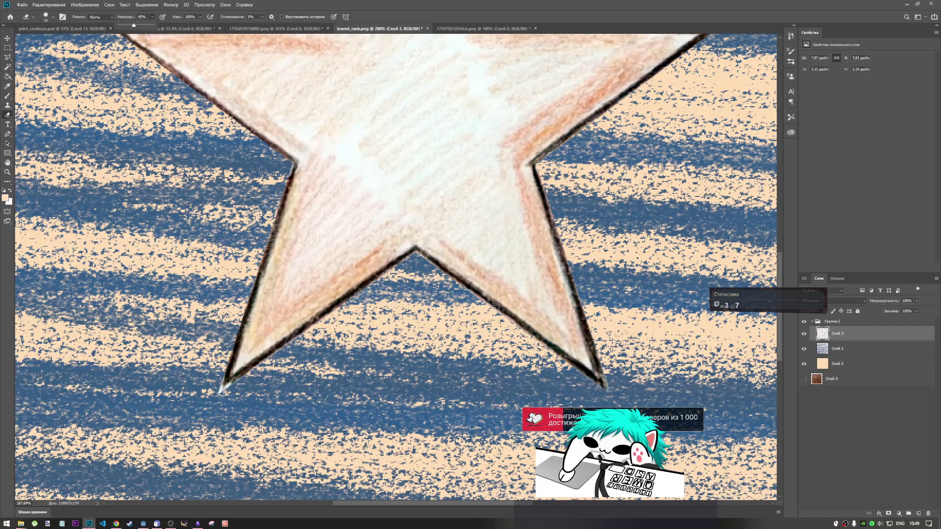
pyautogui.click(412, 39)
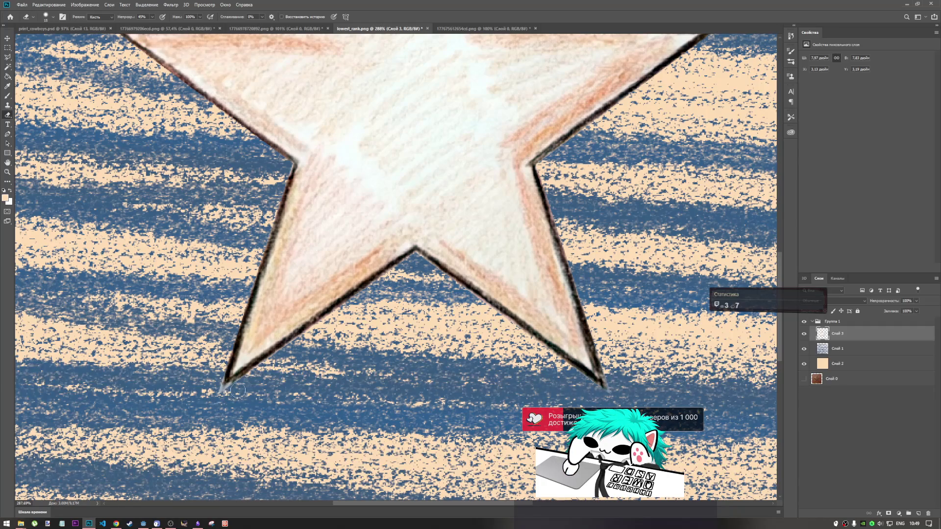
pyautogui.hotkey('ctrl', '0')
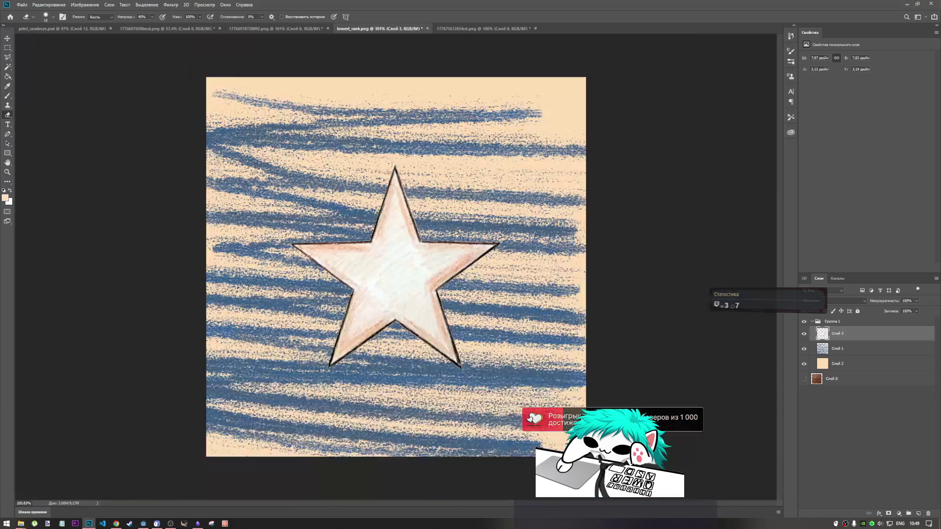
pyautogui.scroll(2, 401, 314)
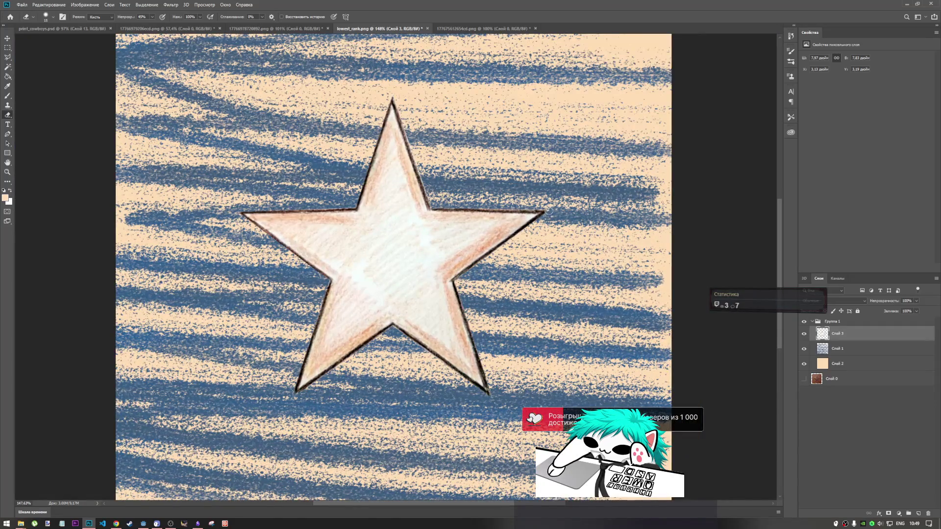
pyautogui.scroll(5, 242, 218)
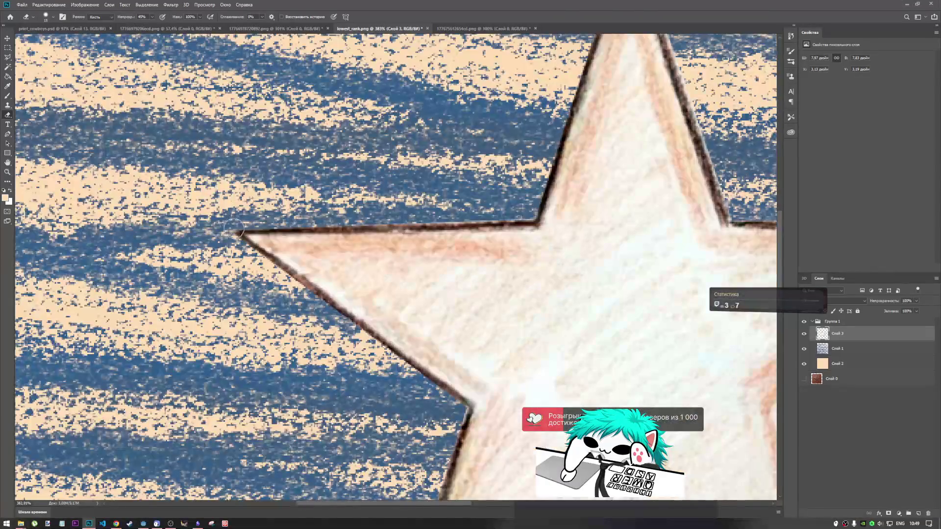
pyautogui.scroll(-4, 246, 219)
pyautogui.scroll(4, 469, 239)
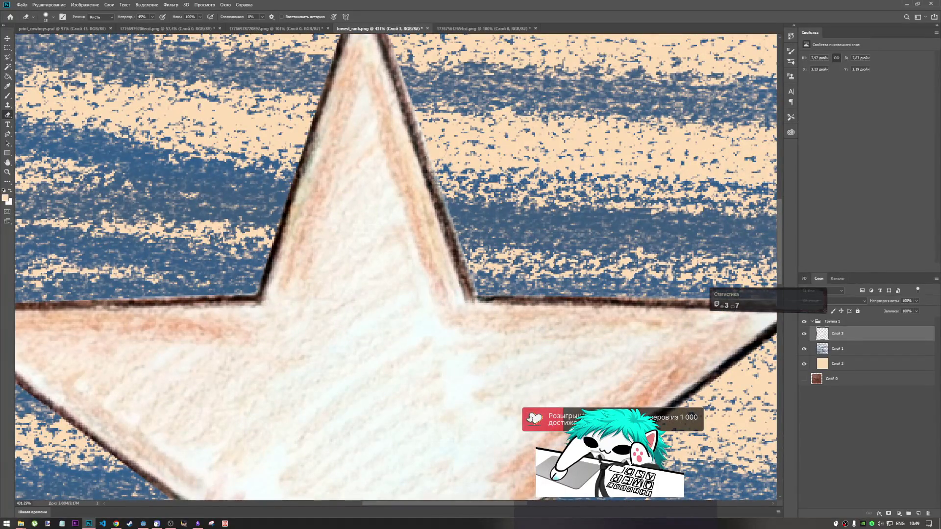
pyautogui.scroll(-3, 475, 211)
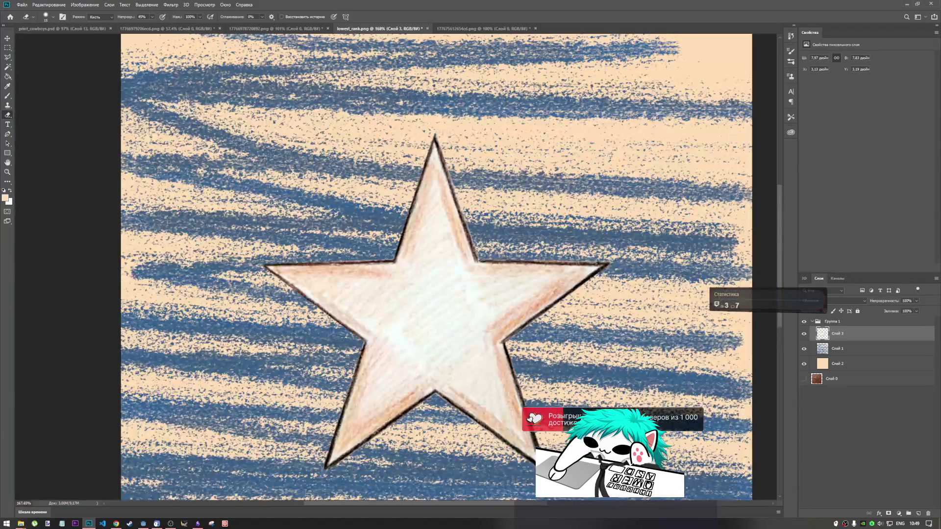
pyautogui.scroll(3, 454, 139)
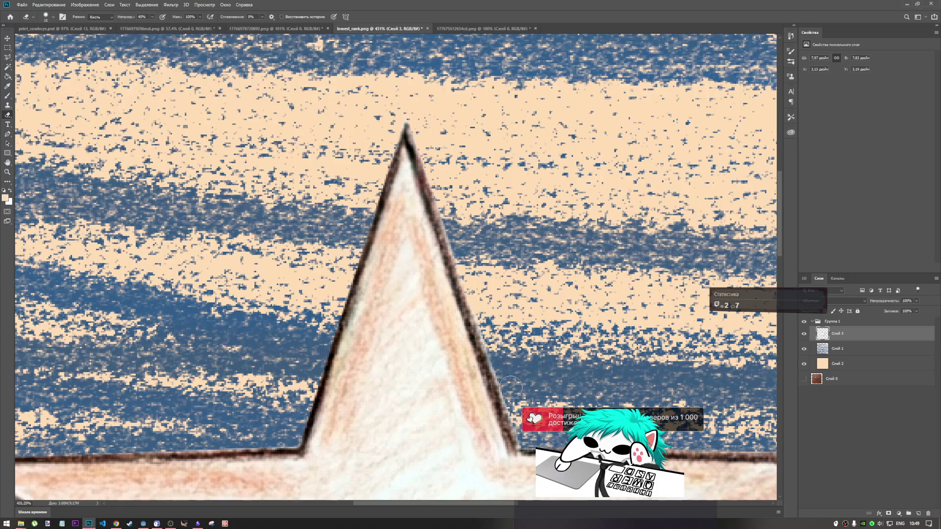
pyautogui.scroll(-5, 442, 270)
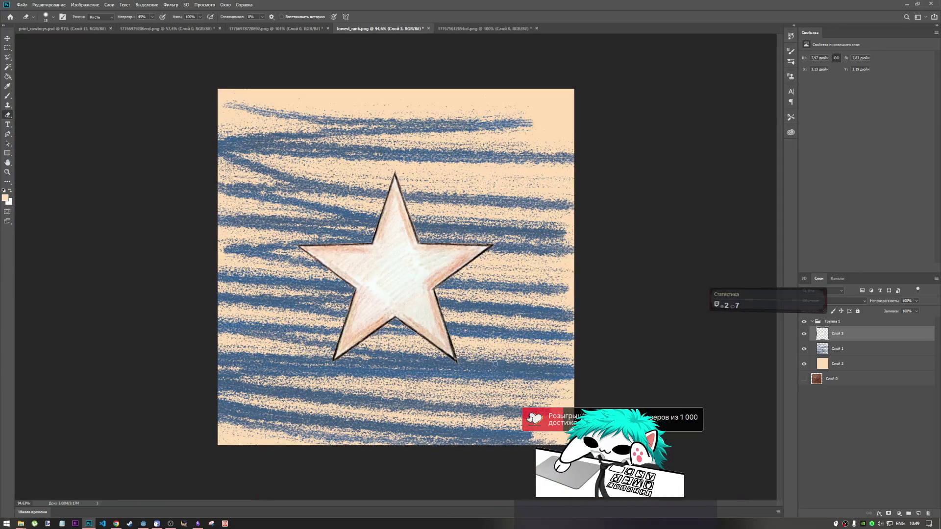
pyautogui.scroll(5, 465, 371)
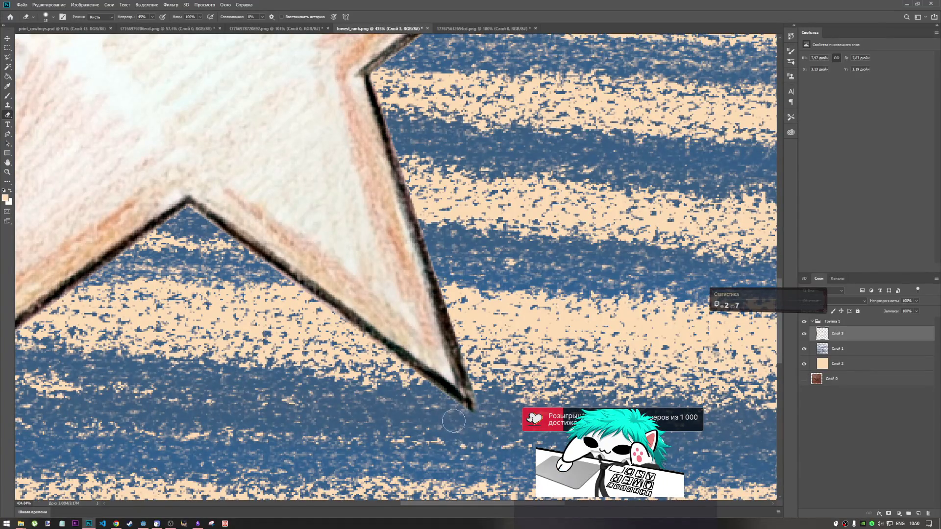
pyautogui.scroll(-2, 488, 404)
pyautogui.scroll(-3, 290, 36)
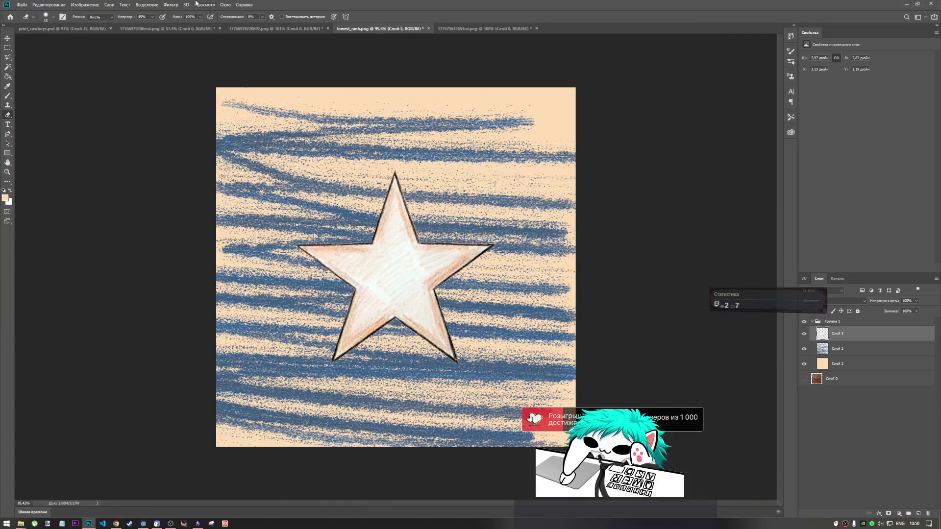
pyautogui.click(483, 29)
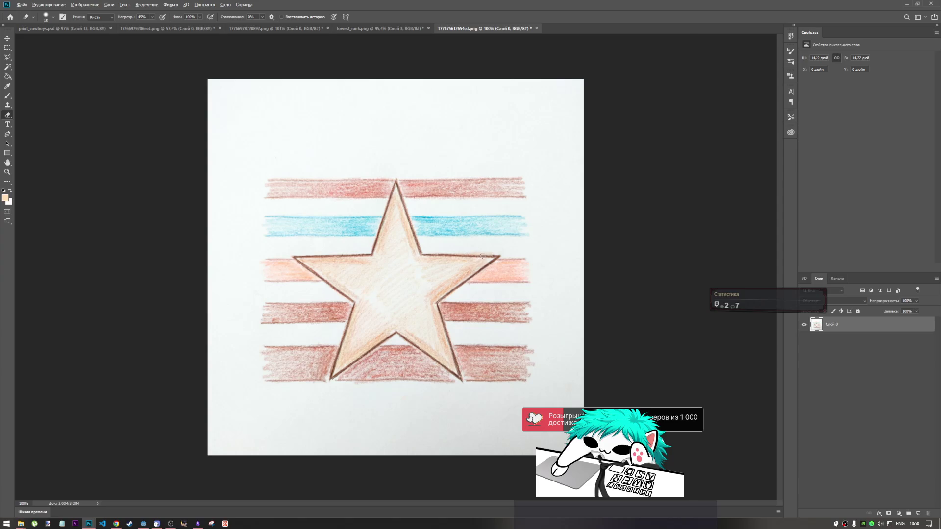
# - Copy a strip along the right arm from the original photo into lowest_rank.png, then cancel its placement
pyautogui.scroll(3, 483, 256)
pyautogui.press('m')
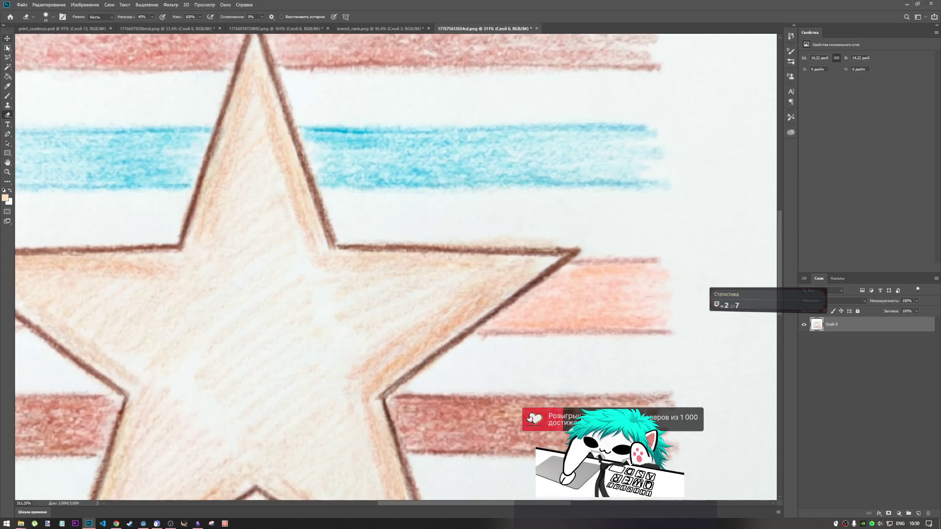
pyautogui.moveTo(567, 235)
pyautogui.mouseDown()
pyautogui.moveTo(507, 247)
pyautogui.moveTo(416, 245)
pyautogui.moveTo(444, 247)
pyautogui.mouseUp()
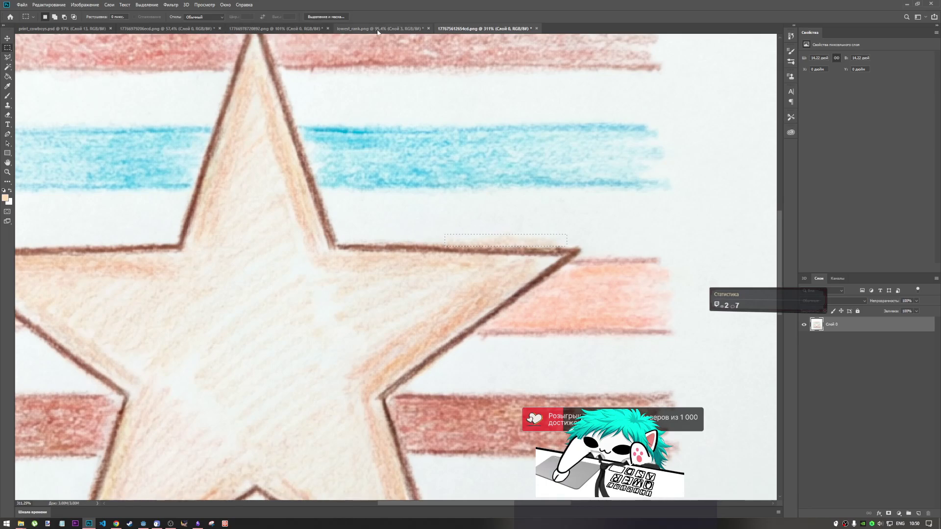
pyautogui.click(380, 29)
pyautogui.hotkey('ctrl', 'v')
pyautogui.hotkey('ctrl', 't')
pyautogui.moveTo(415, 264)
pyautogui.mouseDown()
pyautogui.moveTo(513, 225)
pyautogui.moveTo(504, 230)
pyautogui.mouseUp()
pyautogui.scroll(5, 504, 230)
pyautogui.scroll(5, 509, 240)
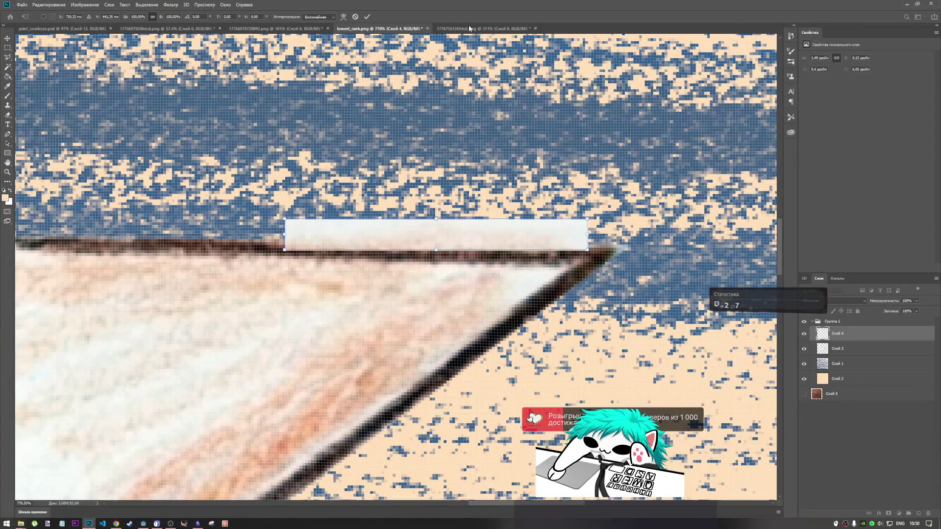
pyautogui.click(355, 17)
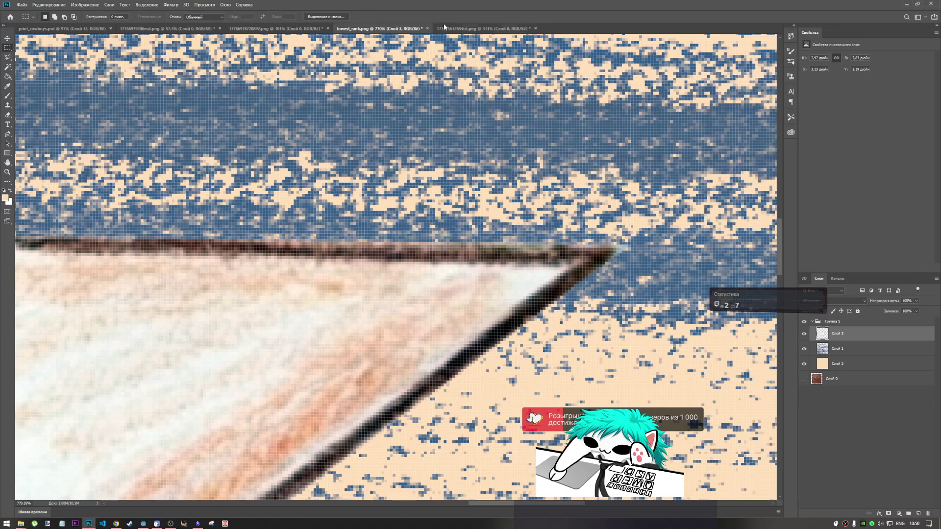
# - Paste a reselected strip over the right-arm gap, commit it, then delete the patch layer Слой 4
pyautogui.click(445, 28)
pyautogui.moveTo(438, 227); pyautogui.dragTo(565, 256)
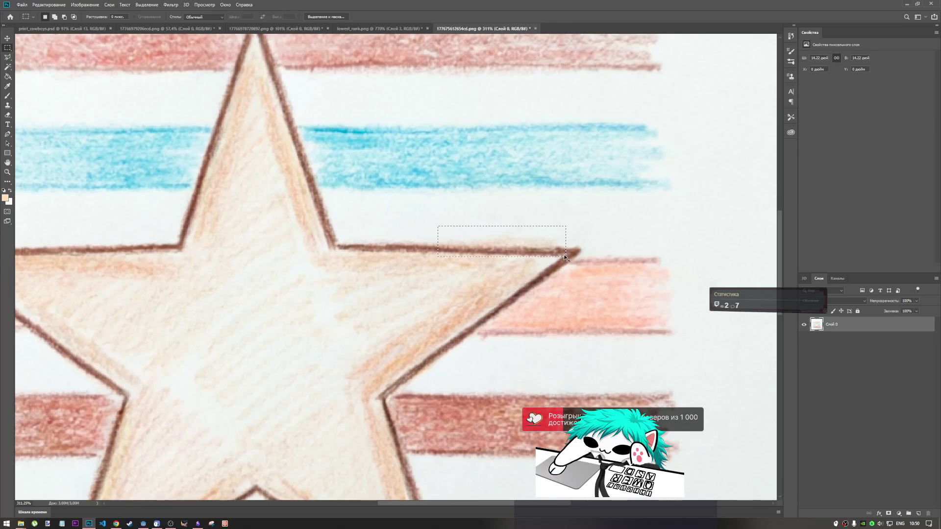
pyautogui.click(380, 28)
pyautogui.hotkey('ctrl', 'v')
pyautogui.hotkey('ctrl', 't')
pyautogui.moveTo(456, 267)
pyautogui.mouseDown()
pyautogui.moveTo(469, 213)
pyautogui.moveTo(469, 227)
pyautogui.mouseUp()
pyautogui.scroll(-8, 490, 219)
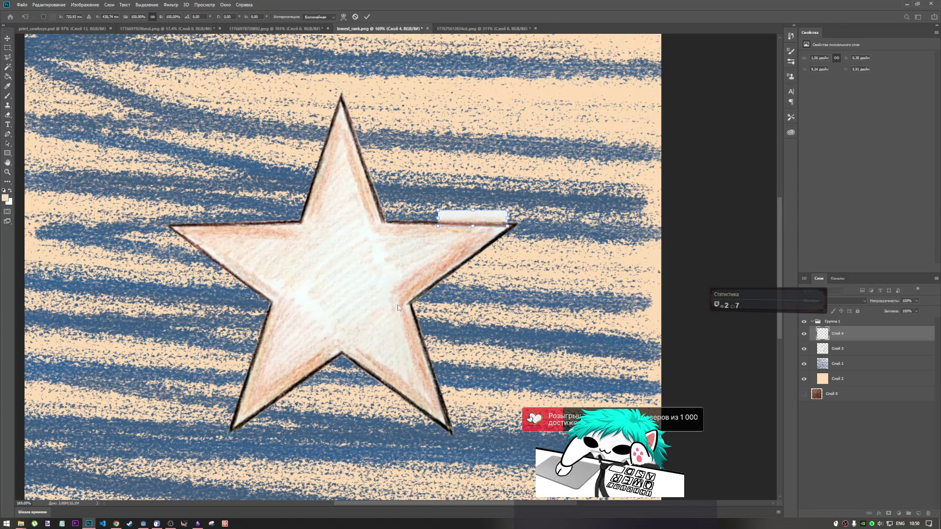
pyautogui.scroll(-3, 398, 305)
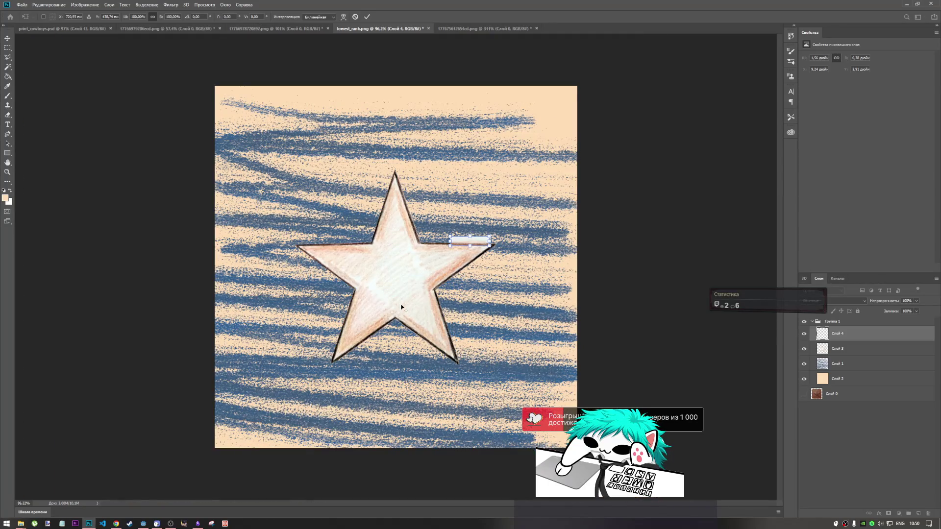
pyautogui.scroll(3, 400, 307)
pyautogui.scroll(-2, 401, 307)
pyautogui.press('m')
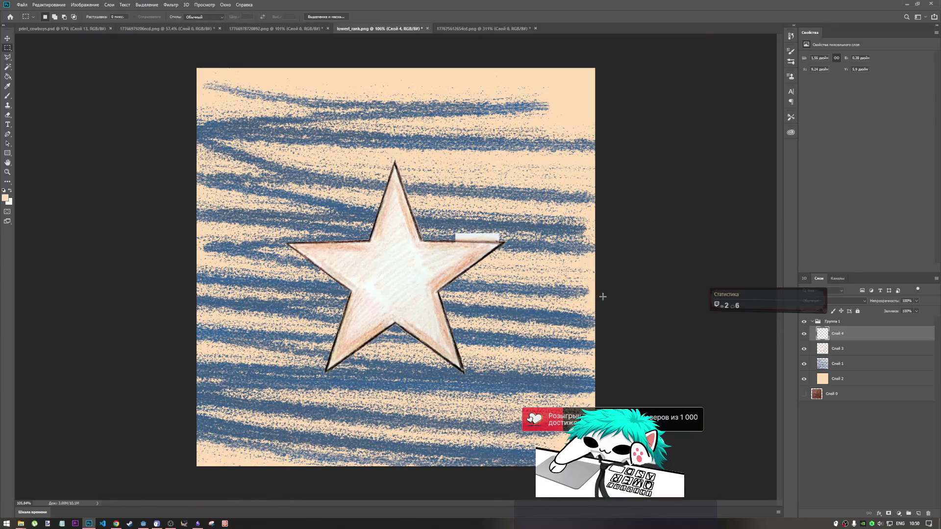
pyautogui.press('Delete')
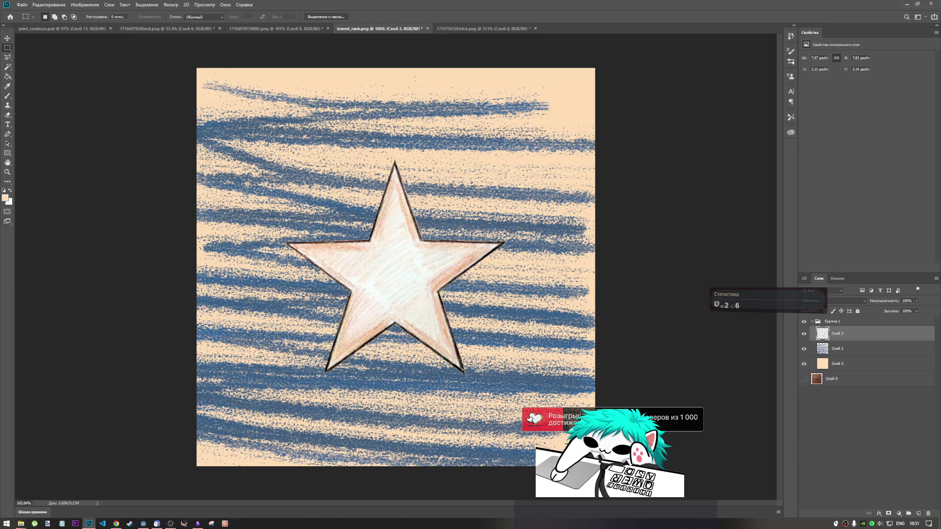
# - Paste the star from the original pencil photo into lowest_rank as a new layer
pyautogui.click(464, 30)
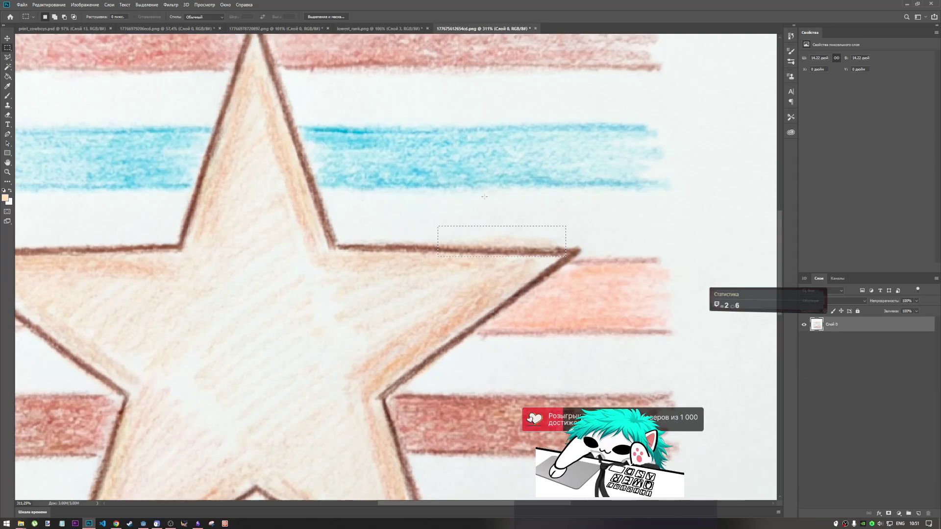
pyautogui.scroll(-4, 484, 197)
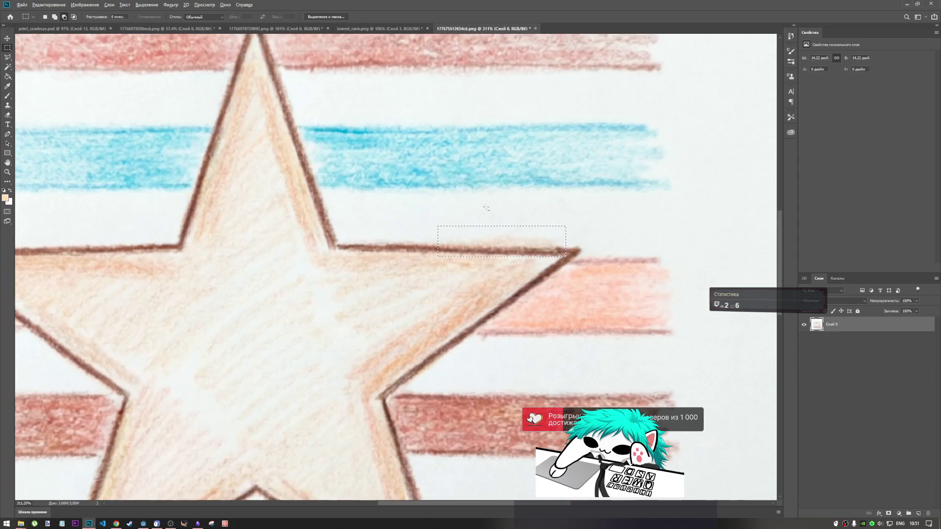
pyautogui.scroll(-2, 478, 207)
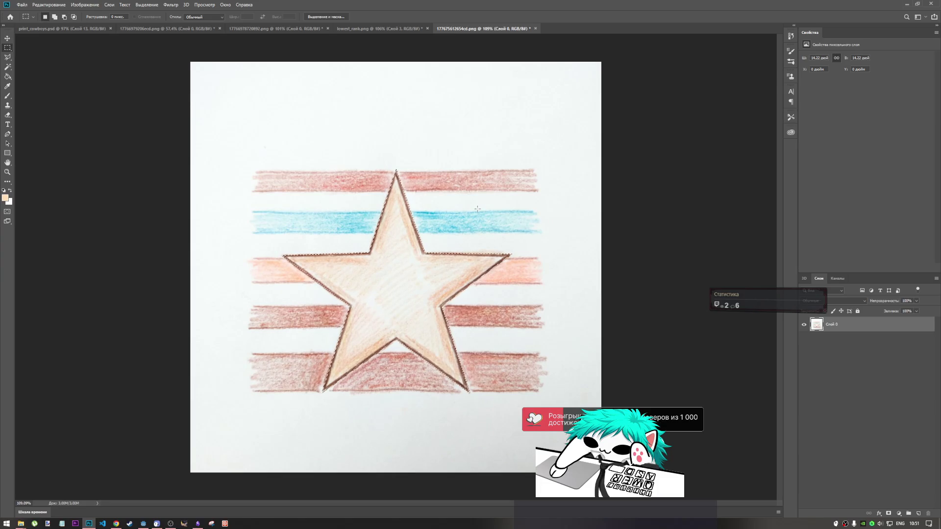
pyautogui.click(373, 28)
pyautogui.hotkey('ctrl', 'v')
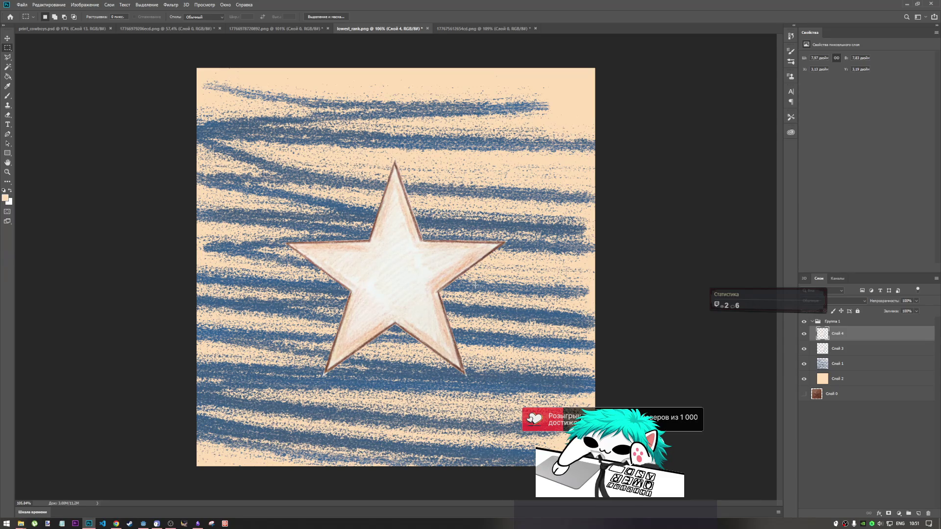
# - Compare both stars, delete the black-outlined Слой 3 and show the brown-outlined Слой 4
pyautogui.click(837, 349)
pyautogui.click(803, 349)
pyautogui.click(804, 333)
pyautogui.click(804, 349)
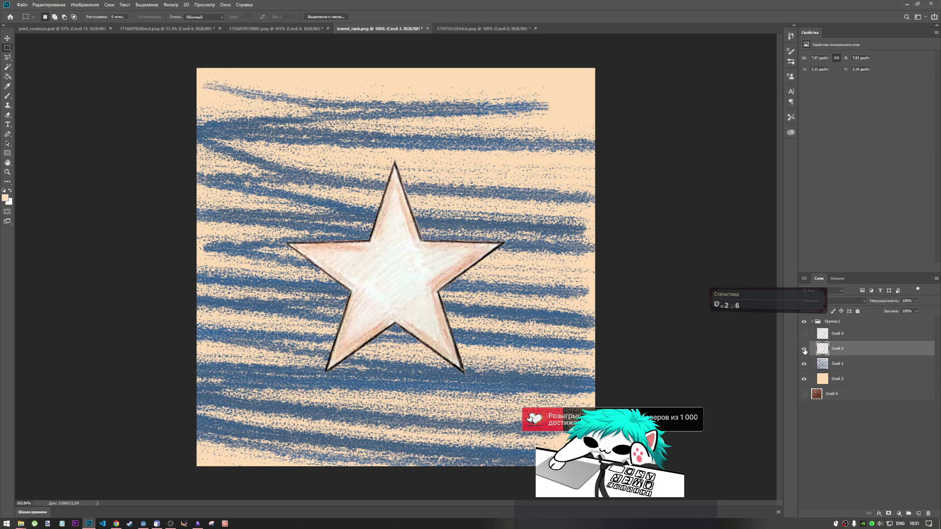
pyautogui.click(804, 349)
pyautogui.click(804, 349)
pyautogui.click(804, 349)
pyautogui.click(804, 349)
pyautogui.click(804, 349)
pyautogui.click(804, 349)
pyautogui.click(804, 349)
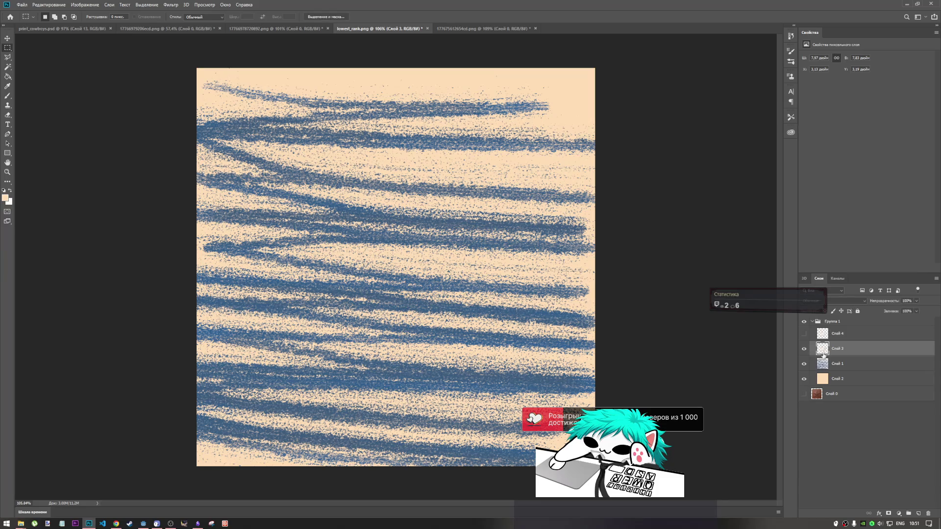
pyautogui.press('Delete')
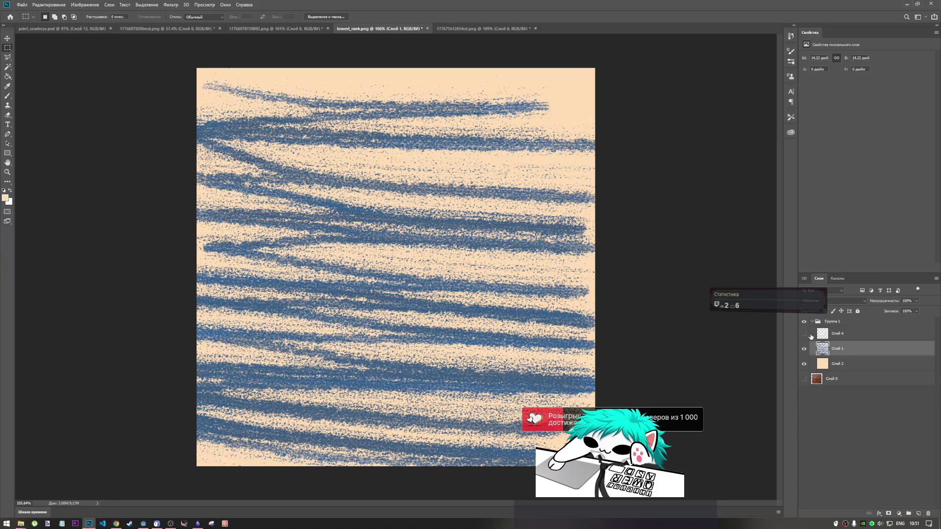
pyautogui.click(808, 335)
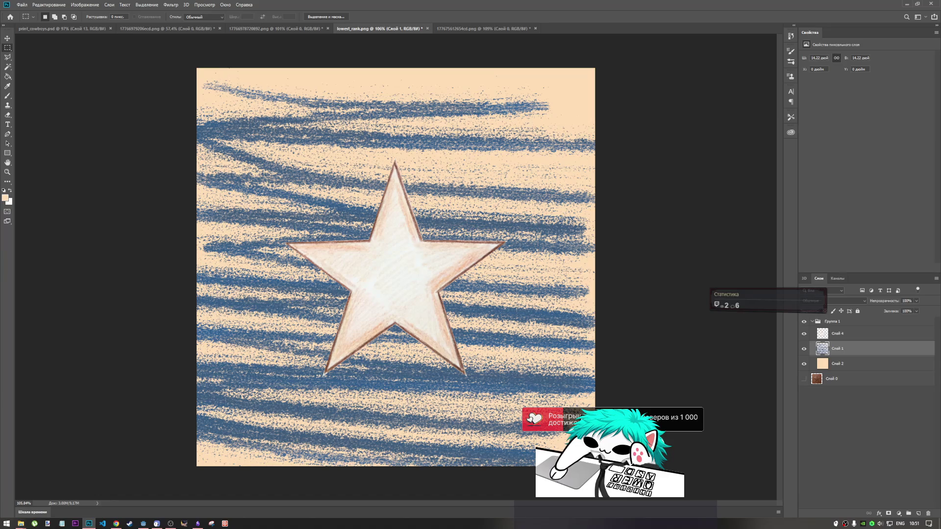
pyautogui.scroll(4, 490, 252)
pyautogui.scroll(-2, 461, 243)
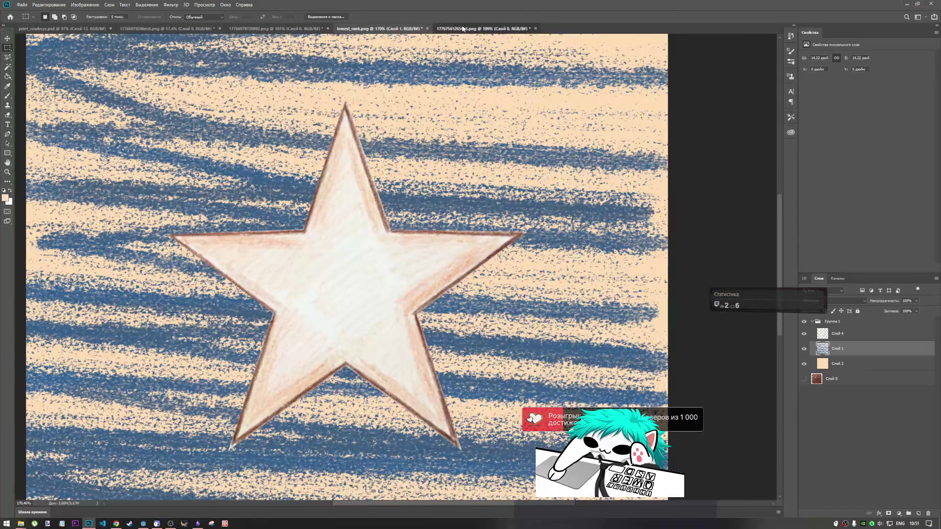
# - Paste the paper strip from above the photo star's right arm as a layer above the star
pyautogui.hotkey('ctrl', 'Tab')
pyautogui.hotkey('ctrl', 'd')
pyautogui.moveTo(440, 241); pyautogui.dragTo(506, 256)
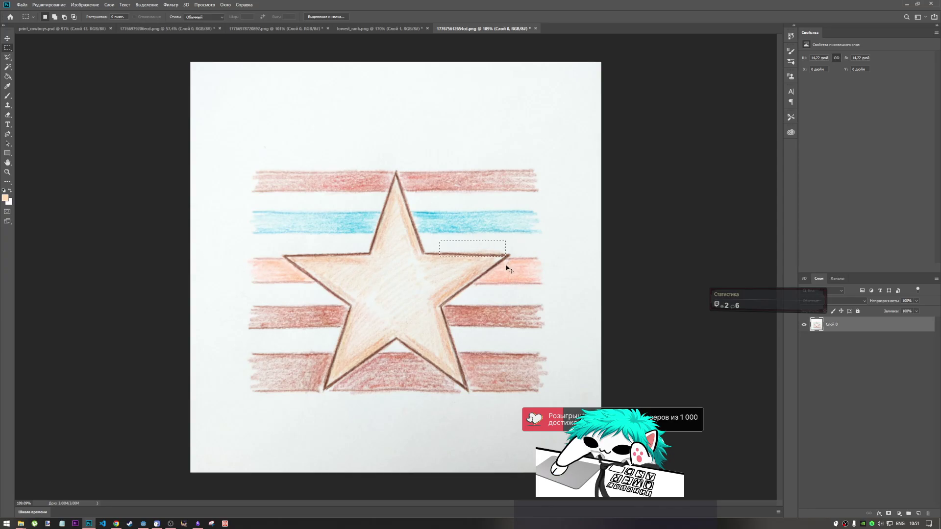
pyautogui.click(375, 29)
pyautogui.hotkey('ctrl', 'v')
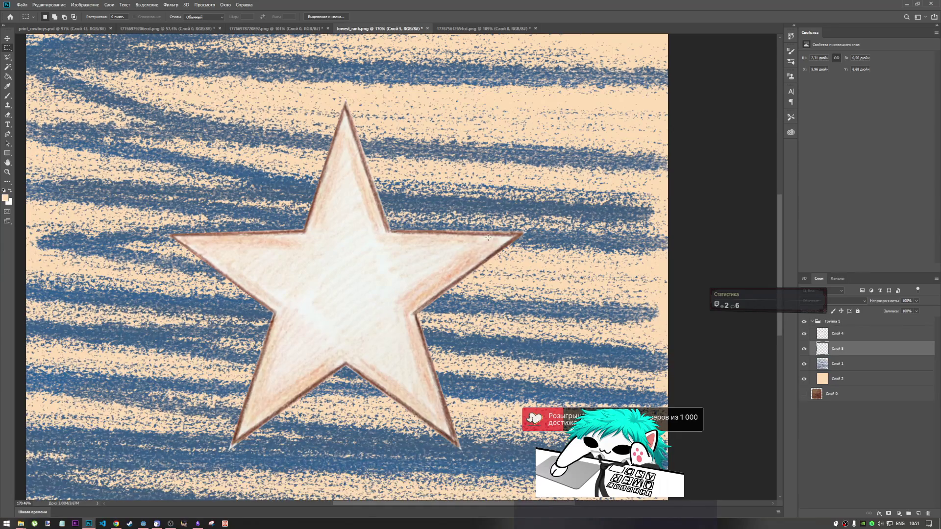
pyautogui.moveTo(849, 350)
pyautogui.mouseDown()
pyautogui.moveTo(846, 327)
pyautogui.moveTo(835, 334)
pyautogui.mouseUp()
# - Free Transform the strip layer Слой 5 onto the star's upper right arm
pyautogui.hotkey('ctrl', 't')
pyautogui.moveTo(375, 272)
pyautogui.mouseDown()
pyautogui.moveTo(499, 223)
pyautogui.moveTo(492, 224)
pyautogui.mouseUp()
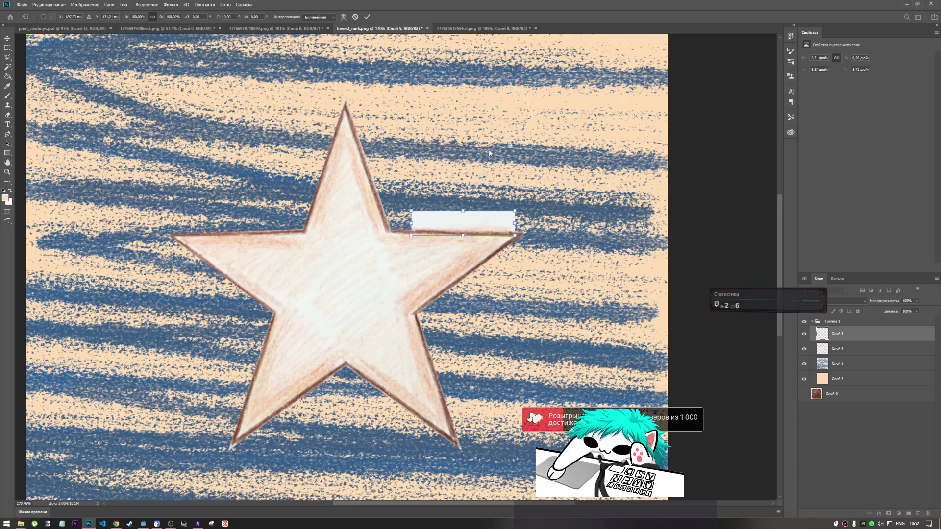
pyautogui.click(509, 31)
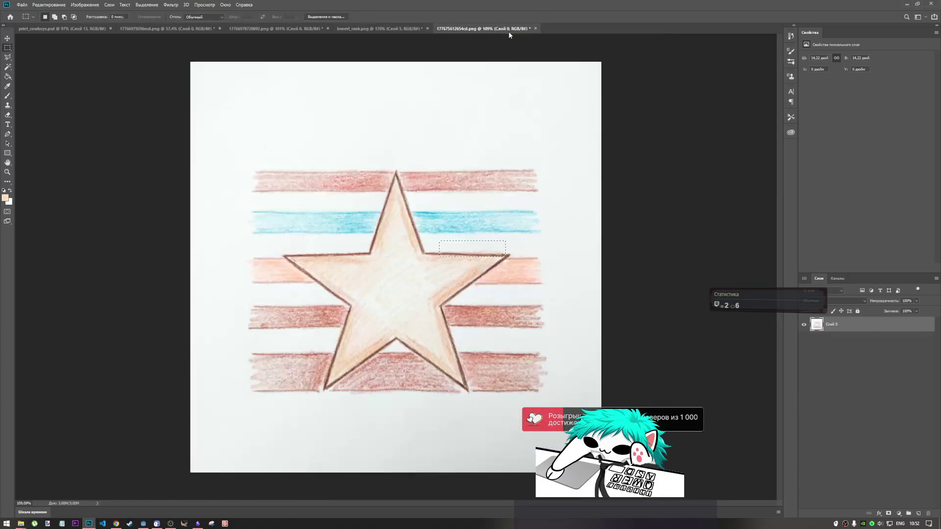
pyautogui.click(410, 30)
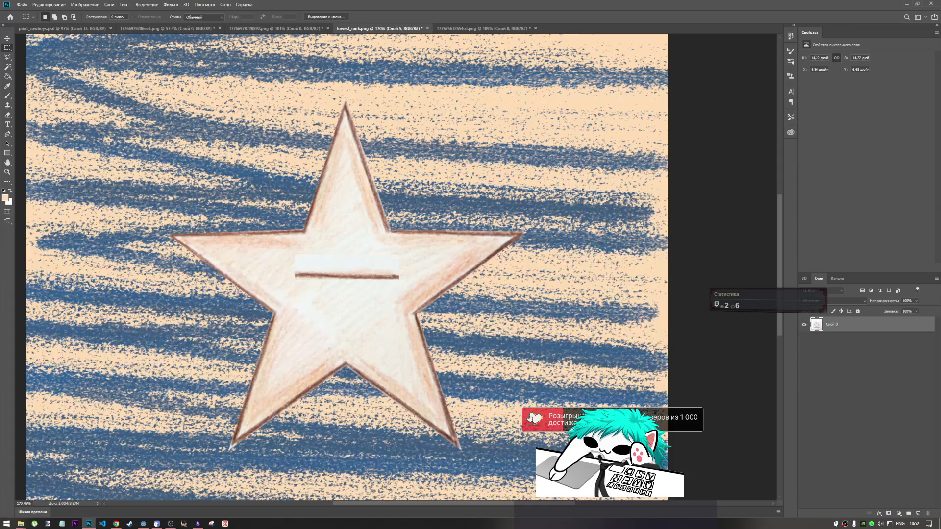
pyautogui.hotkey('ctrl', 't')
pyautogui.moveTo(380, 269)
pyautogui.mouseDown()
pyautogui.moveTo(431, 242)
pyautogui.moveTo(496, 228)
pyautogui.mouseUp()
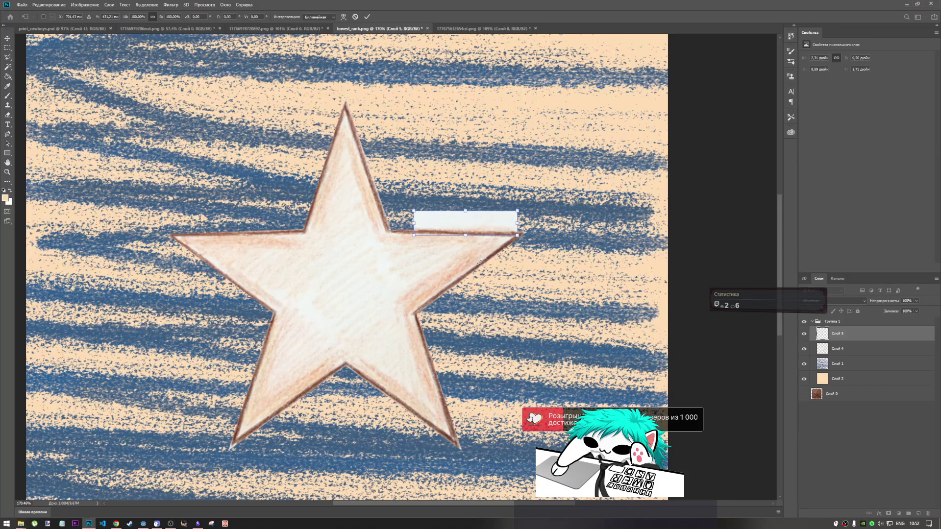
pyautogui.click(368, 17)
pyautogui.press('m')
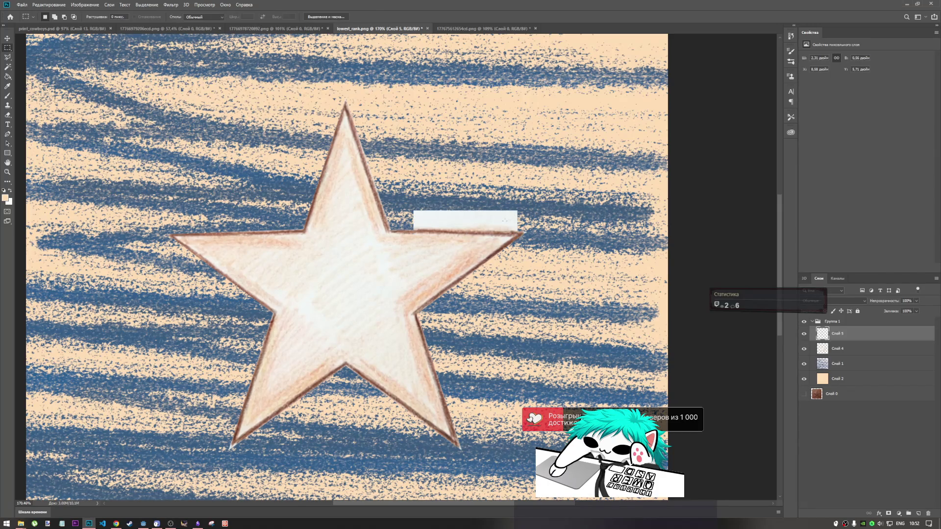
pyautogui.hotkey('ctrl', 't')
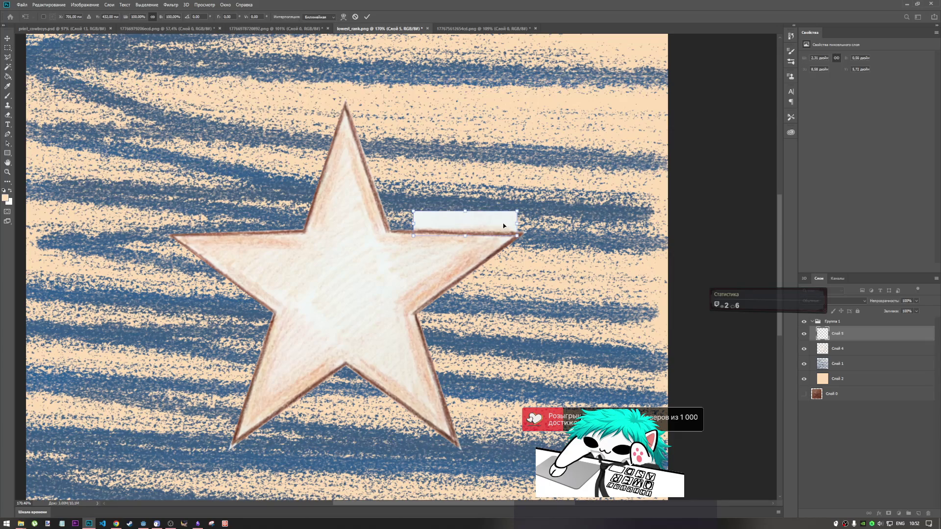
pyautogui.click(367, 17)
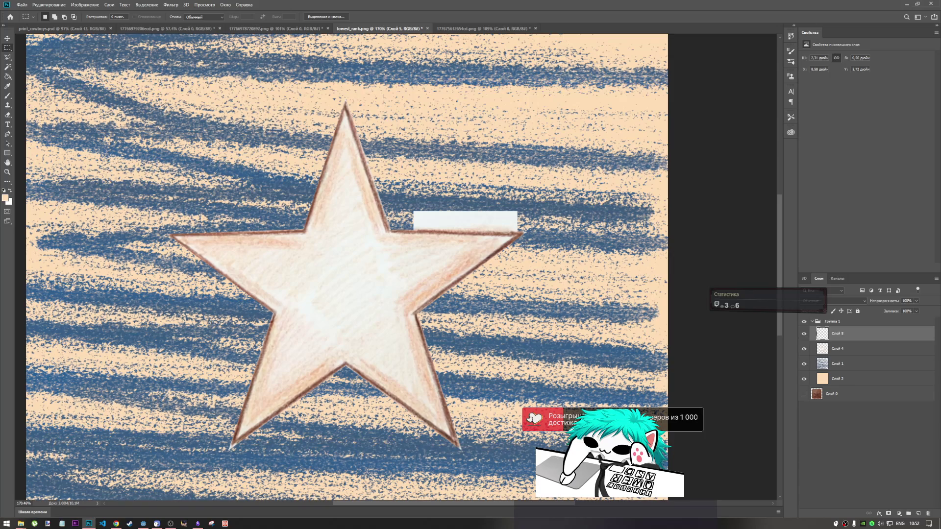
pyautogui.keyDown('shift'); pyautogui.click(857, 352); pyautogui.keyUp('shift')
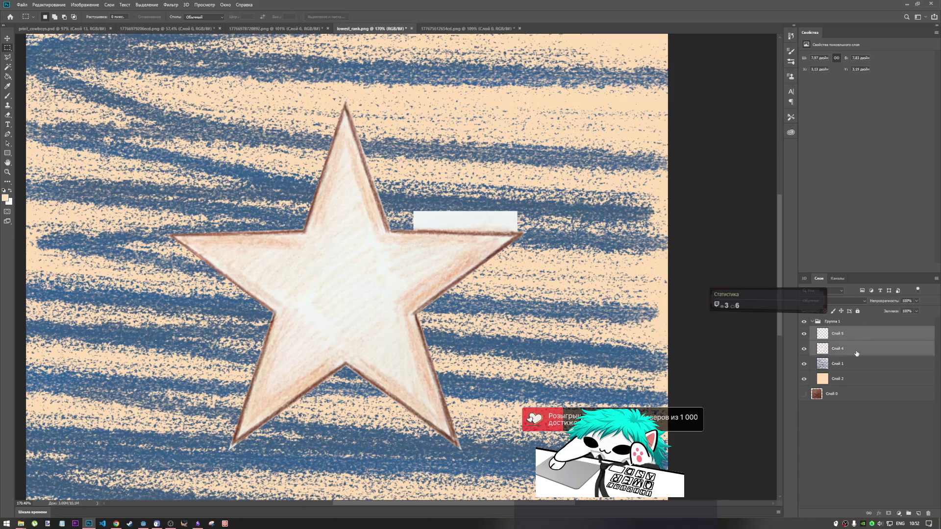
# - Merge Слой 4 and Слой 5 and delete the top part of the white strip
pyautogui.rightClick(854, 353)
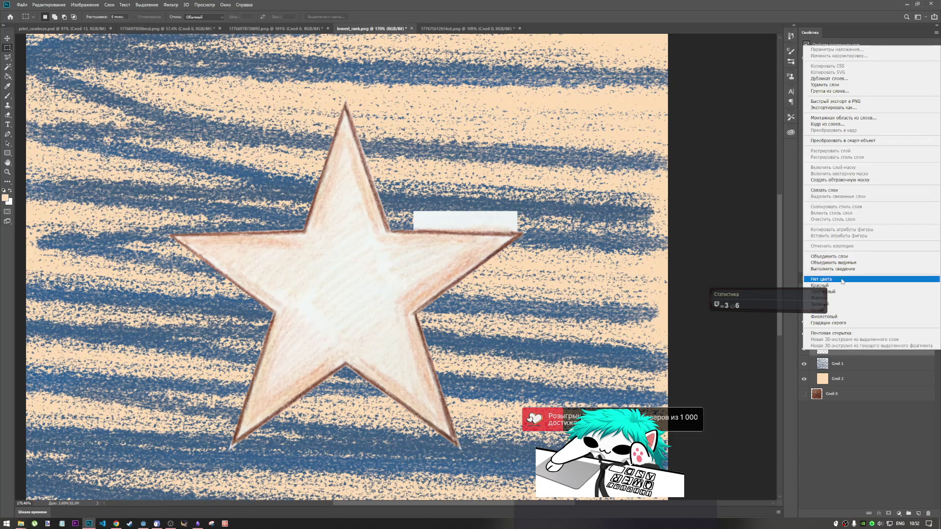
pyautogui.click(843, 258)
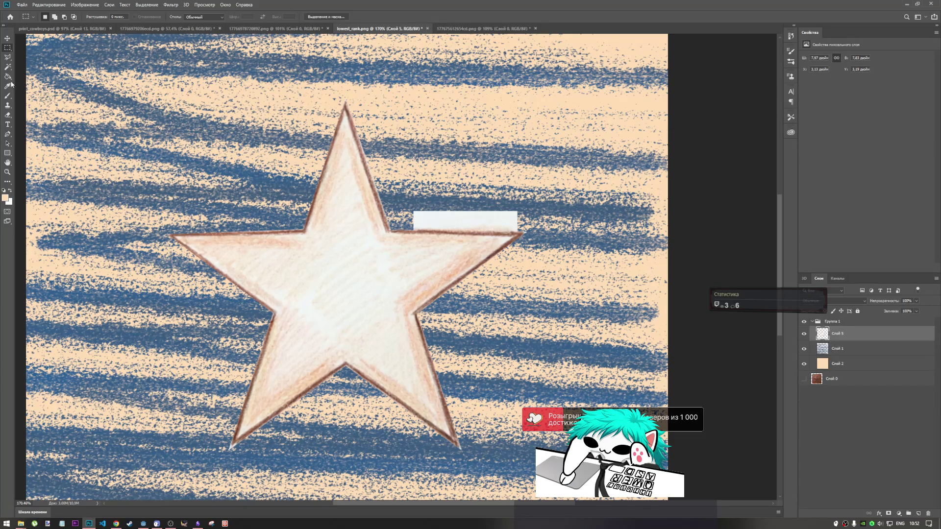
pyautogui.moveTo(529, 219)
pyautogui.mouseDown()
pyautogui.moveTo(478, 200)
pyautogui.moveTo(408, 198)
pyautogui.mouseUp()
pyautogui.press('Delete')
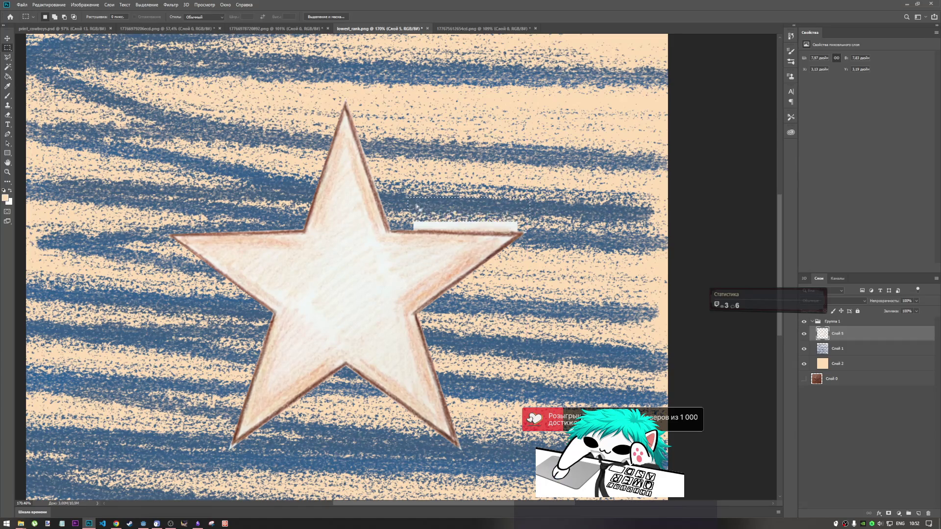
pyautogui.hotkey('ctrl', 'd')
# - Erase the white strip's left end so the blue strokes show through
pyautogui.moveTo(411, 228)
pyautogui.mouseDown()
pyautogui.moveTo(539, 204)
pyautogui.moveTo(497, 226)
pyautogui.mouseUp()
pyautogui.moveTo(412, 232); pyautogui.dragTo(519, 214)
pyautogui.scroll(4, 465, 228)
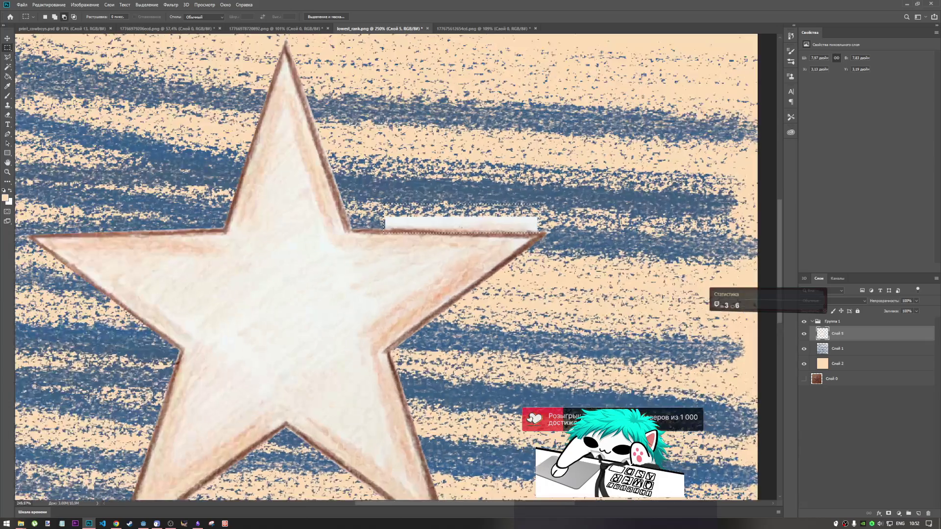
pyautogui.press('e')
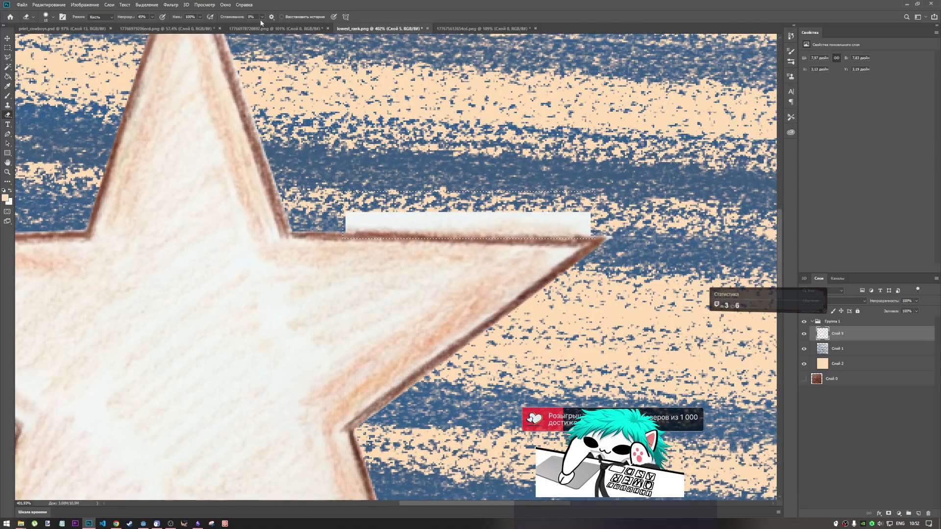
pyautogui.moveTo(348, 216)
pyautogui.mouseDown()
pyautogui.moveTo(431, 219)
pyautogui.moveTo(352, 222)
pyautogui.moveTo(385, 220)
pyautogui.mouseUp()
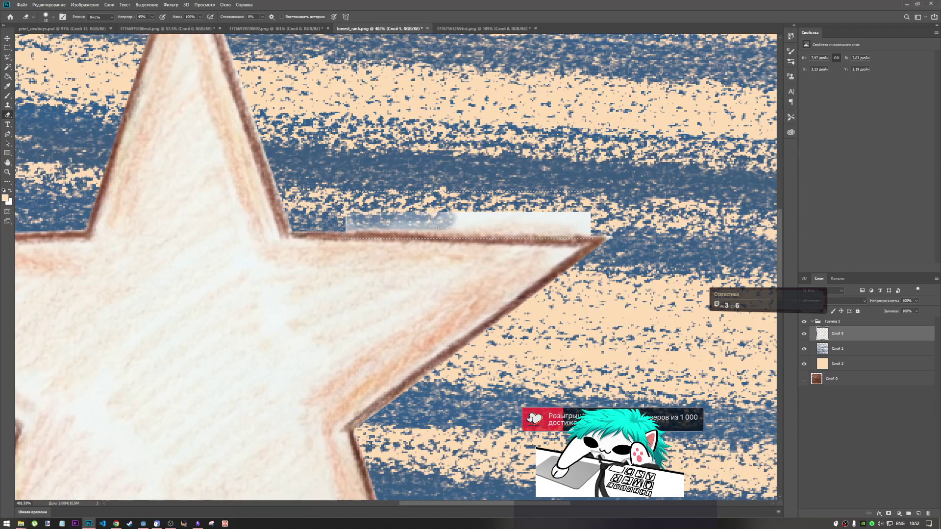
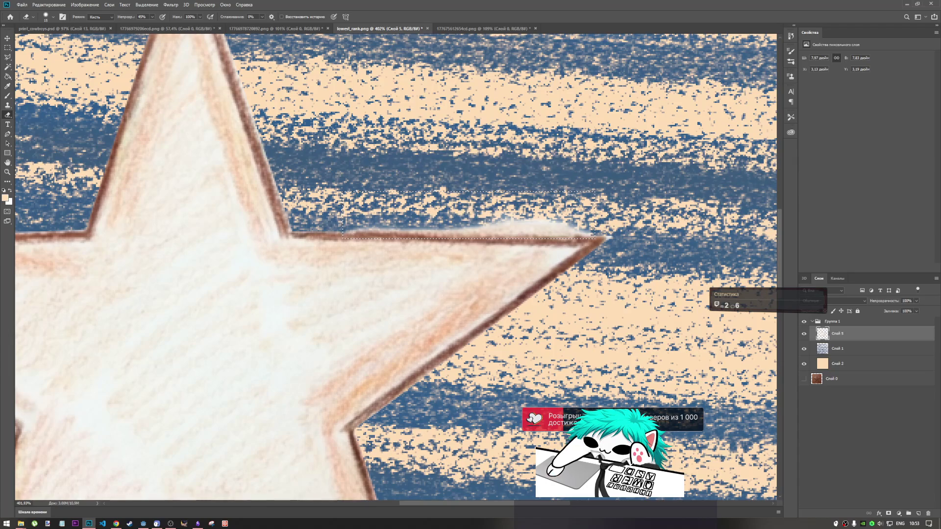
# - Delete the white smudge inside the selection and deselect
pyautogui.scroll(-5, 468, 239)
pyautogui.scroll(4, 468, 239)
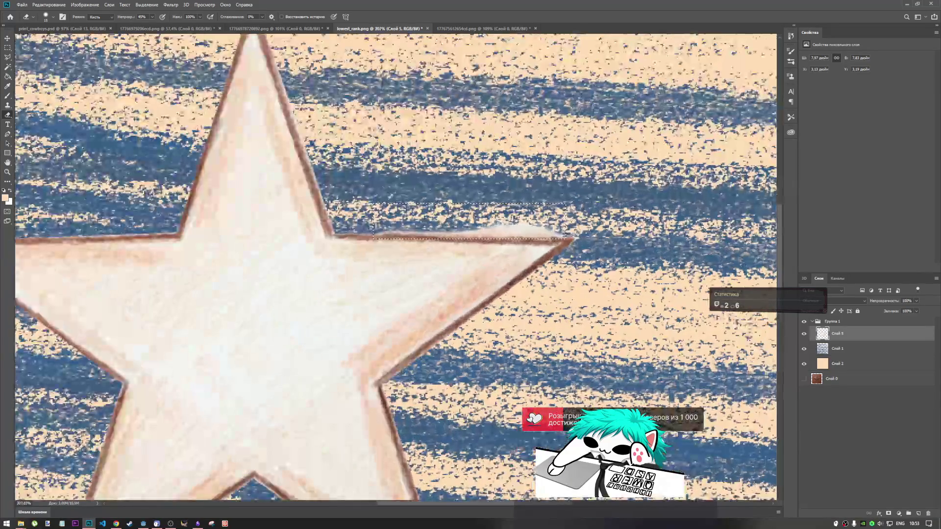
pyautogui.scroll(3, 578, 233)
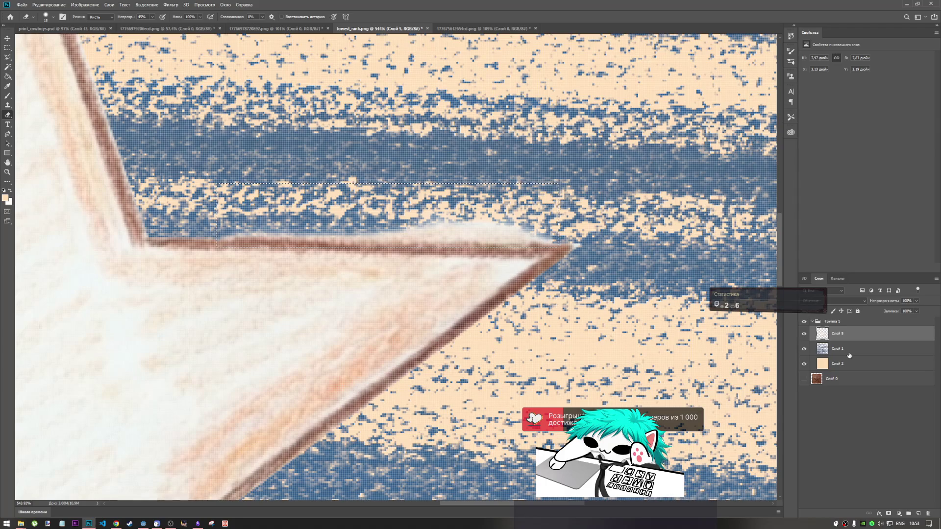
pyautogui.press('Delete')
pyautogui.hotkey('ctrl', 'd')
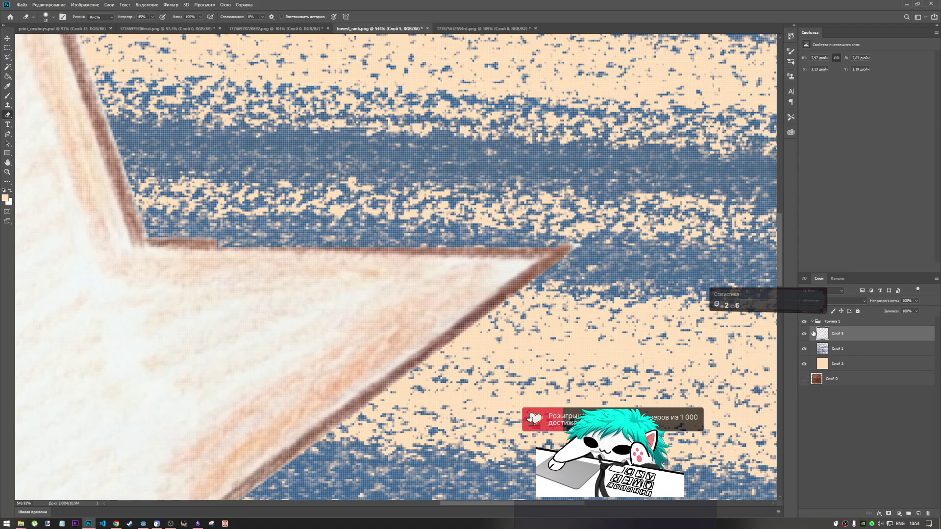
# - Undo back to the selection and paste the copied star-edge strip as a new layer
pyautogui.hotkey('ctrl', 'v')
pyautogui.hotkey('ctrl', 'z')
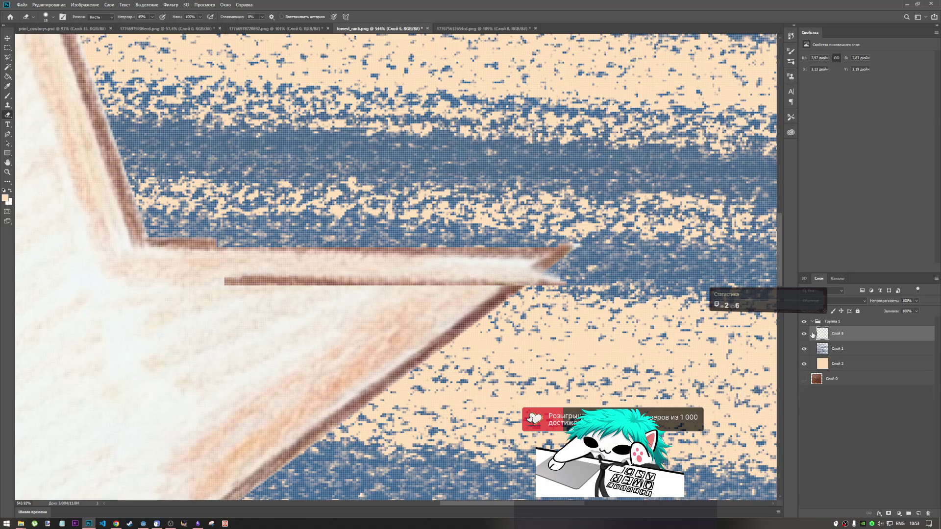
pyautogui.hotkey('ctrl', 'z')
pyautogui.hotkey('ctrl', 'z')
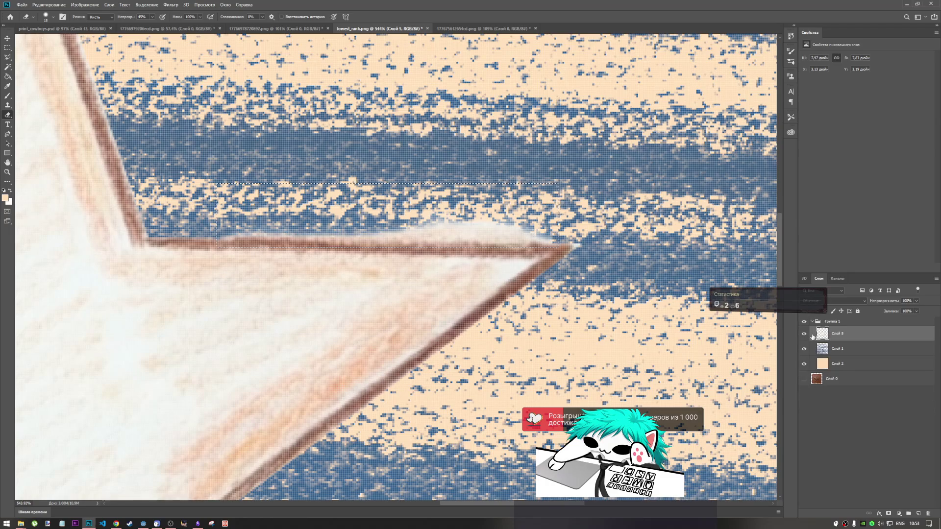
pyautogui.hotkey('ctrl', 'v')
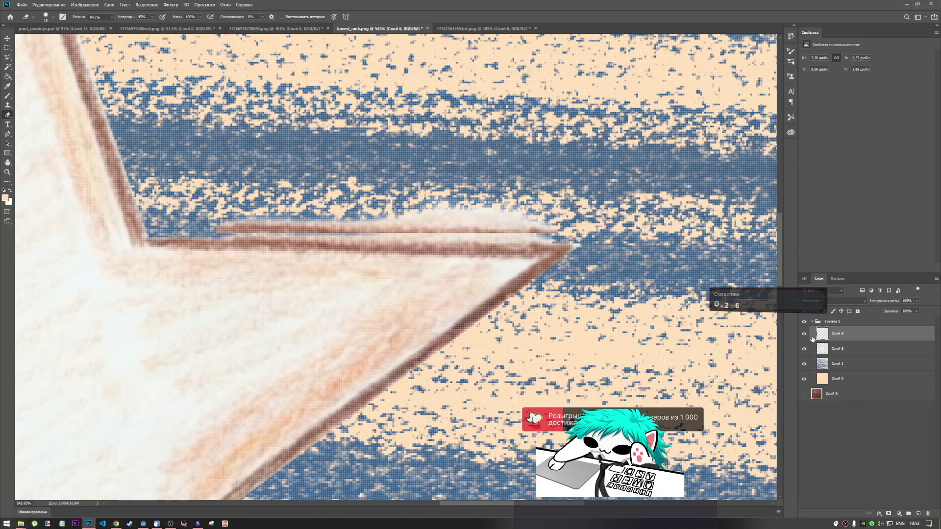
# - Transform Слой 6, nudging the strip one pixel down onto the star's upper edge, and commit
pyautogui.hotkey('ctrl', 't')
pyautogui.press('Down')
pyautogui.press('Down')
pyautogui.press('Down')
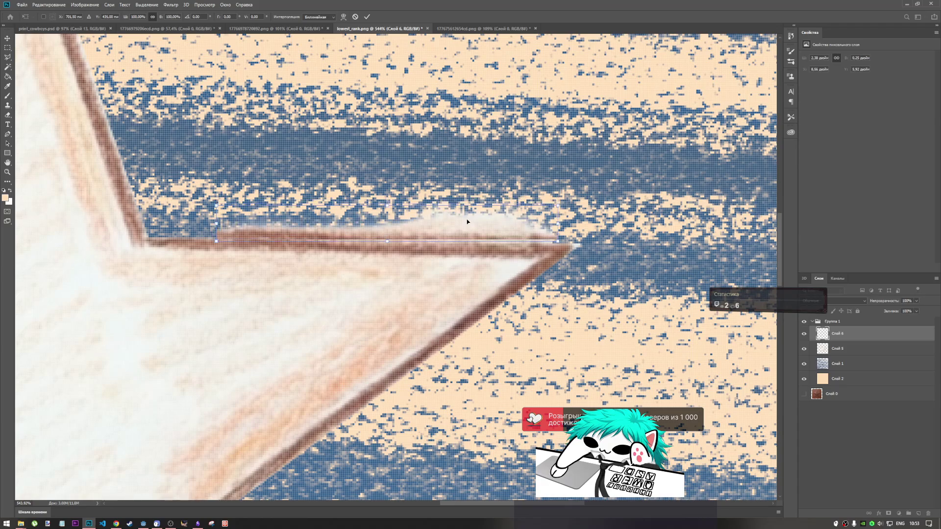
pyautogui.press('Down')
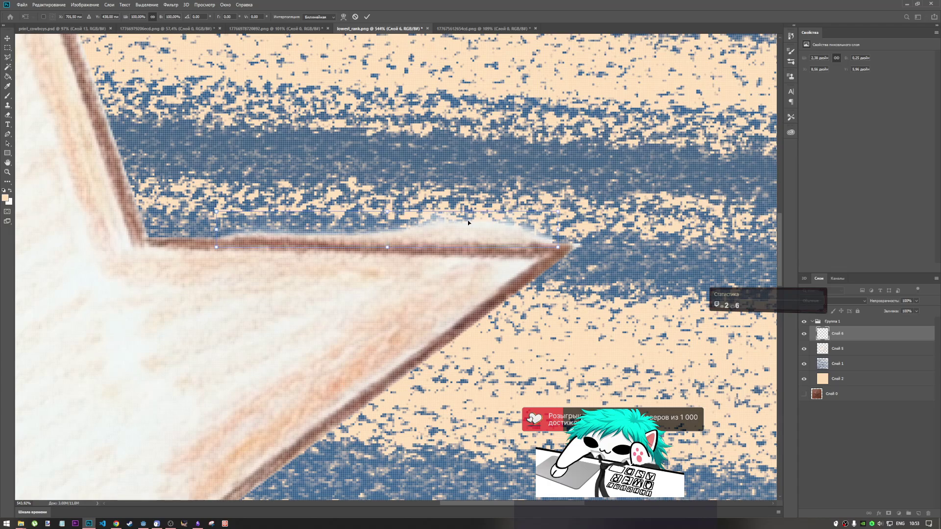
pyautogui.press('Up')
pyautogui.click(367, 16)
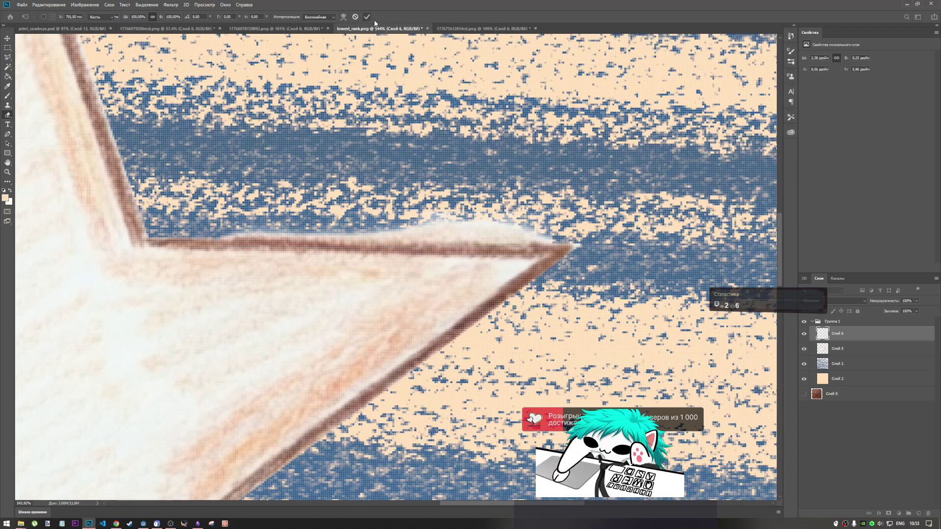
pyautogui.click(835, 349)
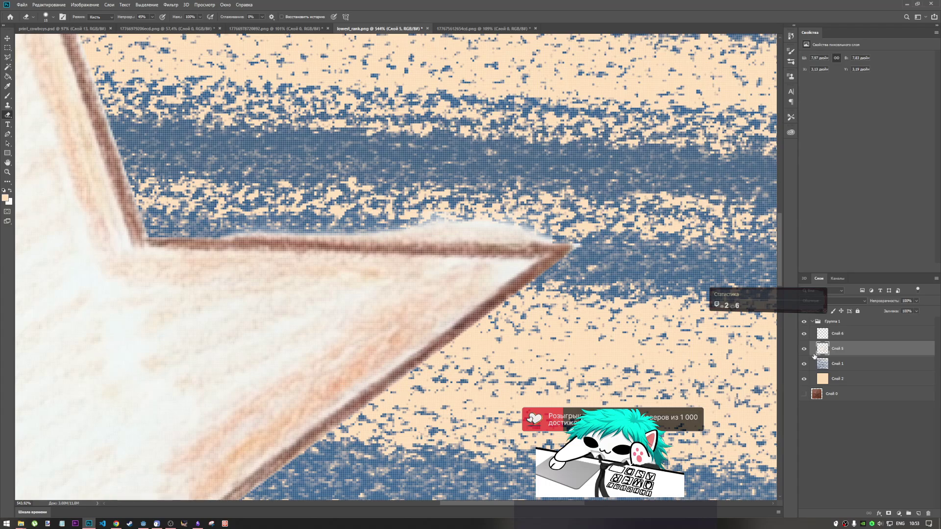
# - Cycle Слой 6 through several blend modes, including Яркий свет (Vivid Light)
pyautogui.click(865, 334)
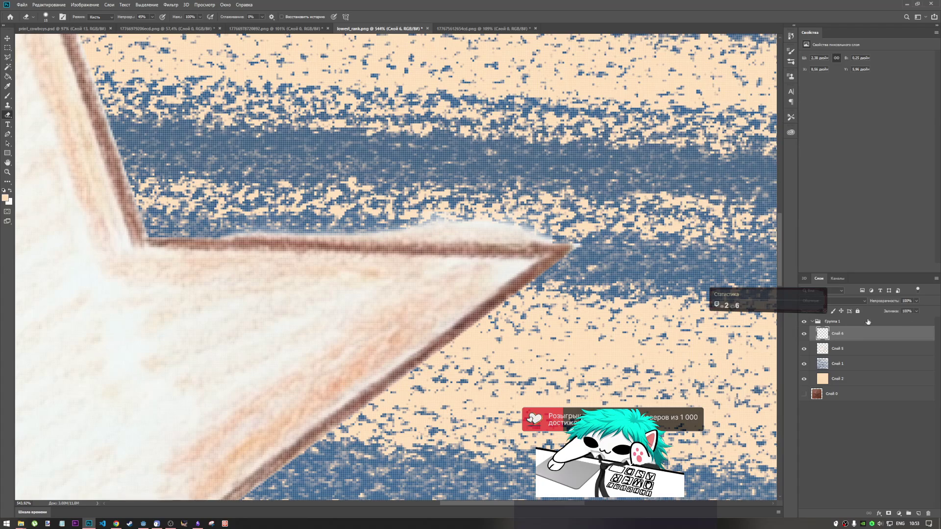
pyautogui.hotkey('ctrl', '-')
pyautogui.hotkey('ctrl', '-')
pyautogui.hotkey('ctrl', '+')
pyautogui.hotkey('ctrl', '+')
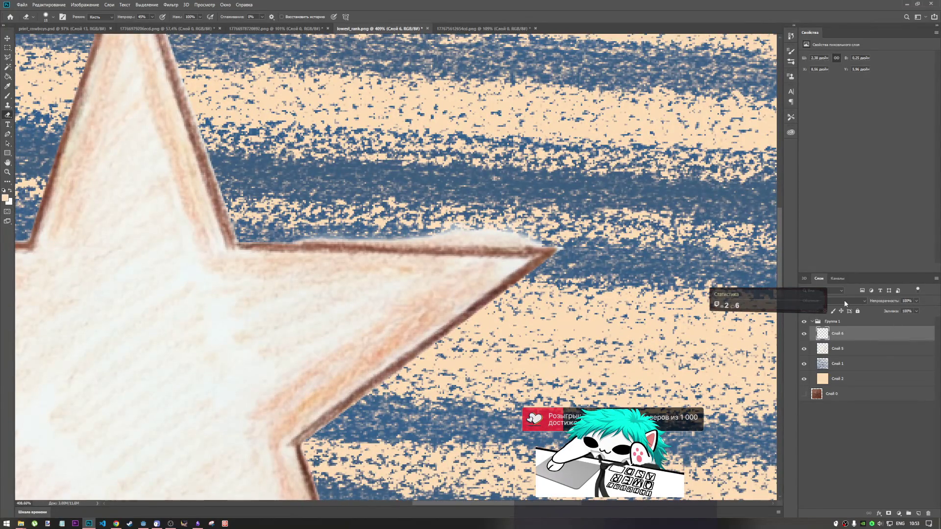
pyautogui.click(844, 300)
pyautogui.click(844, 303)
pyautogui.press('Down')
pyautogui.press('Down')
pyautogui.press('Down')
pyautogui.press('Down')
pyautogui.press('Down')
pyautogui.press('Down')
pyautogui.press('Down')
pyautogui.press('Down')
pyautogui.press('Down')
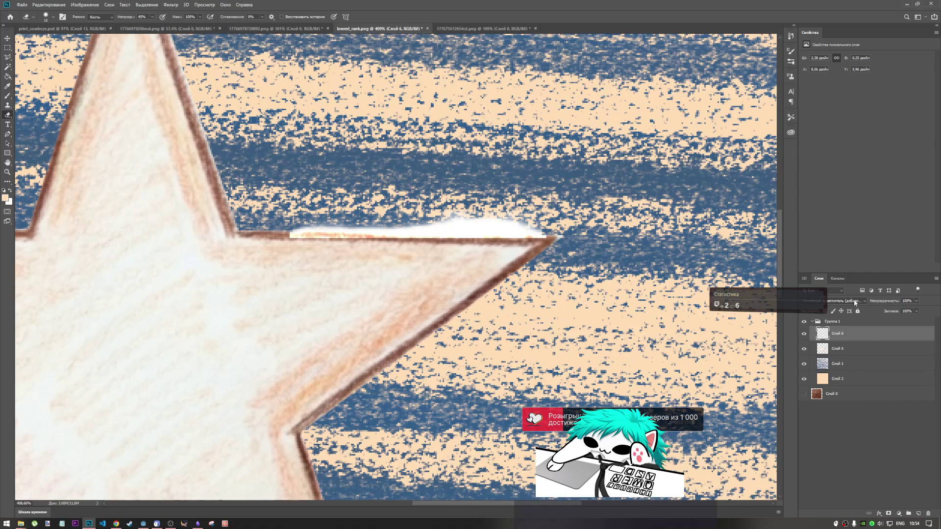
pyautogui.click(855, 301)
pyautogui.click(843, 307)
pyautogui.press('Down')
pyautogui.press('Down')
pyautogui.press('Down')
pyautogui.press('Down')
pyautogui.press('Down')
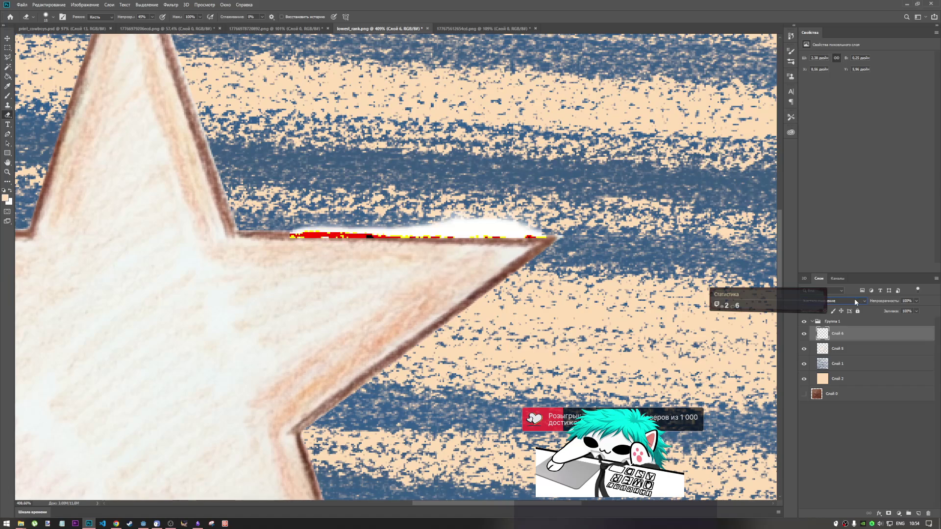
pyautogui.press('Down')
pyautogui.press('Up')
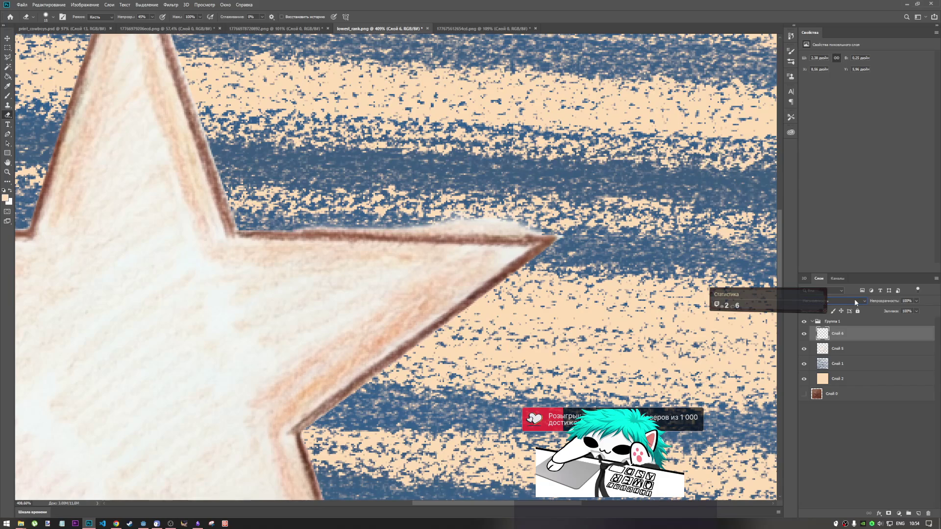
# - Reselect Слой 6 and send it to the trash for deletion
pyautogui.hotkey('alt', '[')
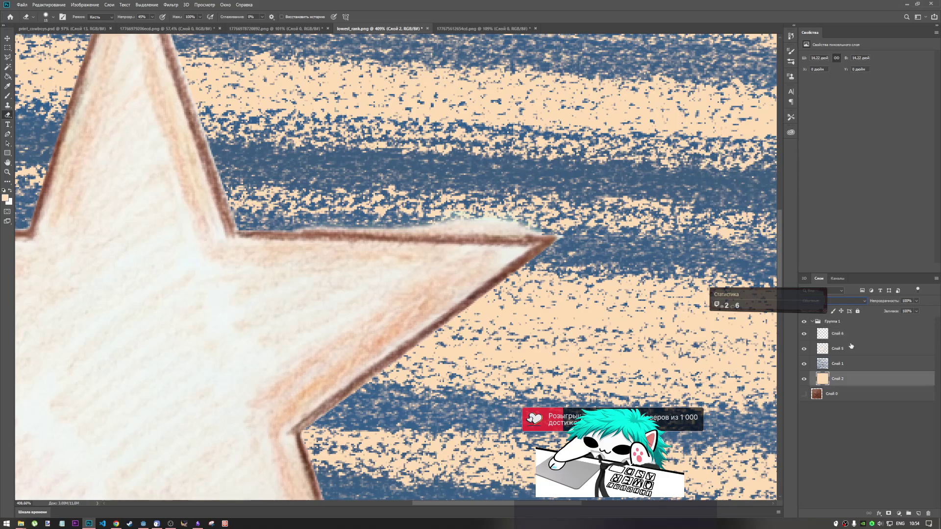
pyautogui.click(851, 337)
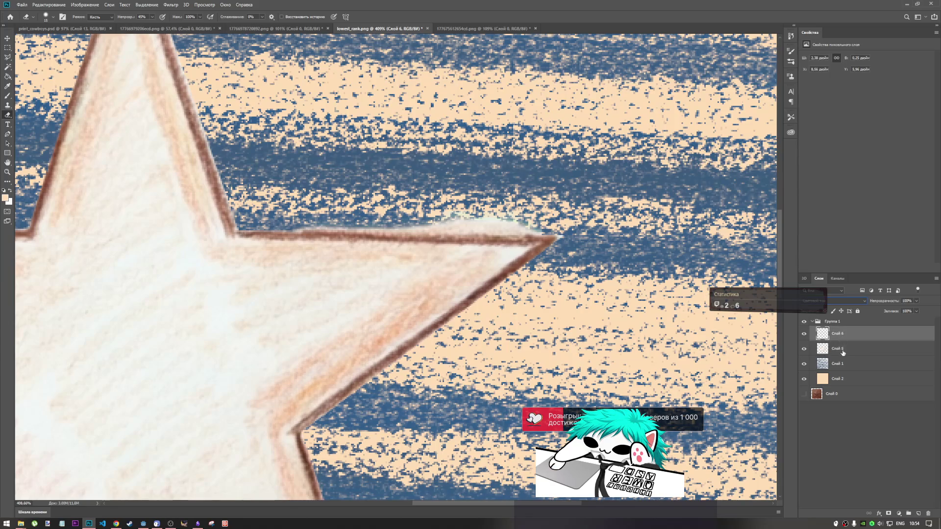
pyautogui.click(927, 515)
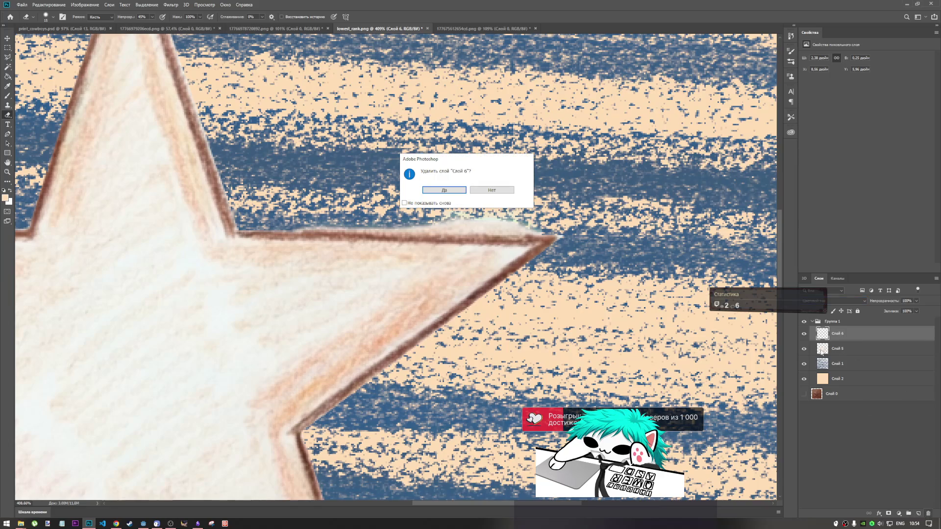
# - Confirm deleting Слой 6 and lower the eraser opacity to 19%
pyautogui.click(454, 189)
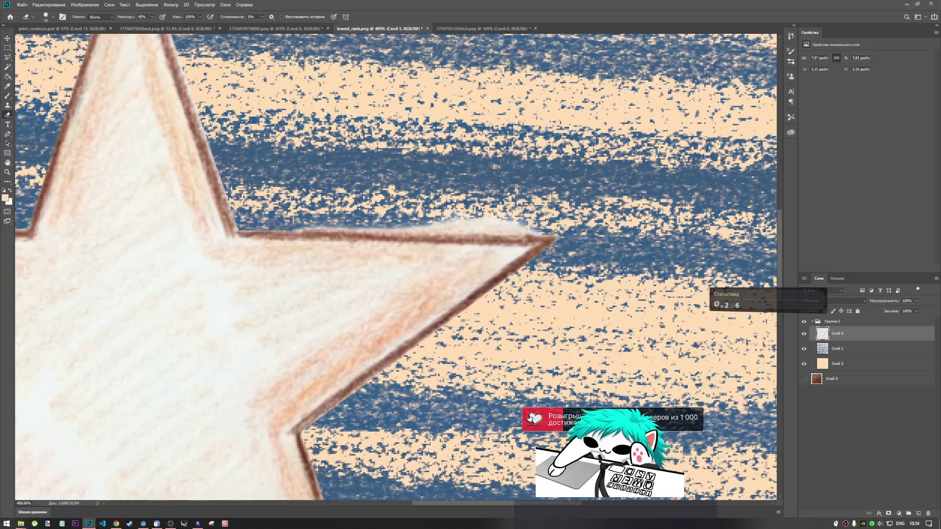
pyautogui.rightClick(366, 133)
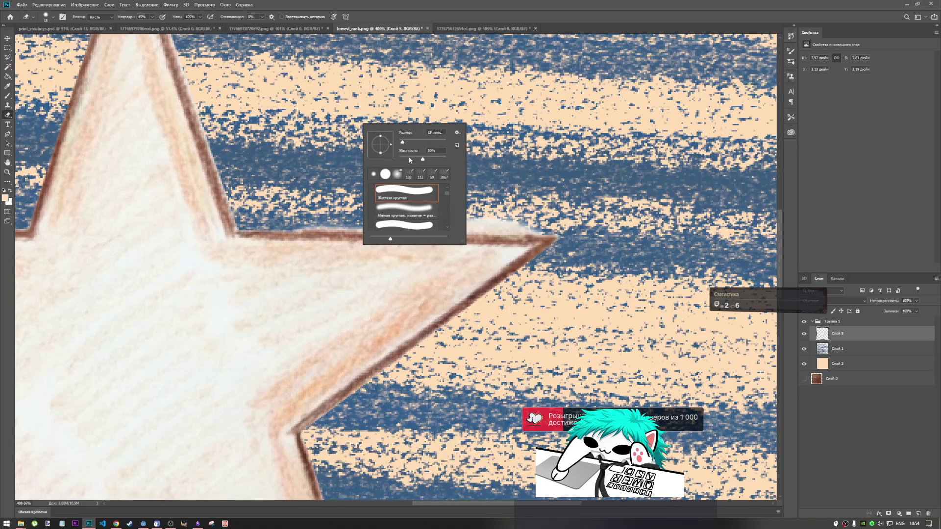
pyautogui.click(153, 16)
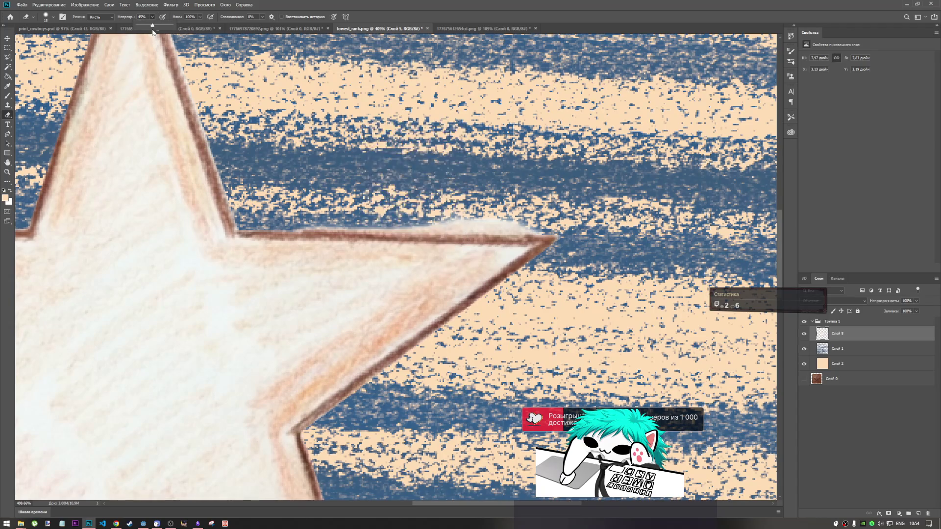
pyautogui.moveTo(140, 26); pyautogui.dragTo(138, 25)
# - Test-erase the white haze along the star's upper edge, then undo it
pyautogui.moveTo(525, 223); pyautogui.dragTo(427, 220)
pyautogui.hotkey('ctrl', 'z')
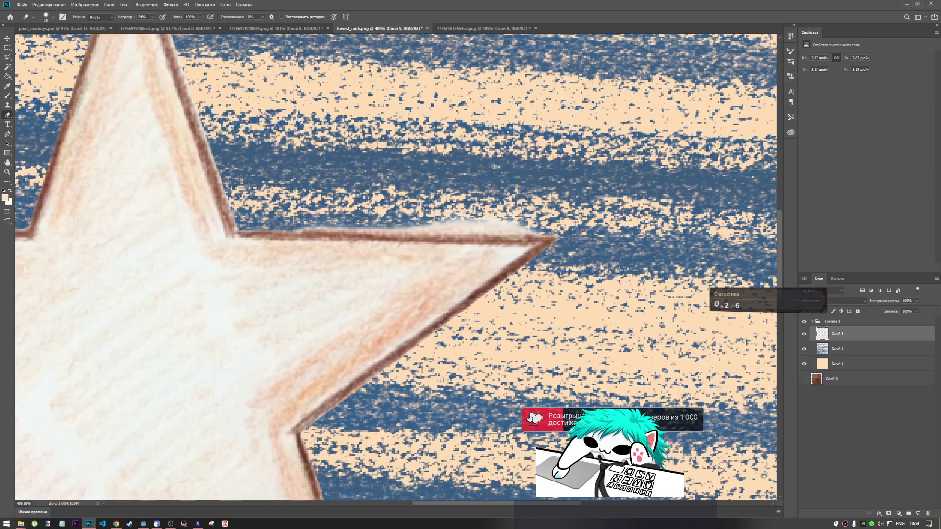
pyautogui.scroll(-5, 529, 224)
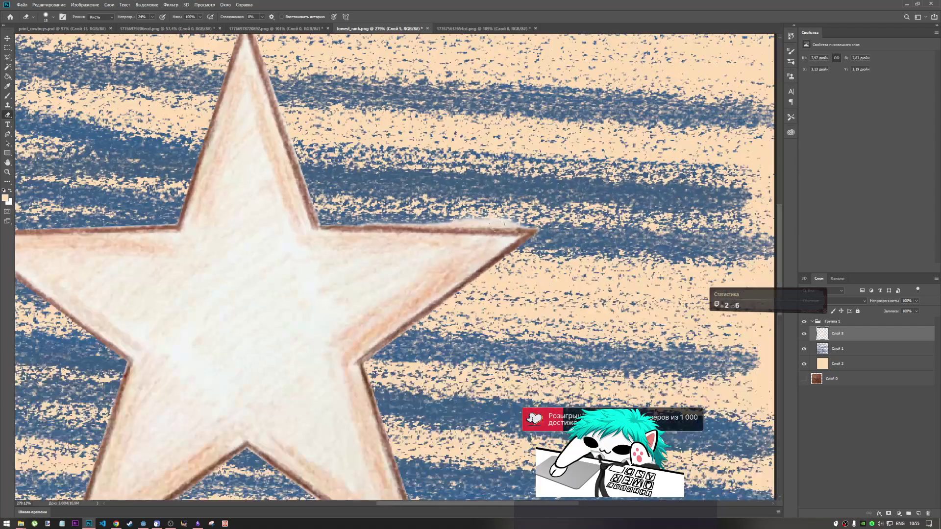
# - Lightly erase the haze above the star's top edge and the white speck at its lower-left tip
pyautogui.scroll(4, 529, 224)
pyautogui.scroll(3, 519, 221)
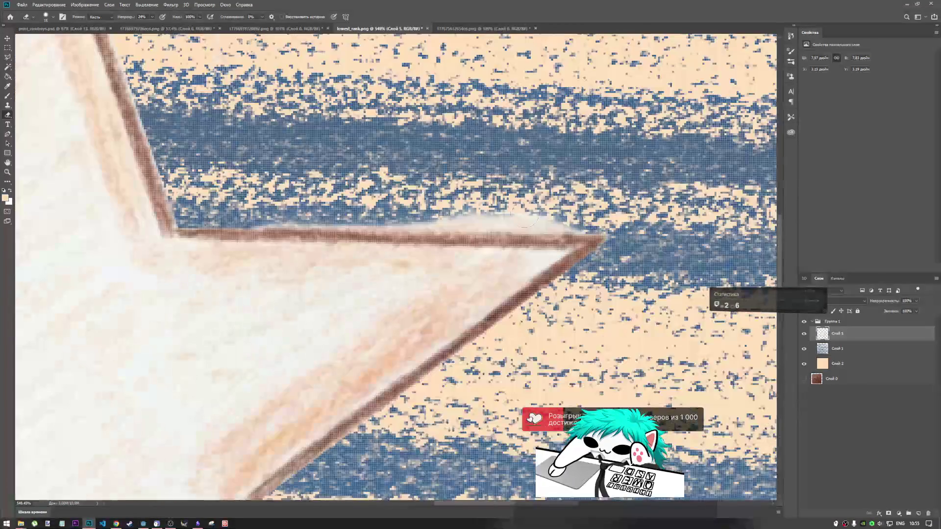
pyautogui.moveTo(563, 211); pyautogui.dragTo(466, 206)
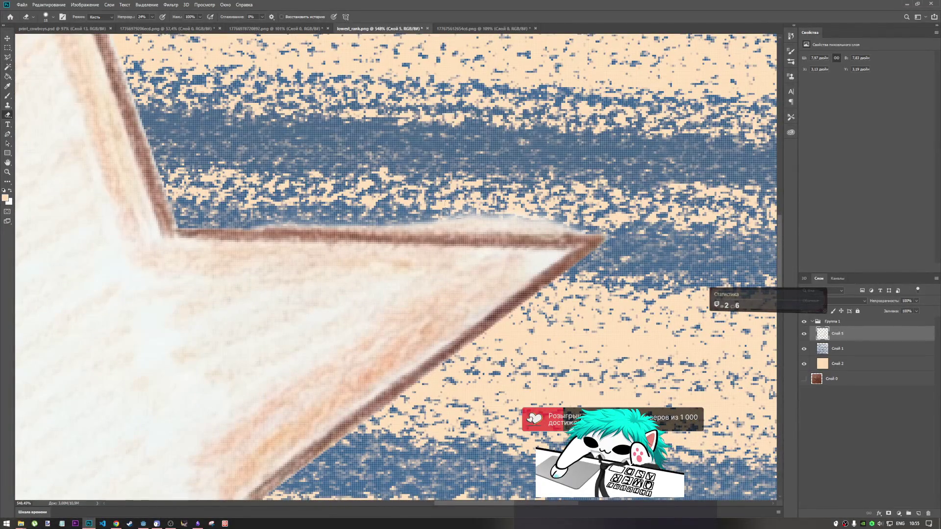
pyautogui.scroll(-4, 549, 235)
pyautogui.scroll(2, 549, 235)
pyautogui.scroll(-1, 553, 238)
pyautogui.scroll(4, 553, 239)
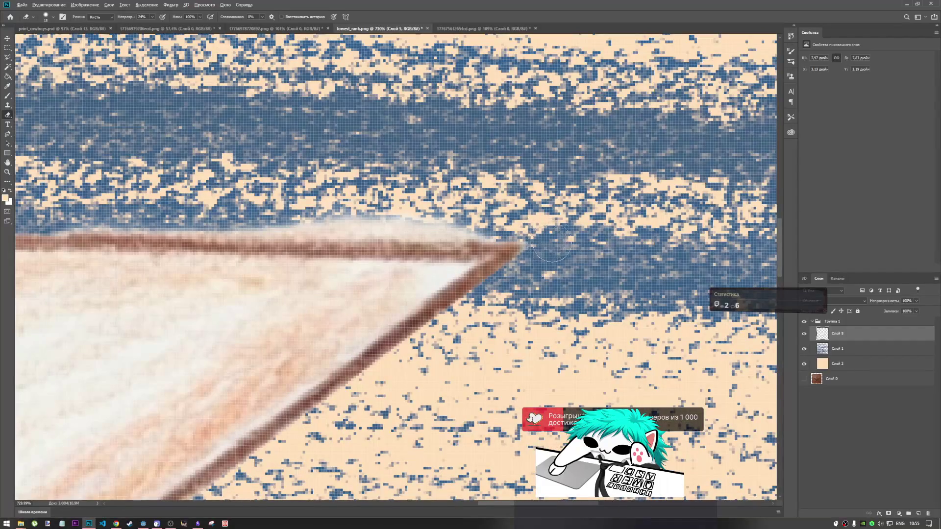
pyautogui.scroll(-3, 563, 239)
pyautogui.scroll(-3, 567, 238)
pyautogui.scroll(7, 488, 413)
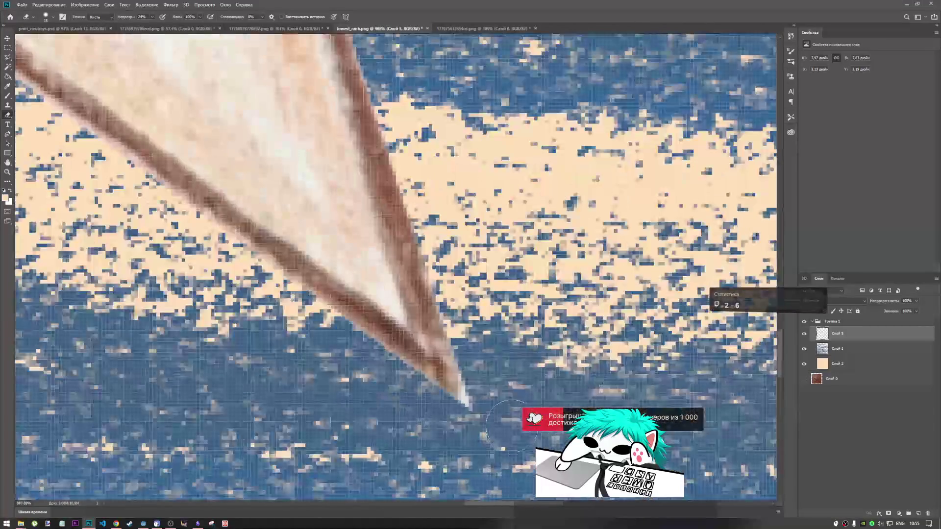
pyautogui.scroll(-5, 487, 413)
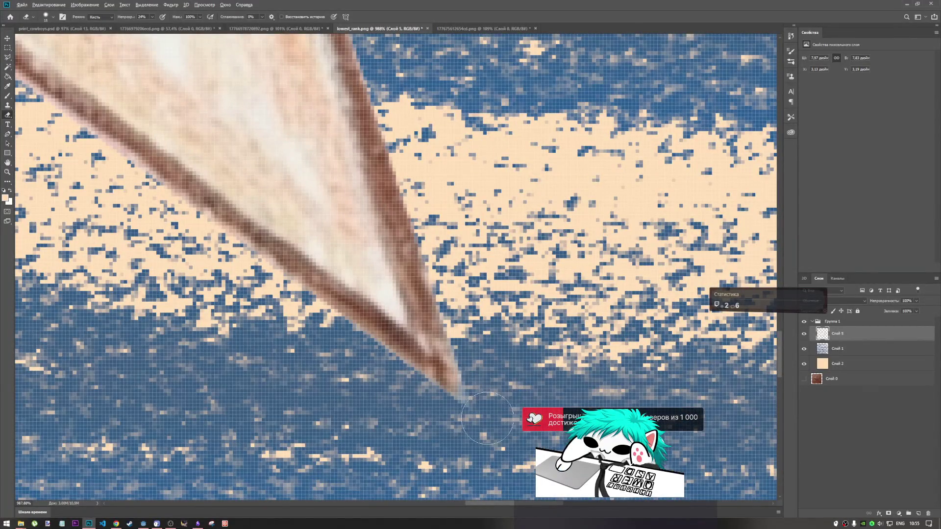
pyautogui.scroll(-4, 514, 405)
pyautogui.scroll(8, 319, 407)
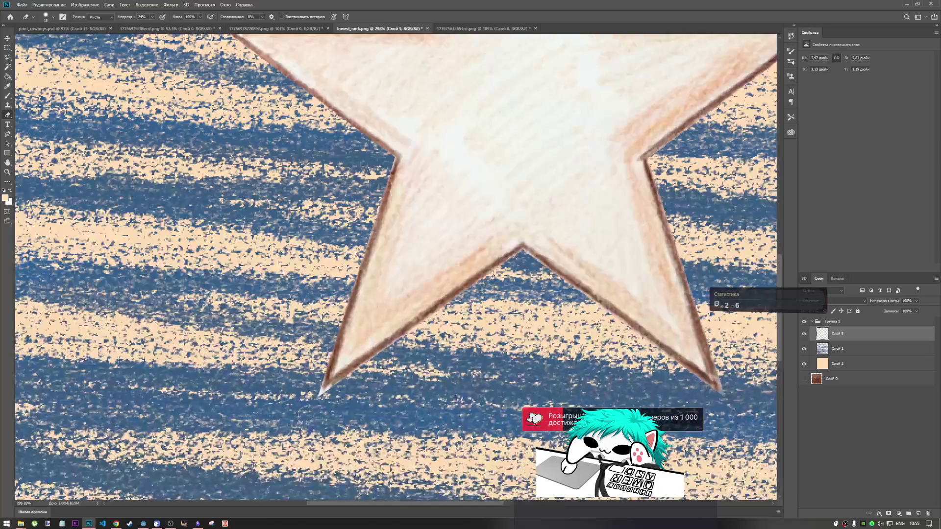
pyautogui.moveTo(343, 377)
pyautogui.mouseDown()
pyautogui.moveTo(340, 387)
pyautogui.moveTo(304, 390)
pyautogui.moveTo(294, 343)
pyautogui.moveTo(306, 382)
pyautogui.moveTo(321, 379)
pyautogui.moveTo(311, 380)
pyautogui.moveTo(297, 330)
pyautogui.mouseUp()
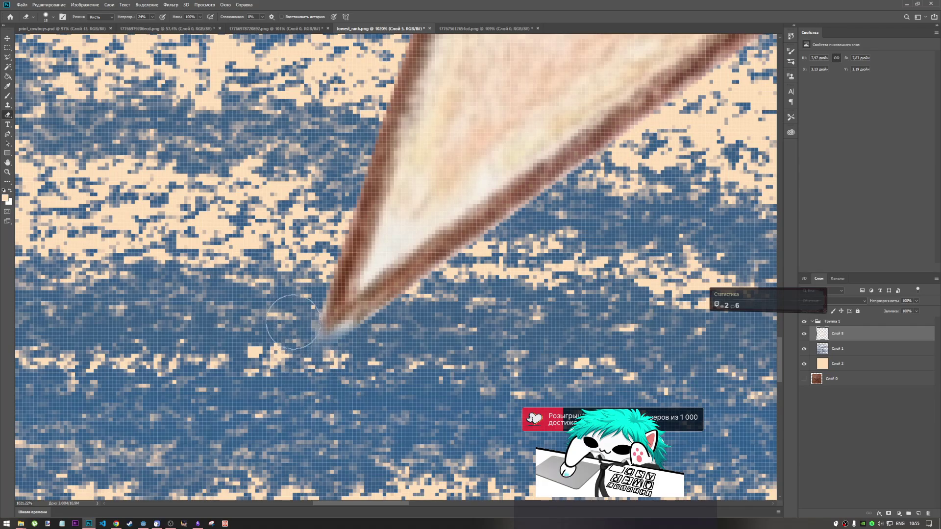
# - Raise the eraser opacity to 75%
pyautogui.scroll(-8, 512, 378)
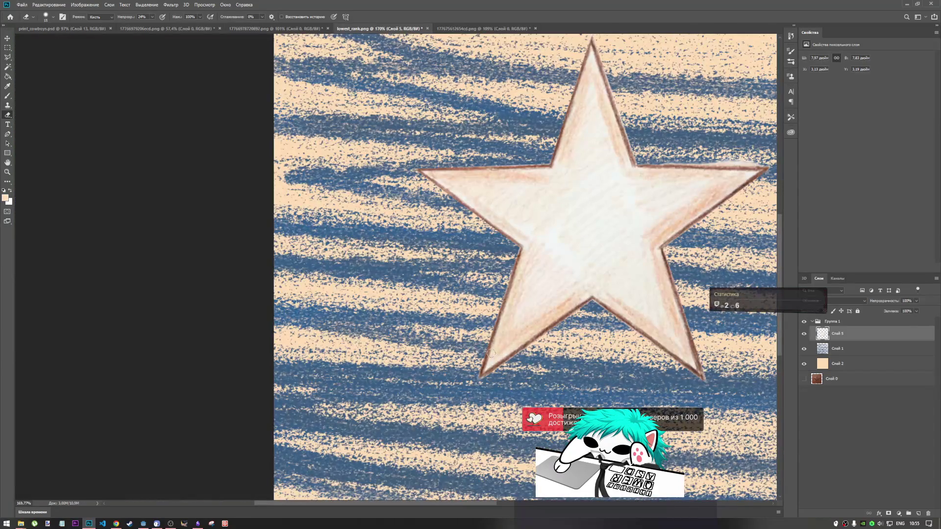
pyautogui.scroll(-2, 380, 147)
pyautogui.scroll(8, 380, 147)
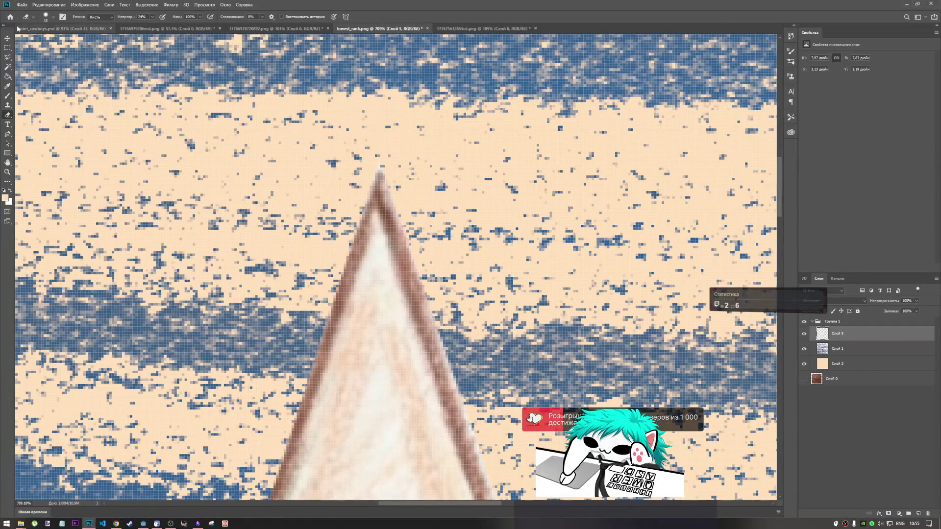
pyautogui.click(153, 18)
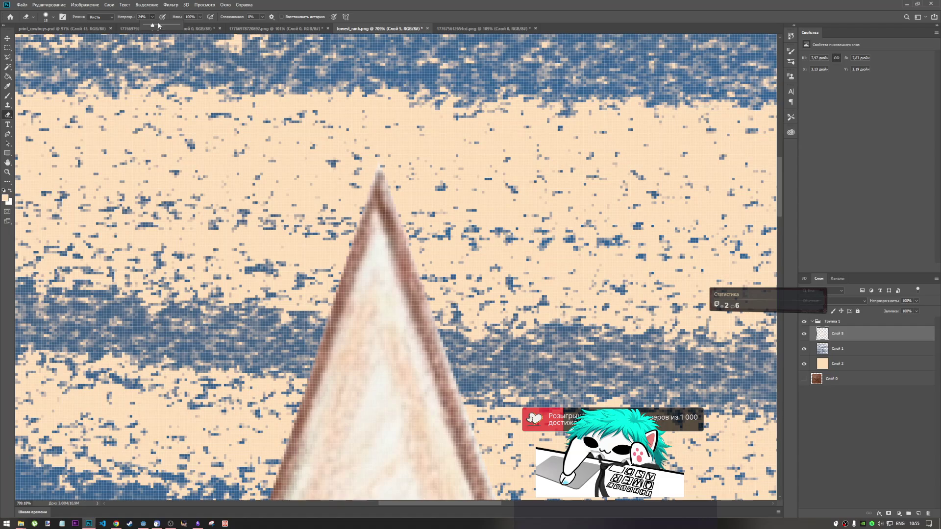
pyautogui.click(382, 144)
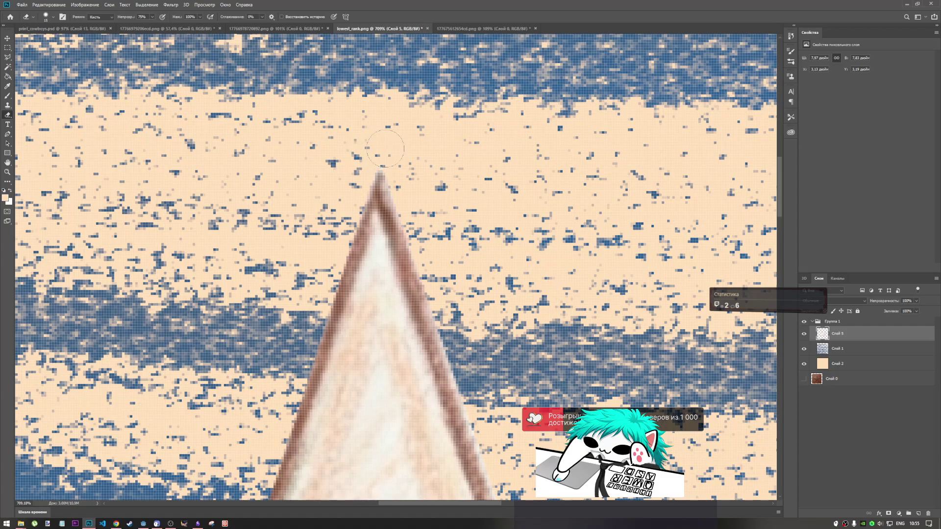
pyautogui.scroll(-5, 385, 148)
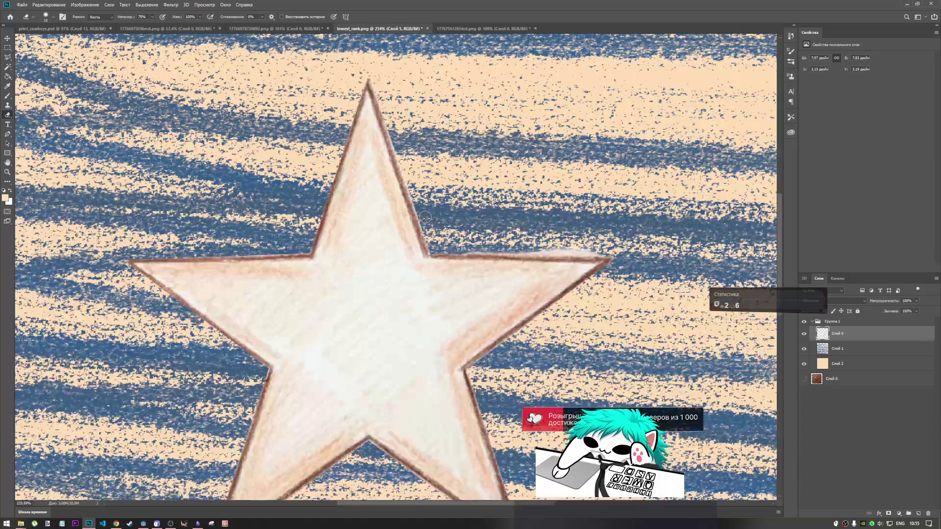
# - Erase the stray pale pixels at the star's lower-left tip
pyautogui.scroll(4, 425, 217)
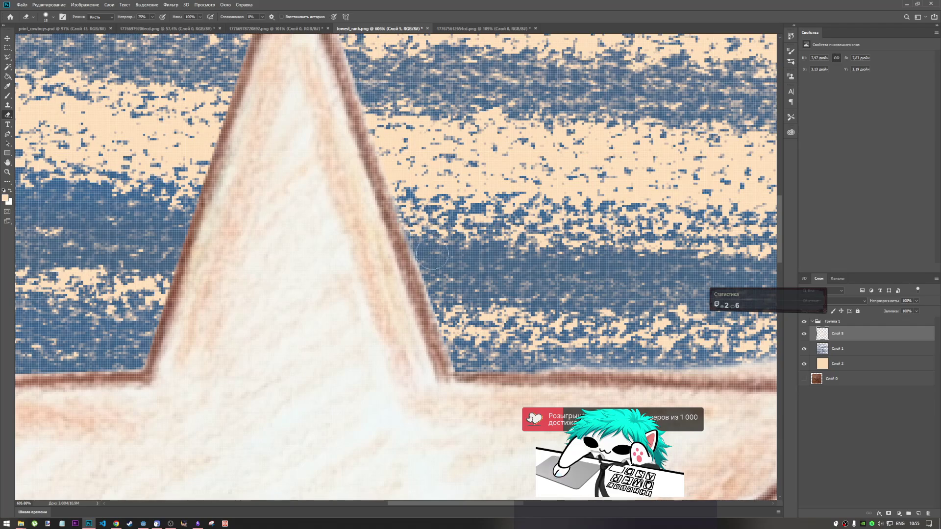
pyautogui.scroll(-6, 426, 196)
pyautogui.scroll(6, 426, 196)
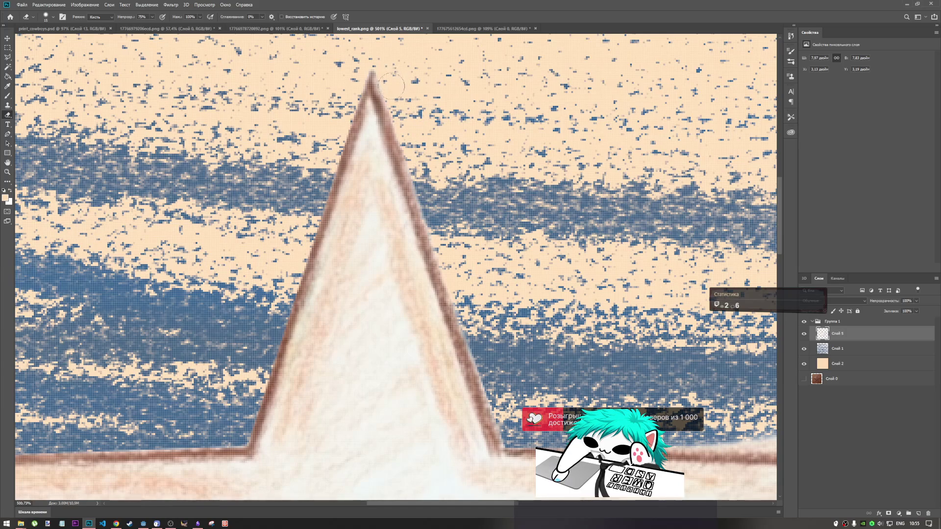
pyautogui.scroll(-5, 400, 100)
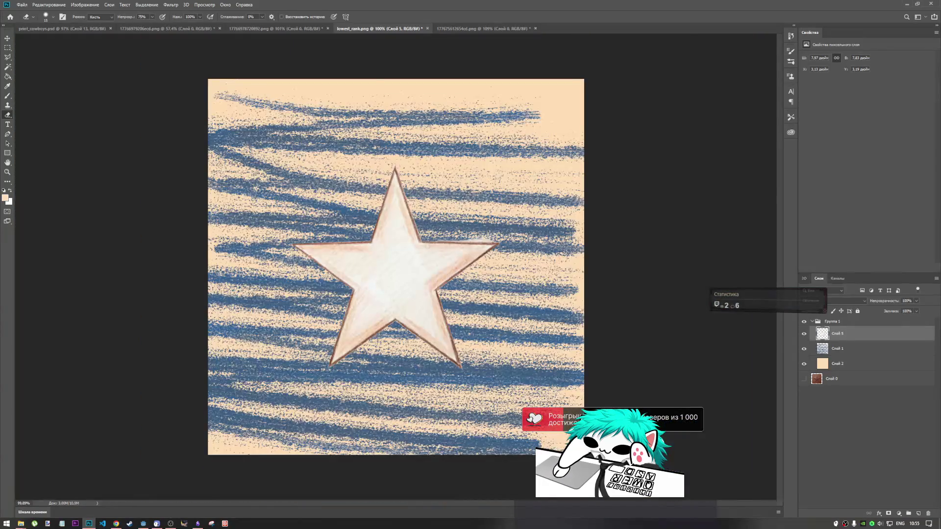
pyautogui.scroll(3, 442, 253)
pyautogui.scroll(-1, 443, 252)
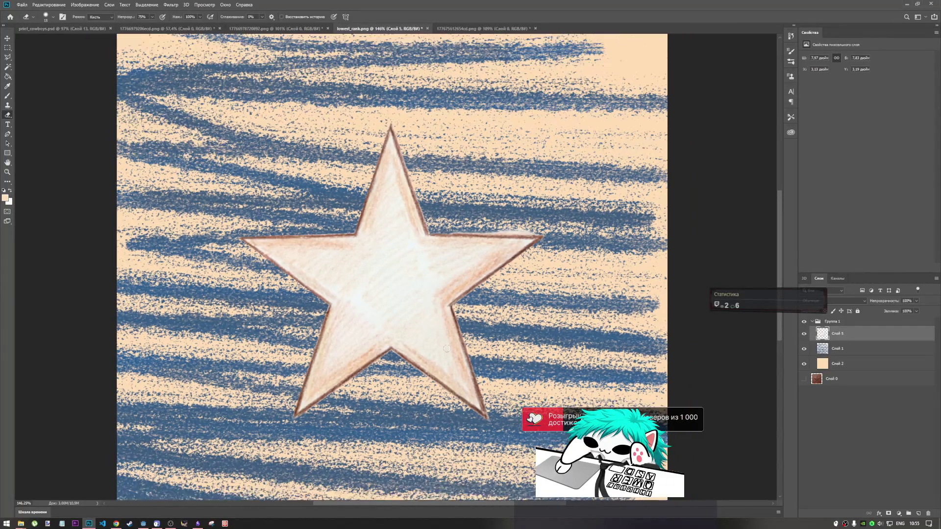
pyautogui.scroll(6, 490, 405)
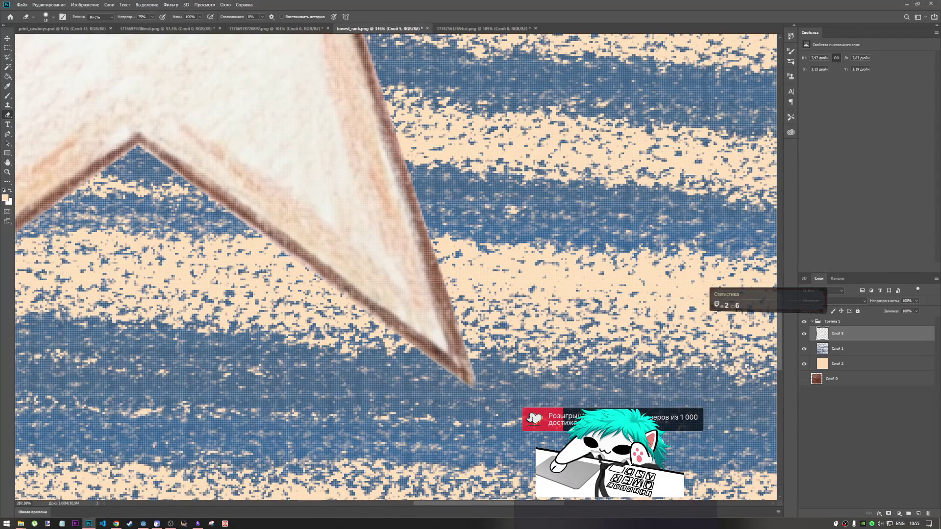
pyautogui.scroll(-5, 548, 338)
pyautogui.scroll(5, 318, 358)
pyautogui.moveTo(319, 359)
pyautogui.mouseDown()
pyautogui.moveTo(308, 353)
pyautogui.moveTo(296, 365)
pyautogui.moveTo(292, 333)
pyautogui.moveTo(289, 346)
pyautogui.mouseUp()
# - Inspect the remaining star tips, then switch to the scanned striped-star drawing
pyautogui.scroll(-5, 524, 372)
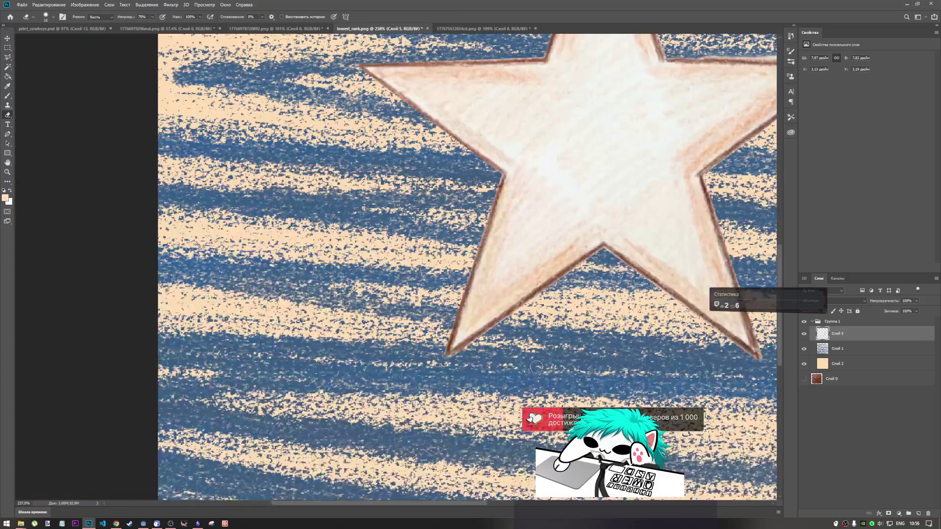
pyautogui.scroll(5, 499, 211)
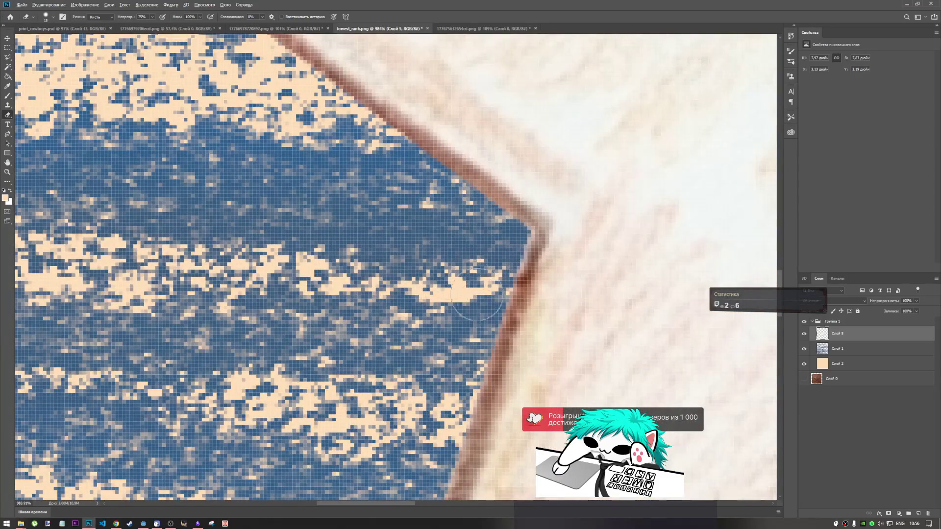
pyautogui.scroll(-4, 470, 250)
pyautogui.scroll(2, 300, 135)
pyautogui.scroll(1, 301, 136)
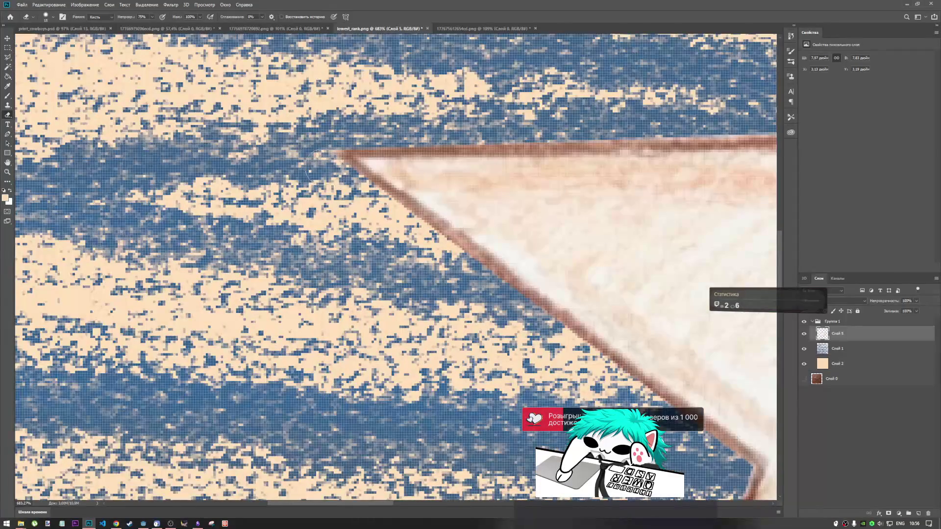
pyautogui.scroll(-5, 310, 160)
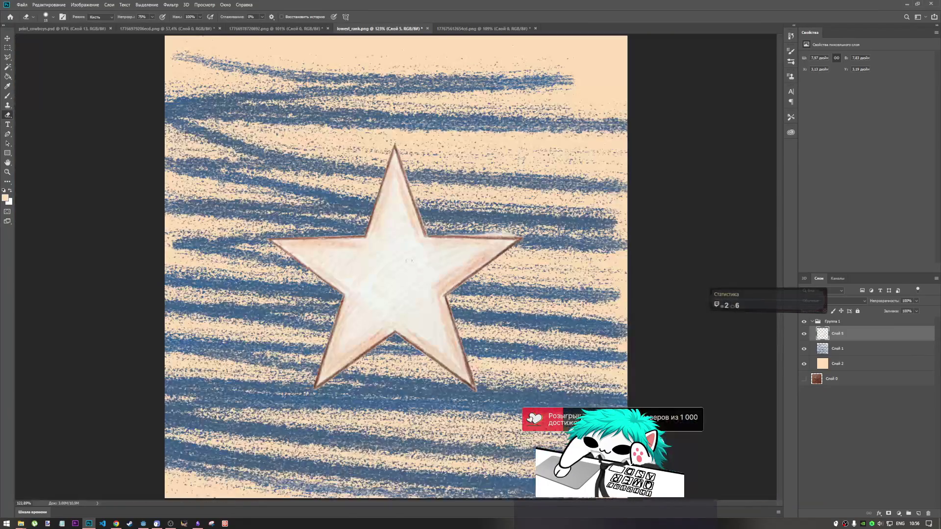
pyautogui.scroll(4, 365, 318)
pyautogui.scroll(3, 366, 308)
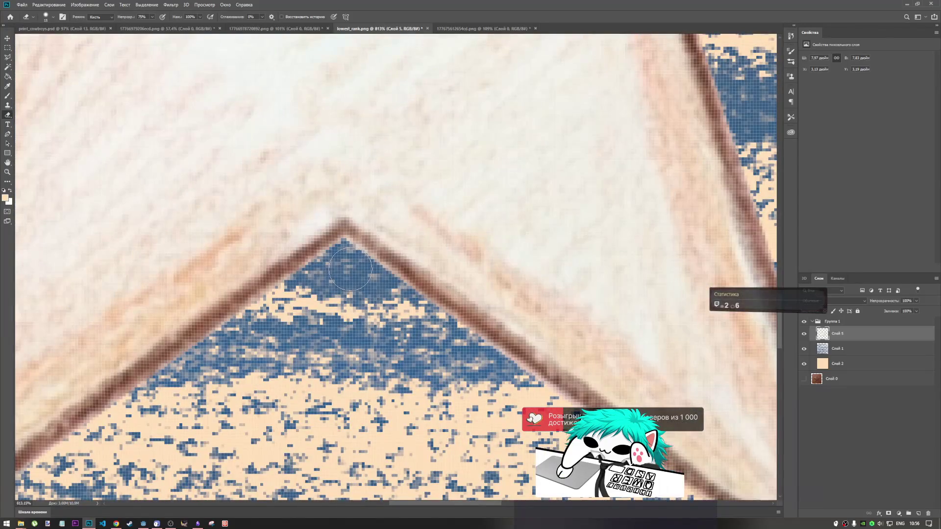
pyautogui.scroll(-5, 360, 292)
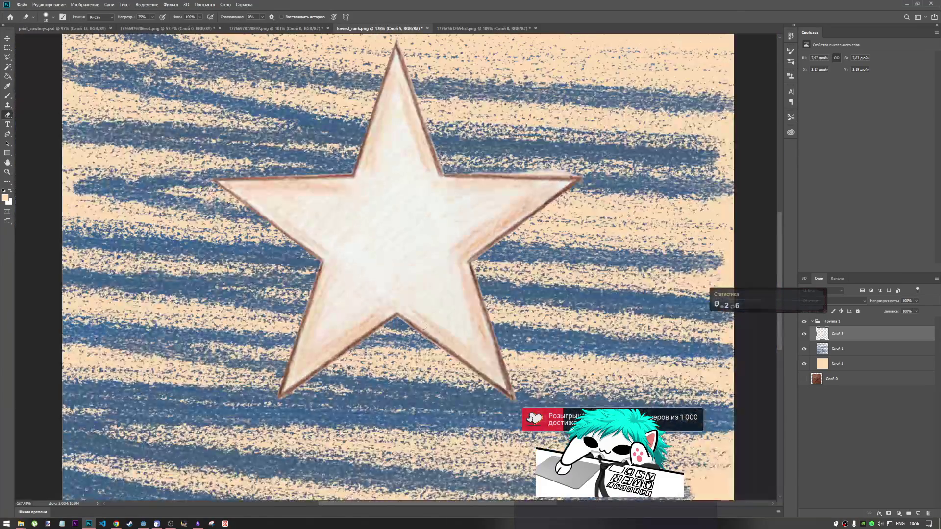
pyautogui.scroll(2, 503, 333)
pyautogui.scroll(-2, 409, 170)
pyautogui.scroll(4, 409, 169)
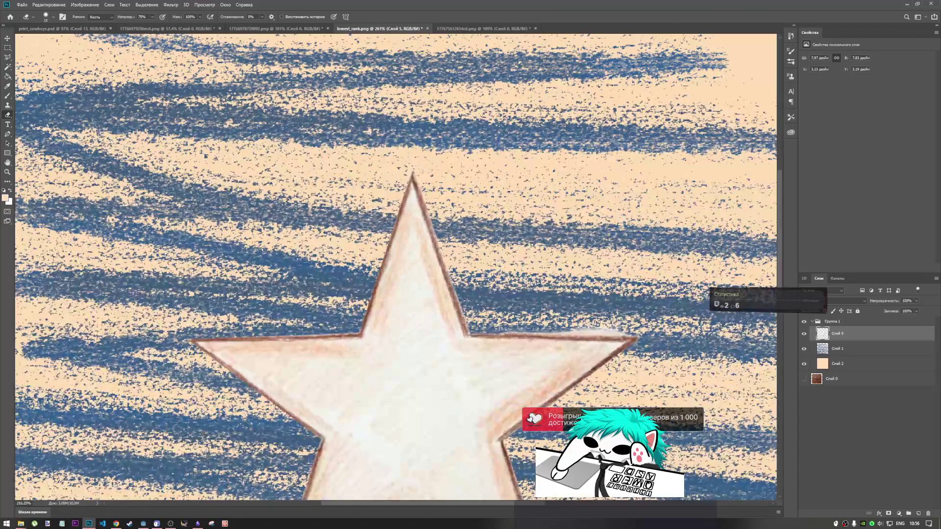
pyautogui.scroll(-5, 395, 167)
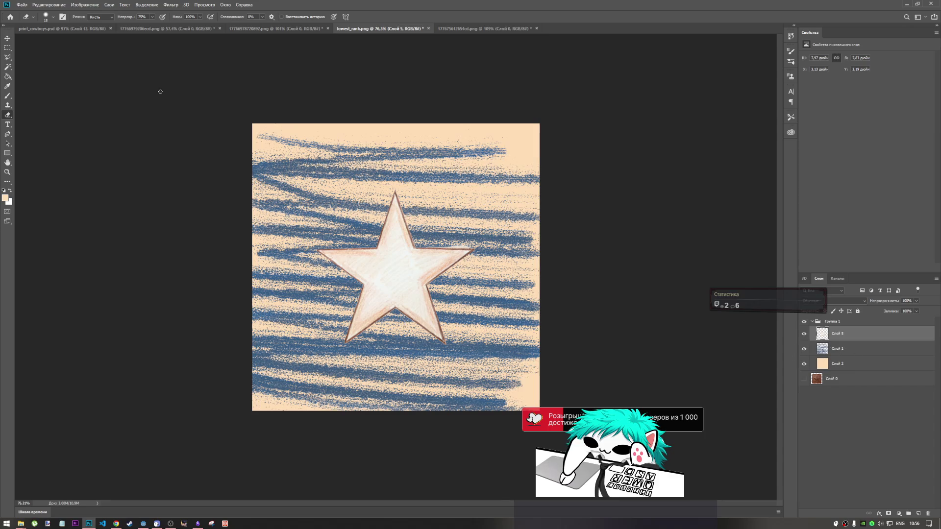
pyautogui.click(490, 31)
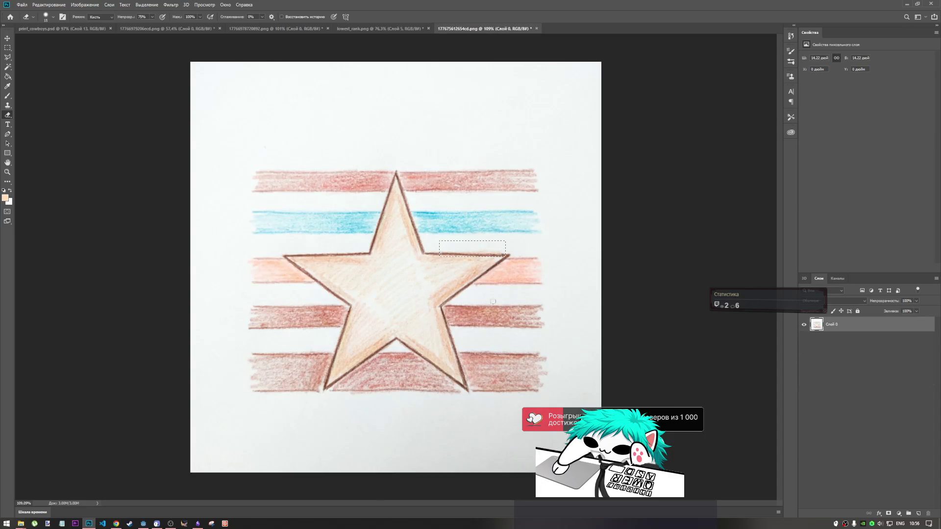
# - Select a stripe patch right of the star, trial-paste it into lowest_rank.png, and undo
pyautogui.click(8, 47)
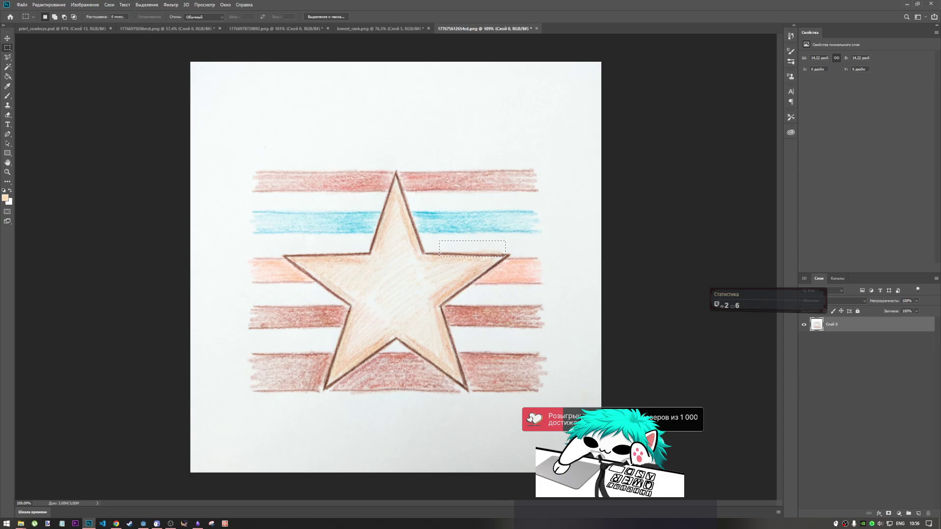
pyautogui.moveTo(468, 331)
pyautogui.mouseDown()
pyautogui.moveTo(547, 306)
pyautogui.moveTo(557, 339)
pyautogui.moveTo(461, 292)
pyautogui.moveTo(456, 299)
pyautogui.mouseUp()
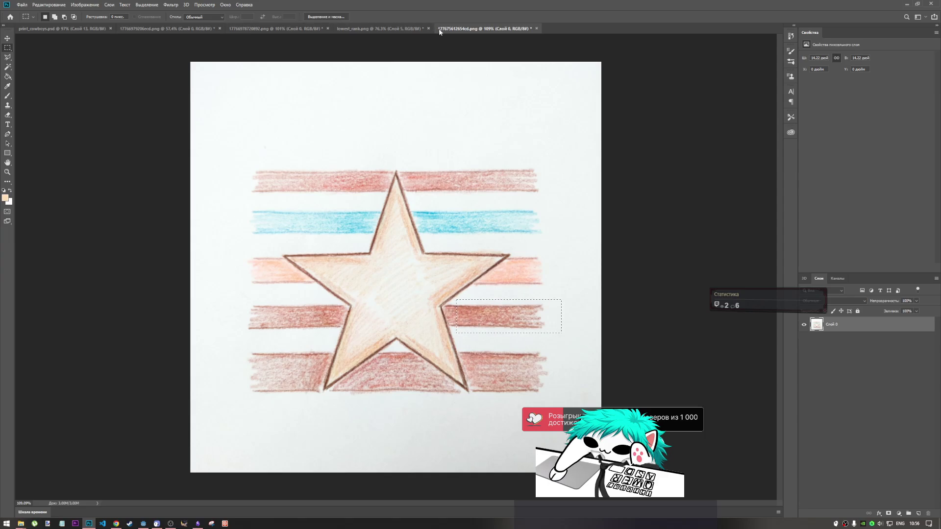
pyautogui.click(407, 28)
pyautogui.hotkey('ctrl', 'v')
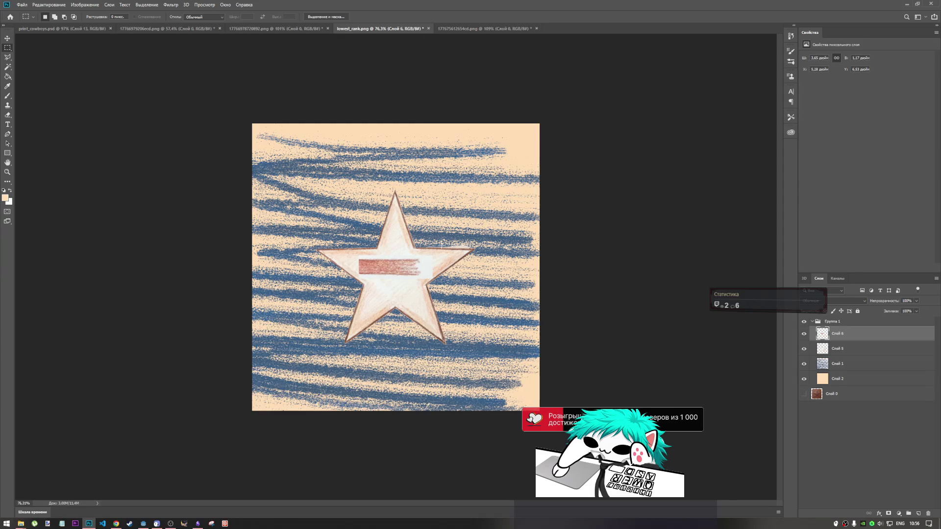
pyautogui.hotkey('ctrl', 'z')
# - Back in the scanned drawing, select a larger rectangle of the brown stripe
pyautogui.click(482, 29)
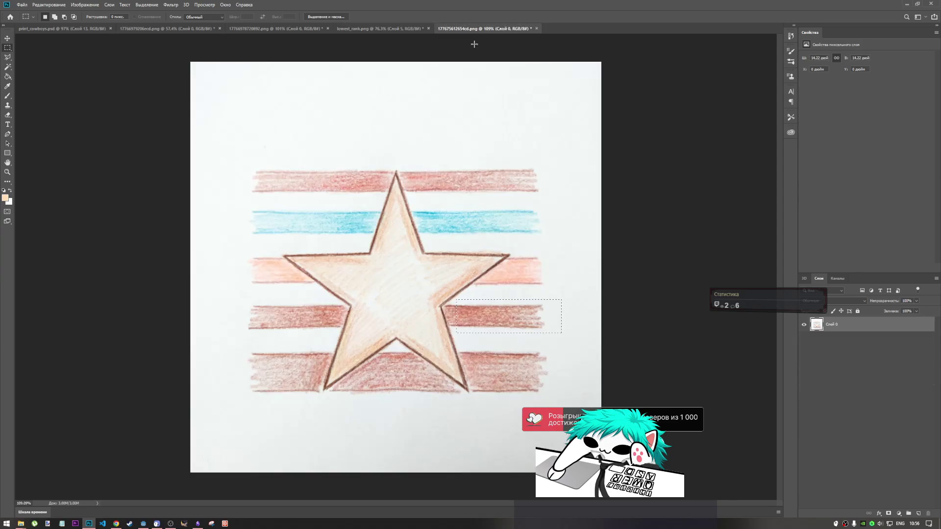
pyautogui.click(465, 339)
pyautogui.moveTo(459, 327)
pyautogui.mouseDown()
pyautogui.moveTo(503, 325)
pyautogui.moveTo(513, 305)
pyautogui.moveTo(525, 304)
pyautogui.mouseUp()
pyautogui.scroll(5, 490, 319)
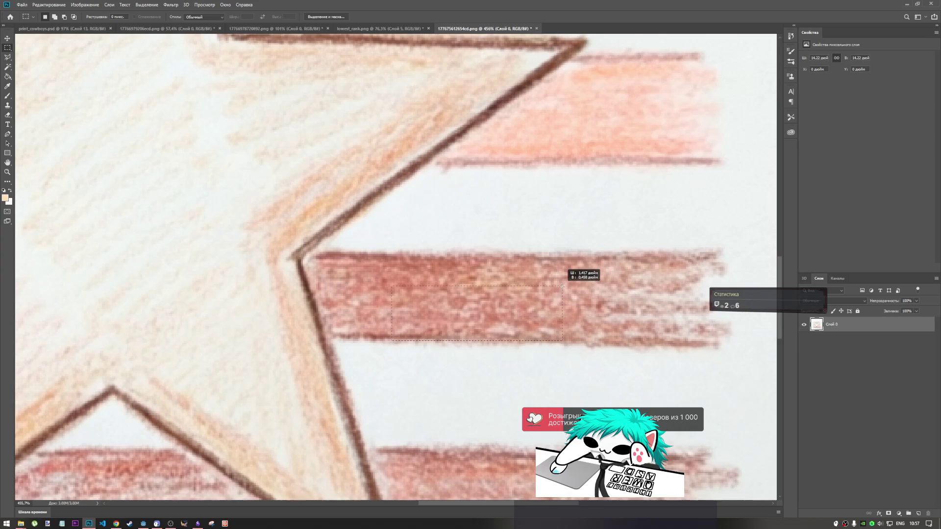
pyautogui.moveTo(395, 344)
pyautogui.mouseDown()
pyautogui.moveTo(612, 289)
pyautogui.moveTo(637, 251)
pyautogui.moveTo(688, 253)
pyautogui.mouseUp()
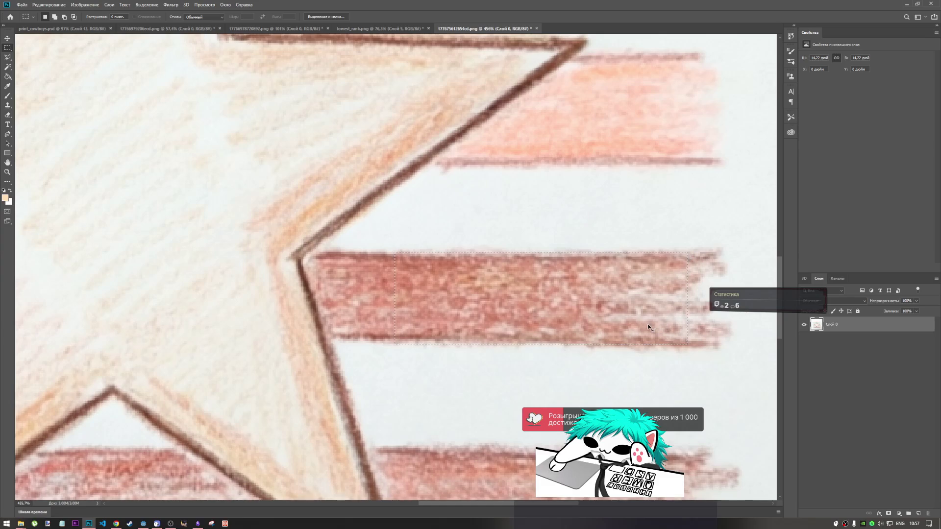
# - Copy the stripe patch to its own layer, hide the original scan, and apply Color Range
pyautogui.hotkey('ctrl', 'j')
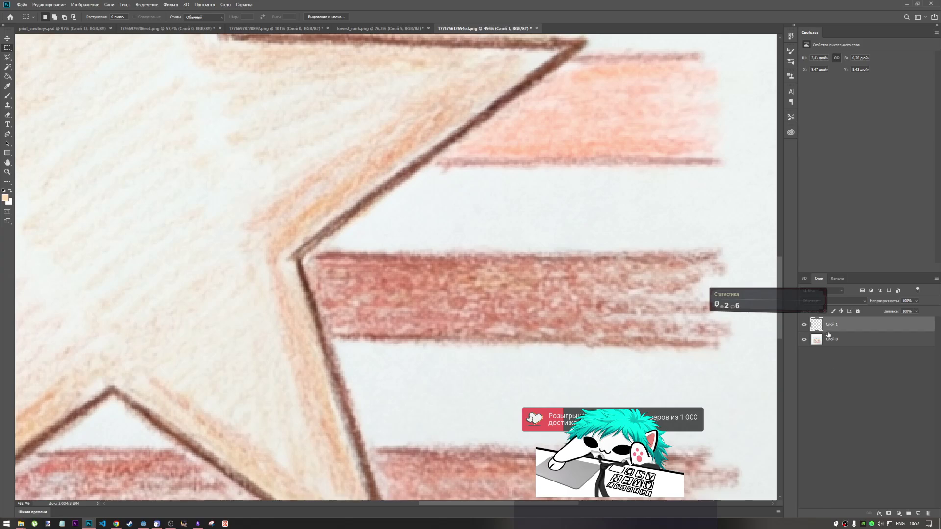
pyautogui.click(829, 338)
pyautogui.hotkey('ctrl', ',')
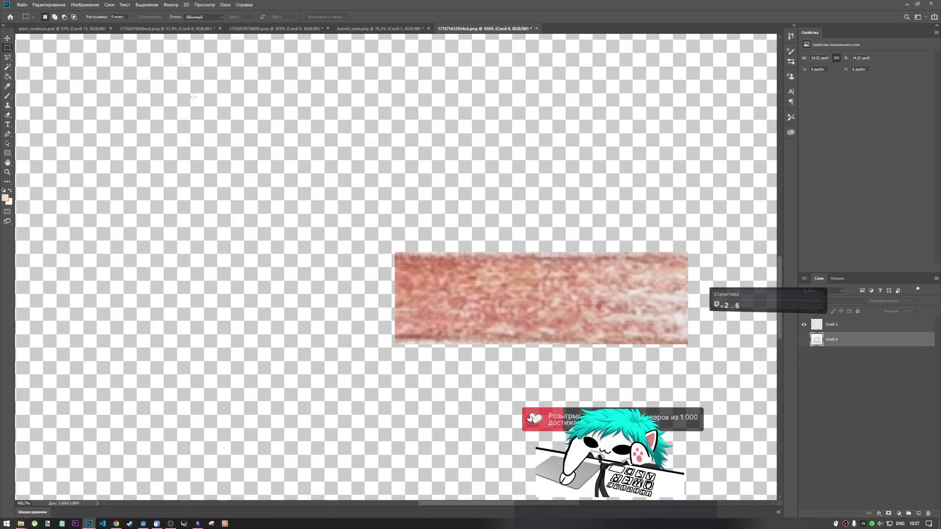
pyautogui.click(144, 4)
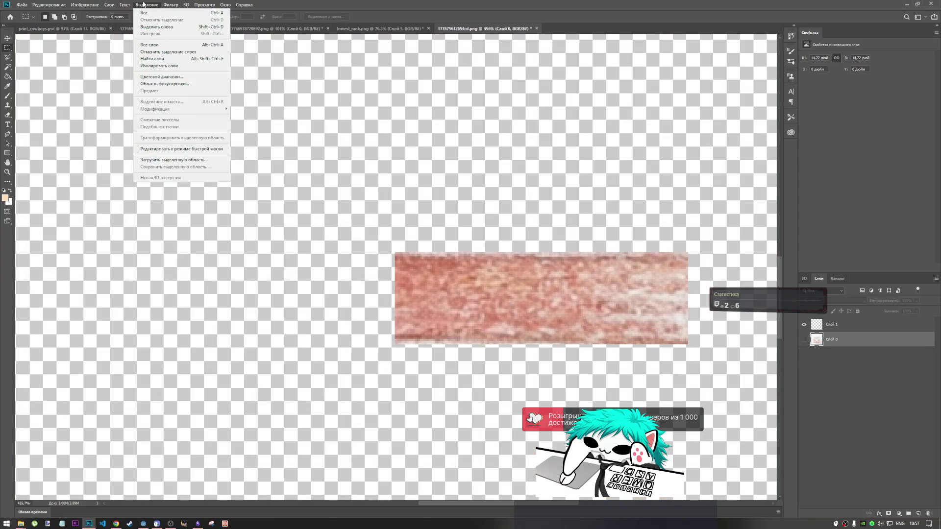
pyautogui.click(161, 76)
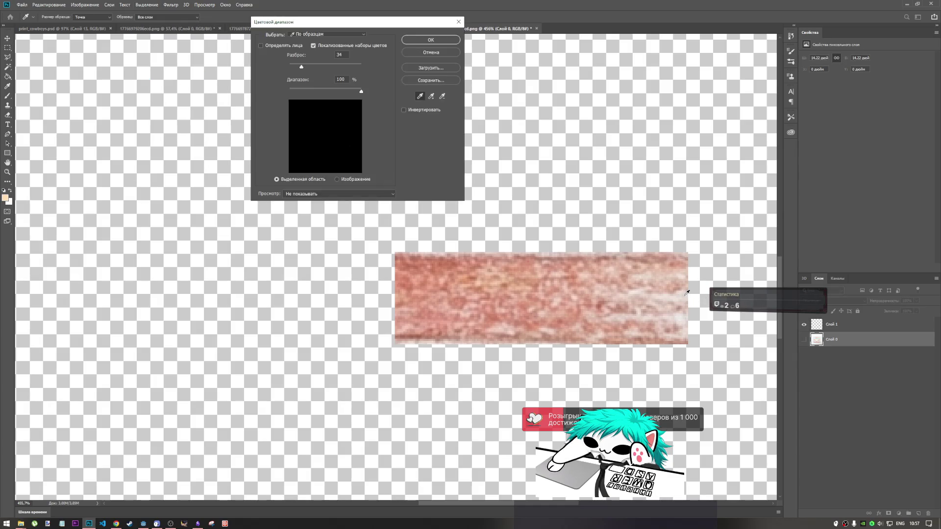
pyautogui.press('Return')
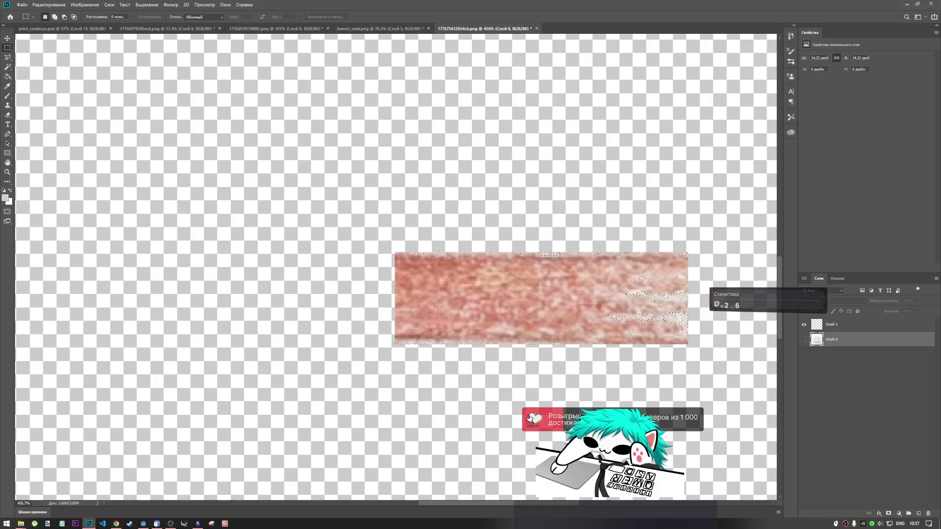
# - Select texture layer Слой 1 and clear the selection around it
pyautogui.click(833, 325)
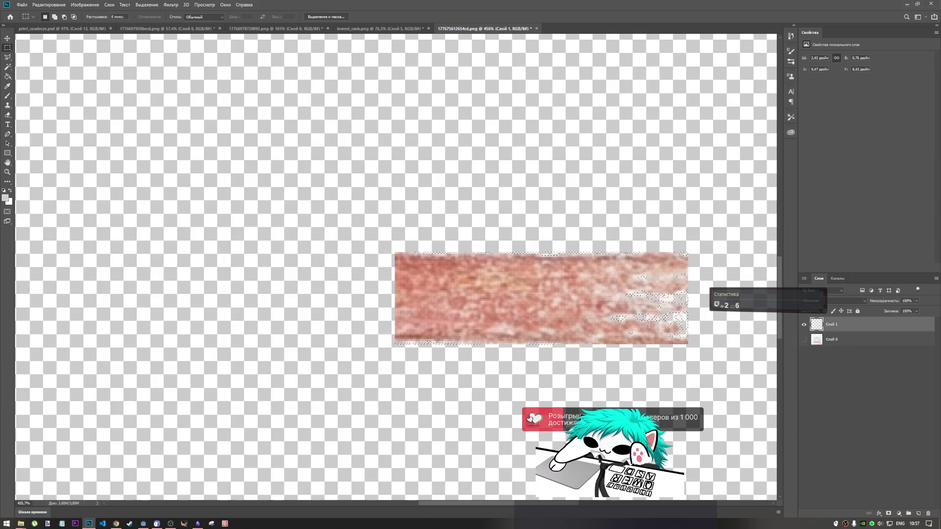
pyautogui.click(643, 326)
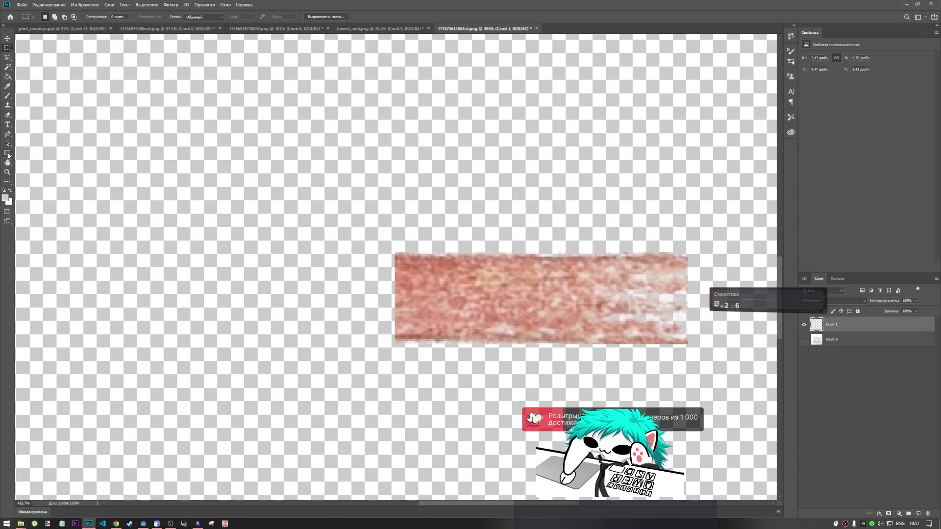
pyautogui.click(8, 157)
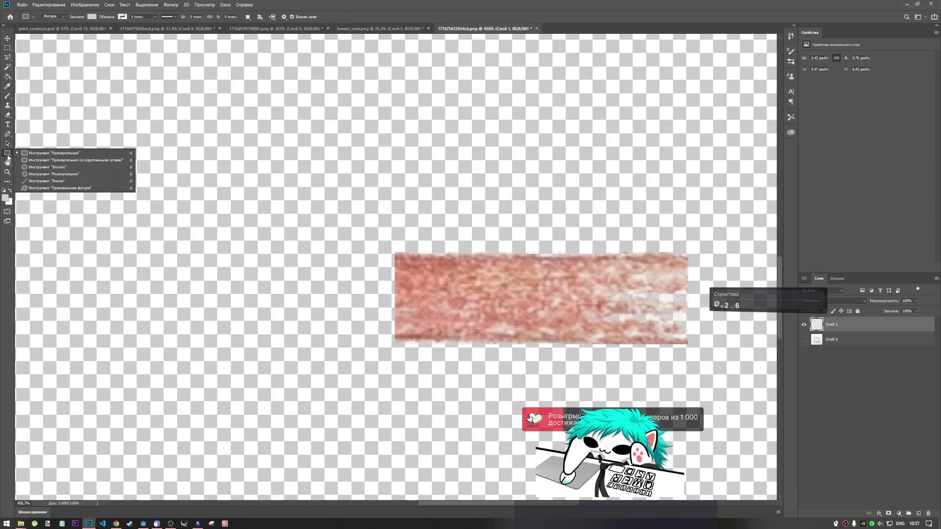
# - Draw an ellipse spanning the pencil texture, undoing the accidental tiny shapes
pyautogui.click(38, 168)
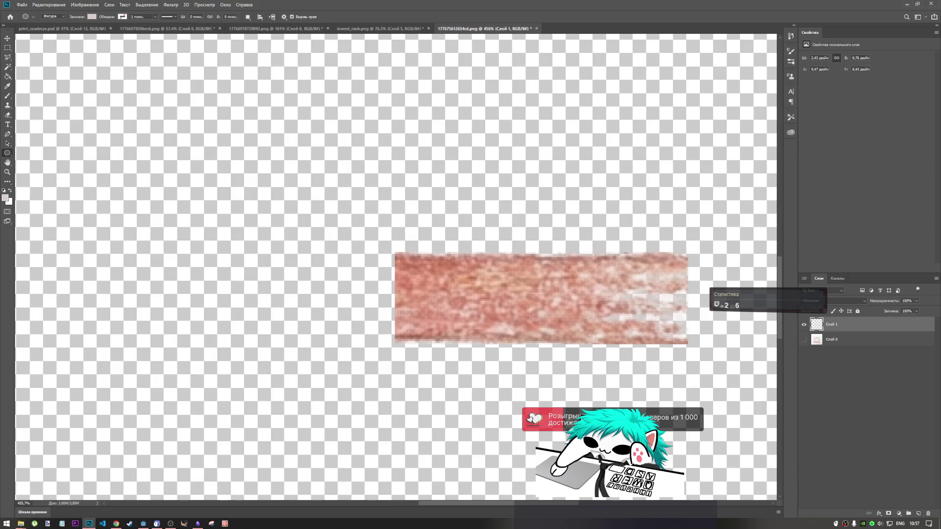
pyautogui.moveTo(391, 246)
pyautogui.mouseDown()
pyautogui.moveTo(683, 333)
pyautogui.moveTo(695, 348)
pyautogui.mouseUp()
pyautogui.moveTo(543, 249); pyautogui.dragTo(543, 254)
pyautogui.click(543, 253)
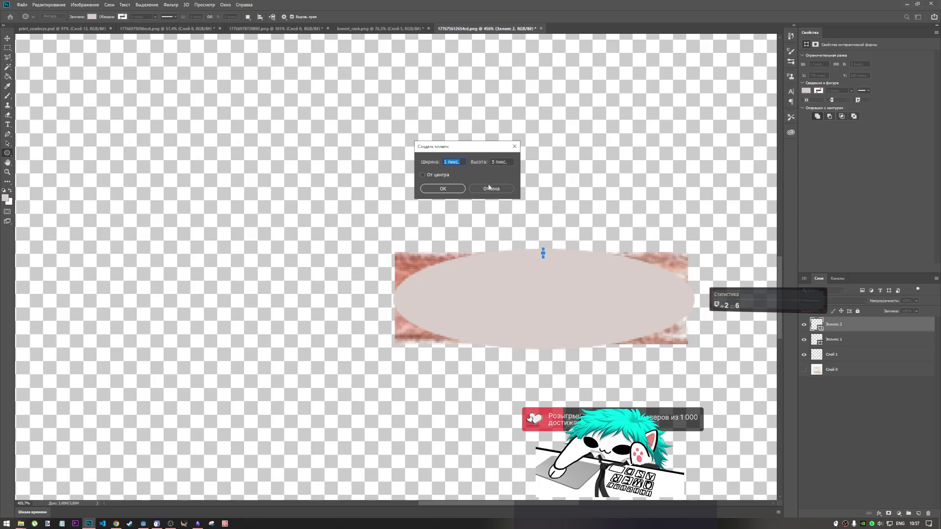
pyautogui.click(490, 189)
pyautogui.hotkey('ctrl', 'z')
pyautogui.click(549, 257)
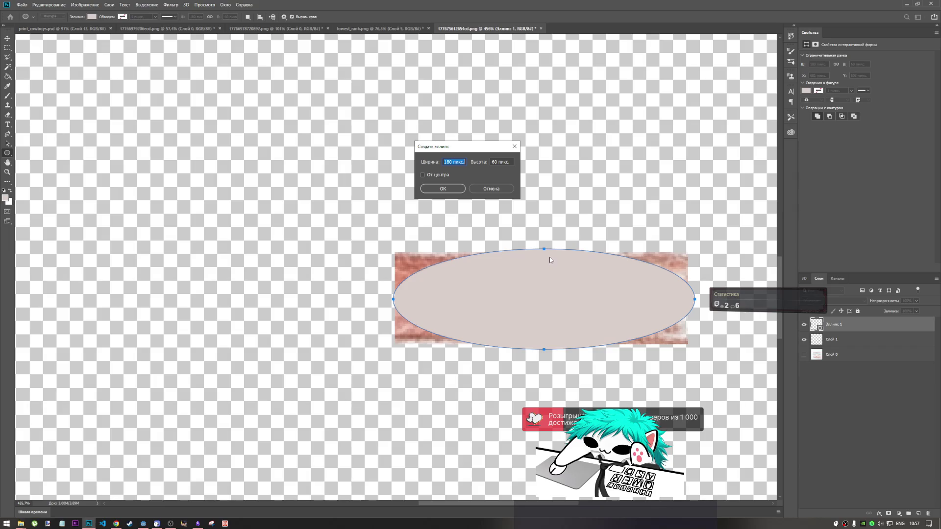
pyautogui.click(492, 189)
pyautogui.moveTo(543, 249); pyautogui.dragTo(553, 258)
pyautogui.hotkey('ctrl', 'z')
# - Free-transform the ellipse, pulling its top, right and bottom edges in slightly
pyautogui.click(8, 40)
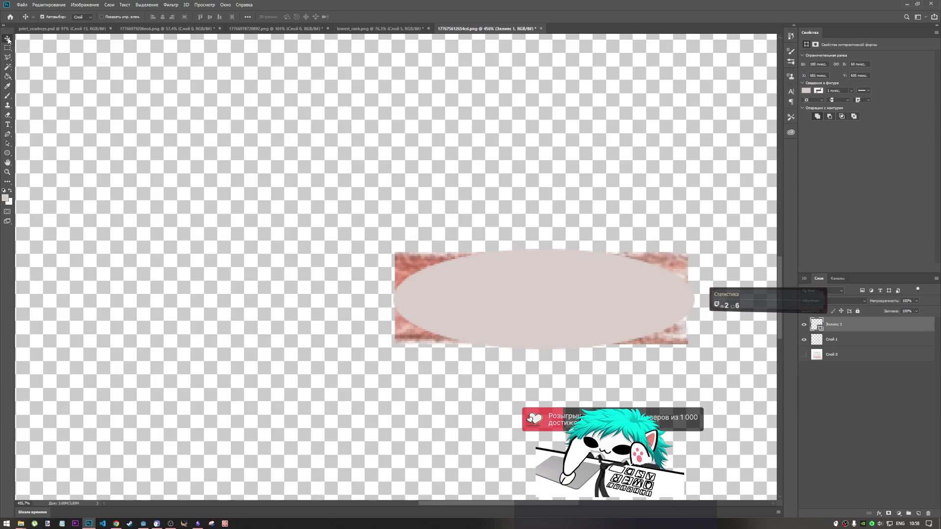
pyautogui.press('m')
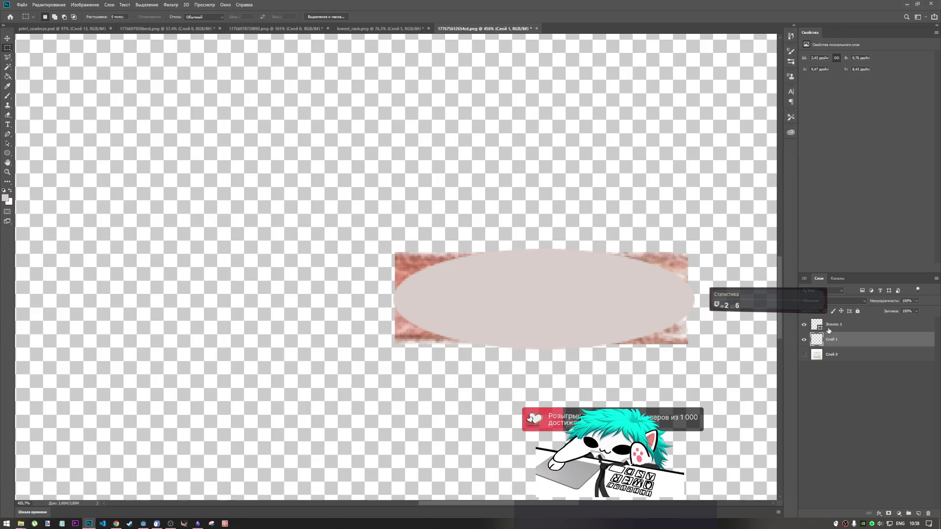
pyautogui.hotkey('ctrl', 't')
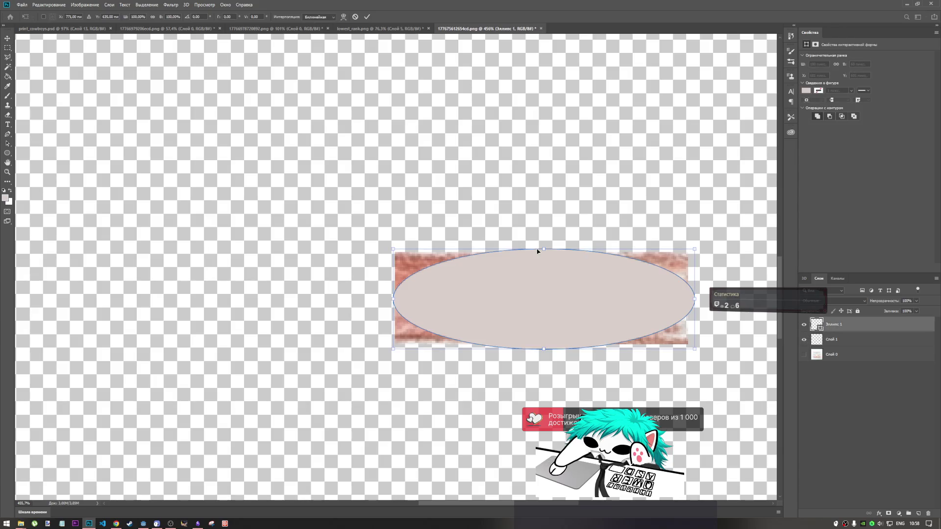
pyautogui.moveTo(544, 249); pyautogui.dragTo(544, 253)
pyautogui.moveTo(693, 301); pyautogui.dragTo(692, 302)
pyautogui.moveTo(542, 350); pyautogui.dragTo(542, 346)
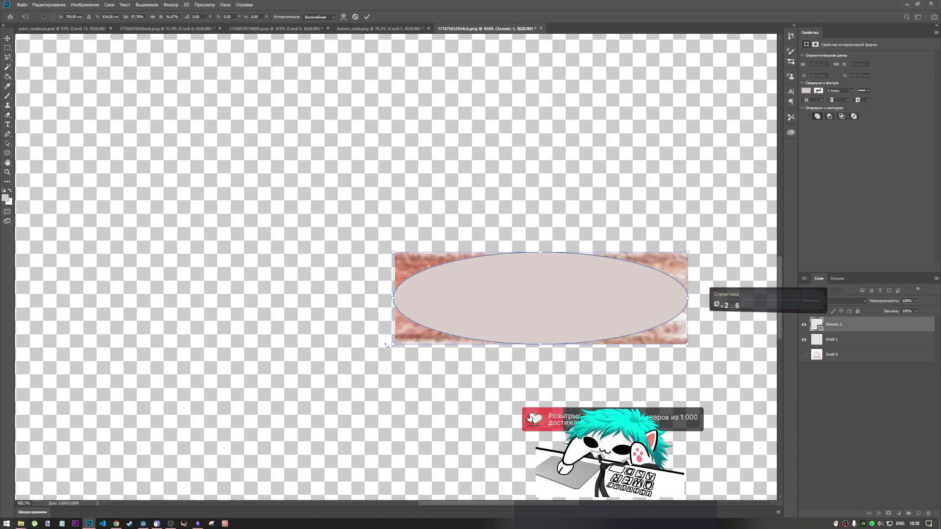
# - Warp the ellipse into a rounded pill shape with squared-off ends and apply it
pyautogui.click(343, 17)
pyautogui.moveTo(394, 349); pyautogui.dragTo(374, 356)
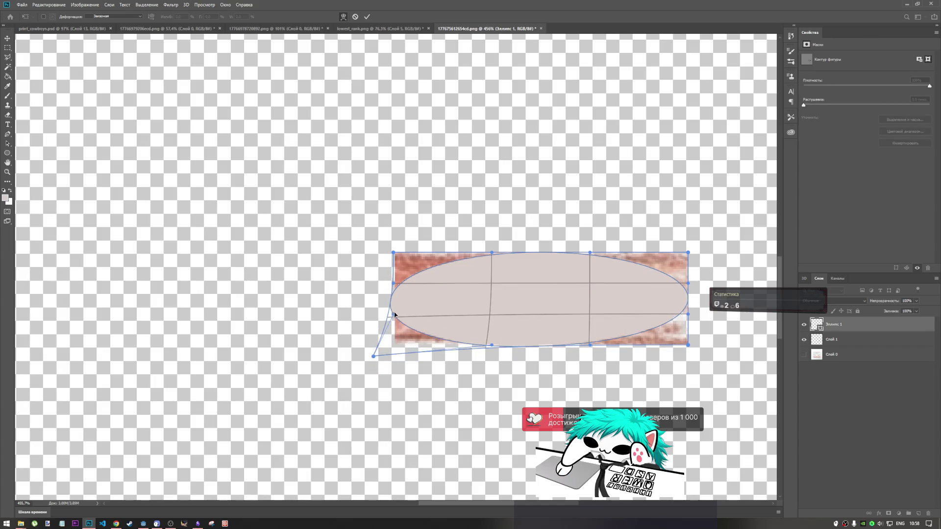
pyautogui.moveTo(386, 317); pyautogui.dragTo(405, 337)
pyautogui.moveTo(393, 284)
pyautogui.mouseDown()
pyautogui.moveTo(379, 313)
pyautogui.moveTo(396, 326)
pyautogui.moveTo(403, 291)
pyautogui.moveTo(393, 215)
pyautogui.moveTo(395, 228)
pyautogui.mouseUp()
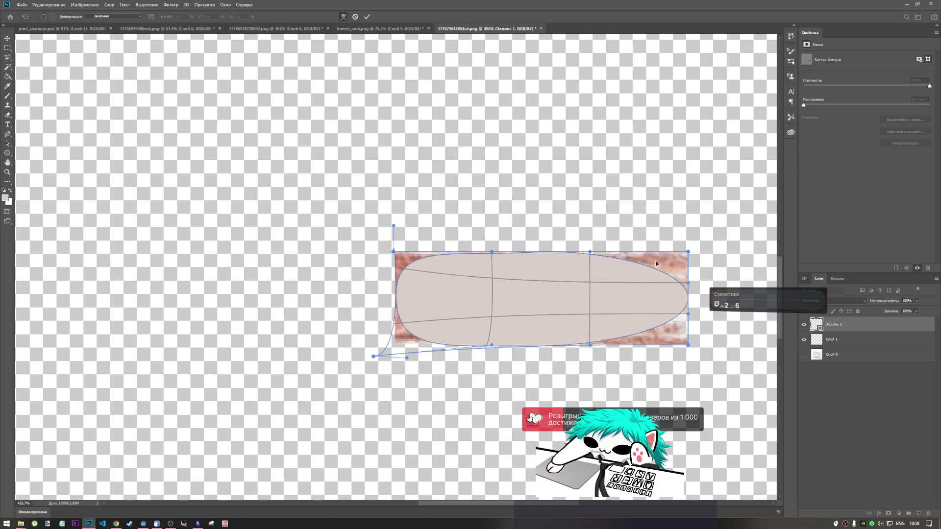
pyautogui.moveTo(689, 252)
pyautogui.mouseDown()
pyautogui.moveTo(691, 276)
pyautogui.moveTo(688, 231)
pyautogui.mouseUp()
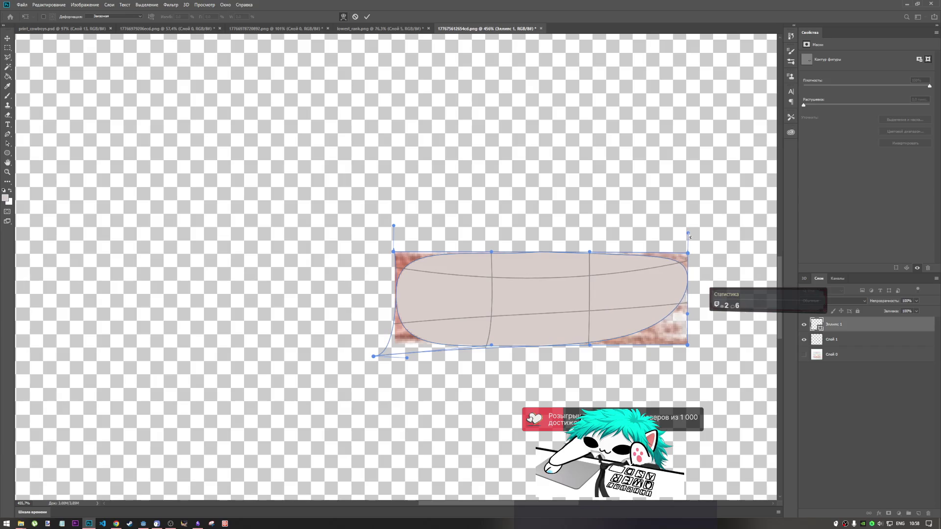
pyautogui.moveTo(689, 315); pyautogui.dragTo(688, 377)
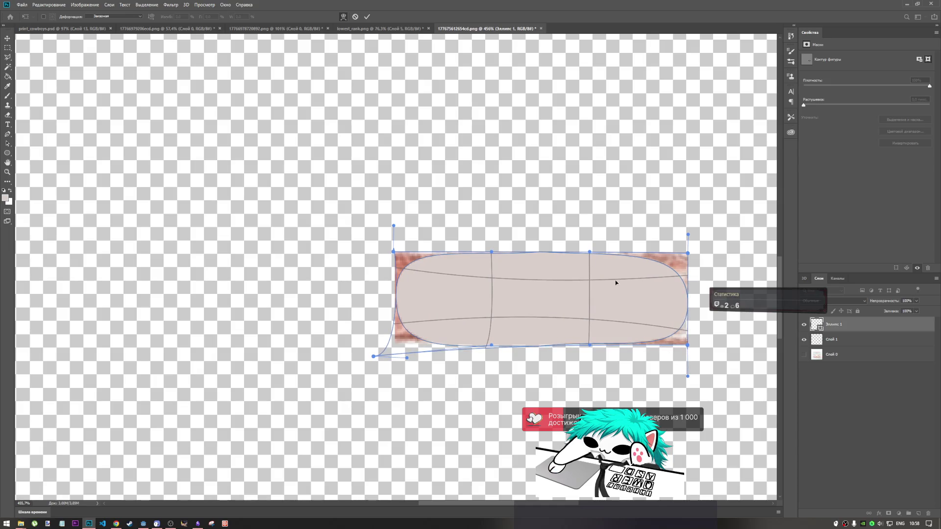
pyautogui.click(367, 17)
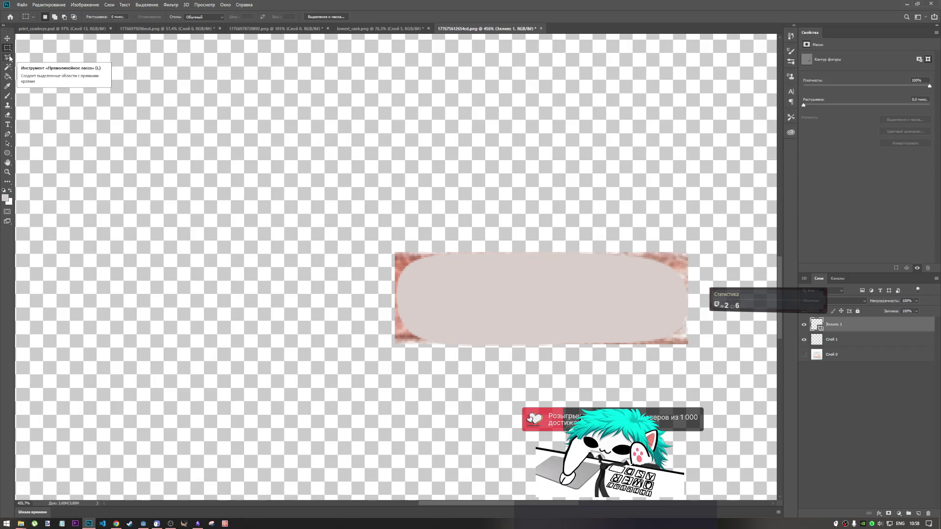
# - Switch to the Magic Wand tool and try selecting the pill shape, dismissing the resulting error
pyautogui.click(9, 58)
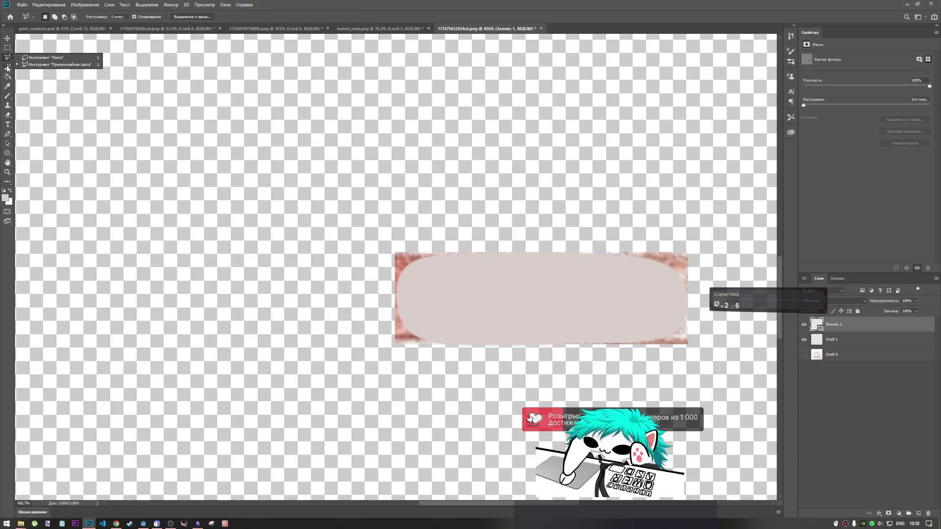
pyautogui.click(7, 67)
pyautogui.click(44, 77)
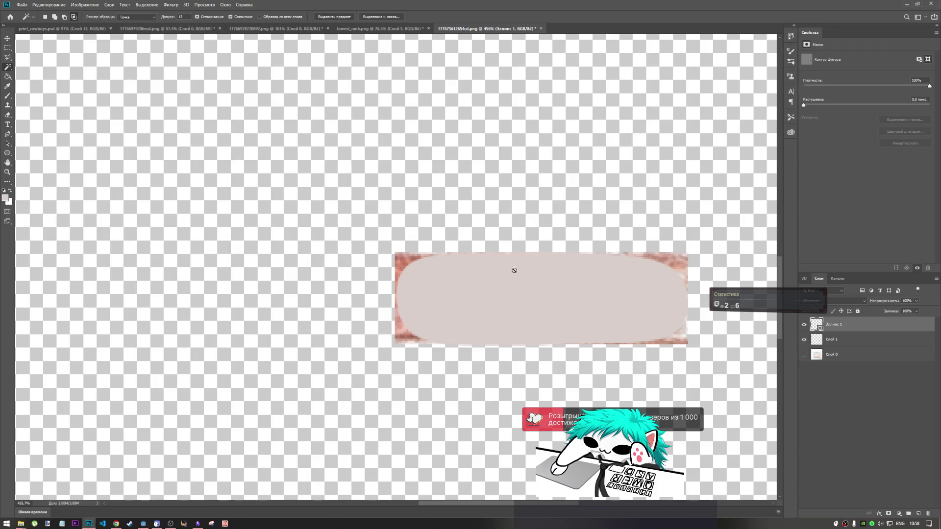
pyautogui.click(468, 252)
pyautogui.click(470, 195)
# - Rasterize the Эллипс 1 layer and select the pill shape with the Magic Wand
pyautogui.rightClick(863, 325)
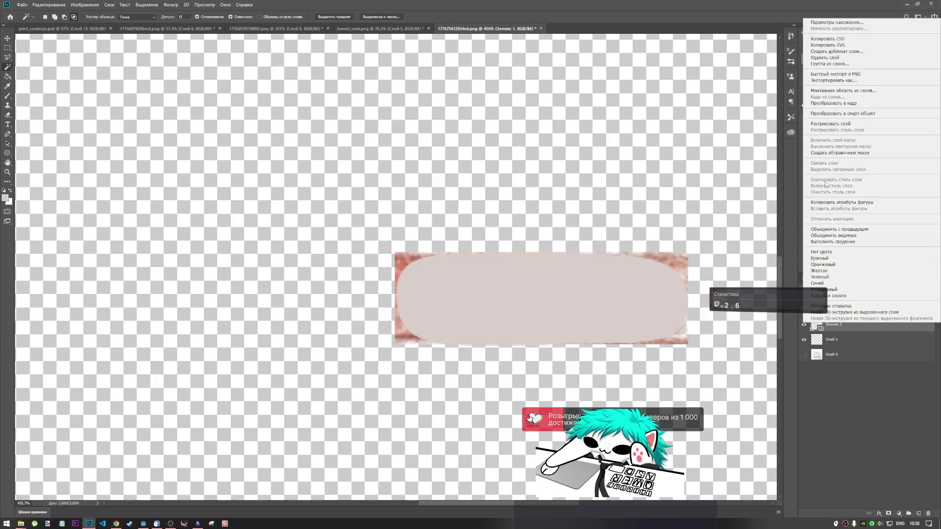
pyautogui.click(821, 124)
pyautogui.click(561, 302)
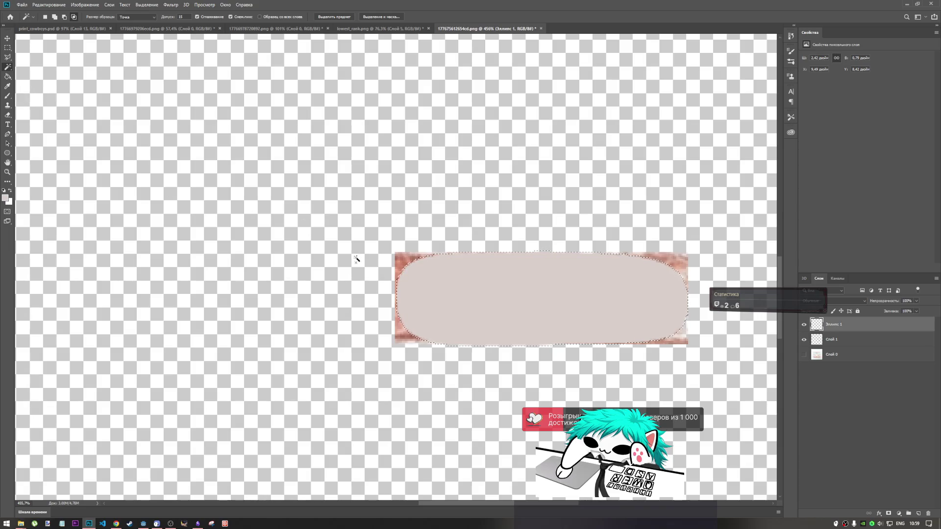
# - Attempt to invert the selection with the context menu and Shift+Ctrl+I, dismissing the error
pyautogui.rightClick(461, 305)
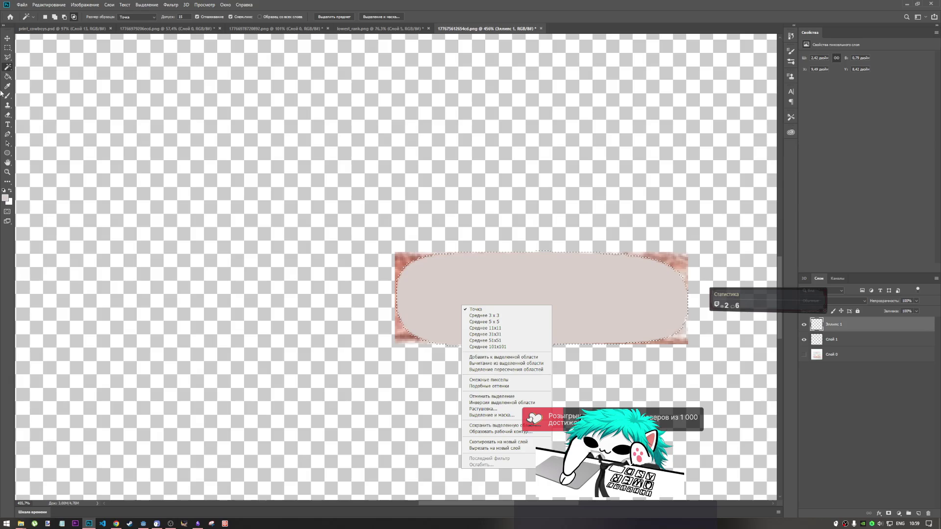
pyautogui.click(335, 224)
pyautogui.rightClick(440, 268)
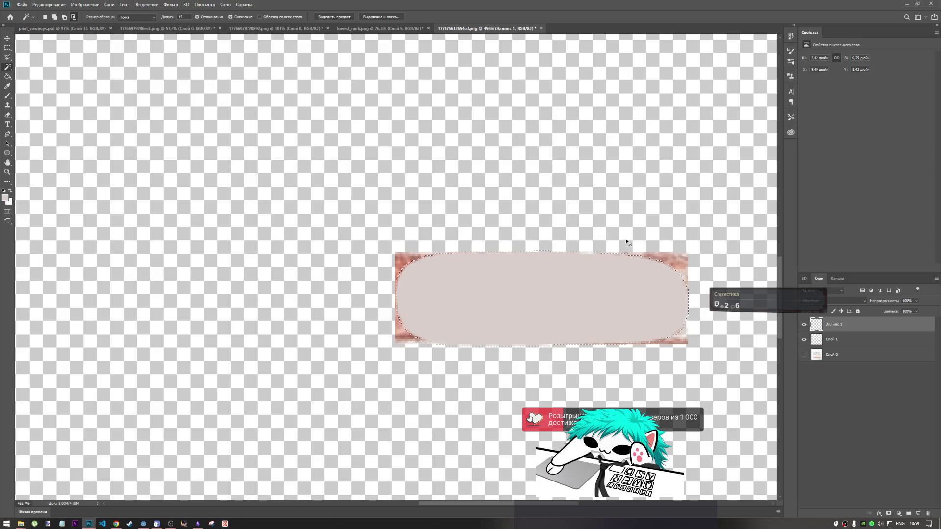
pyautogui.hotkey('shift', 'ctrl', 'i')
pyautogui.click(479, 191)
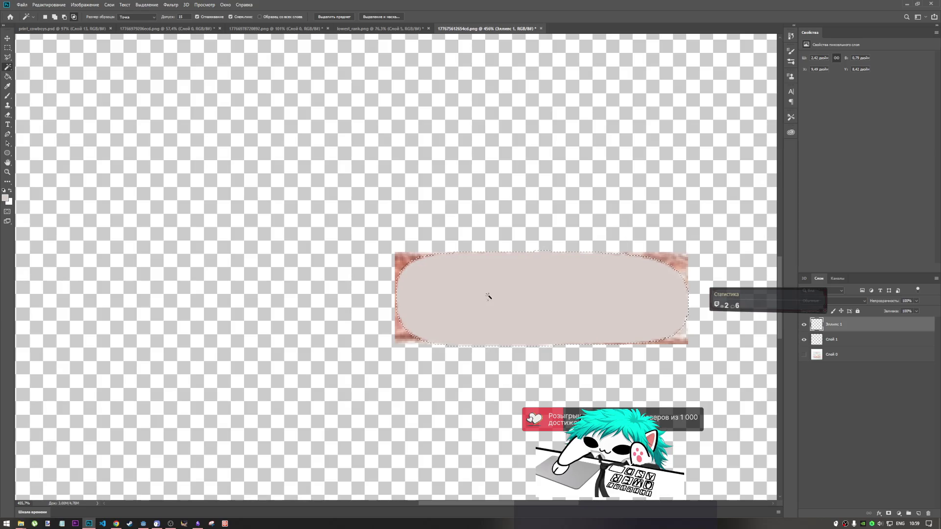
pyautogui.rightClick(487, 293)
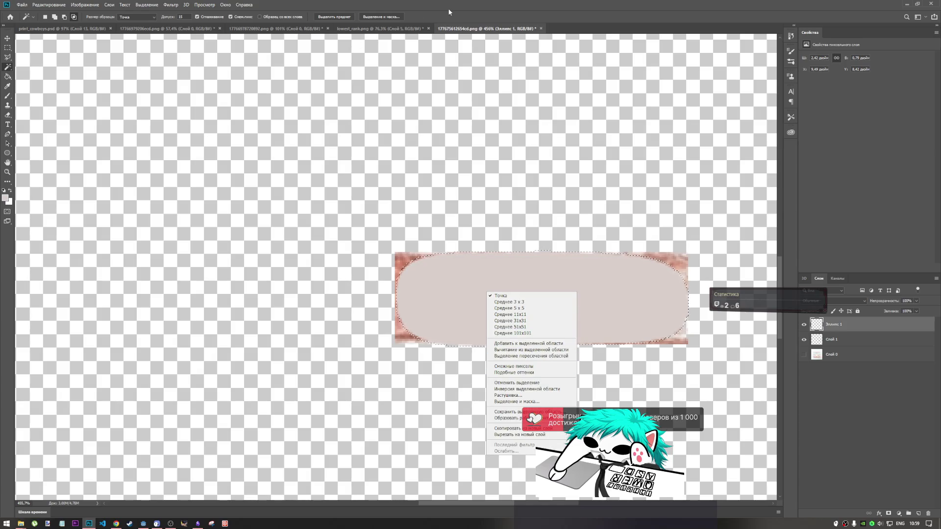
pyautogui.click(522, 390)
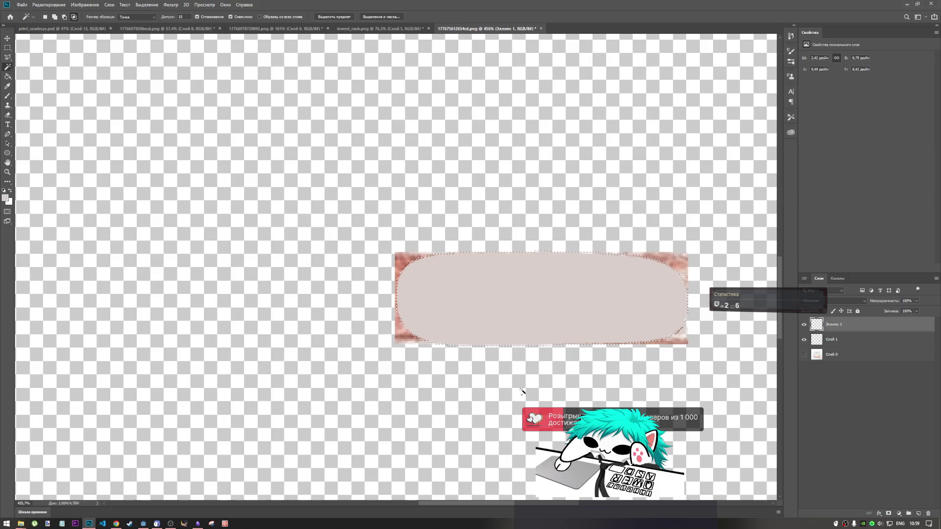
# - Invert the selection via Select Inverse so everything outside the pill is selected
pyautogui.scroll(-1, 498, 313)
pyautogui.keyDown('alt'); pyautogui.scroll(-5, 497, 313); pyautogui.keyUp('alt')
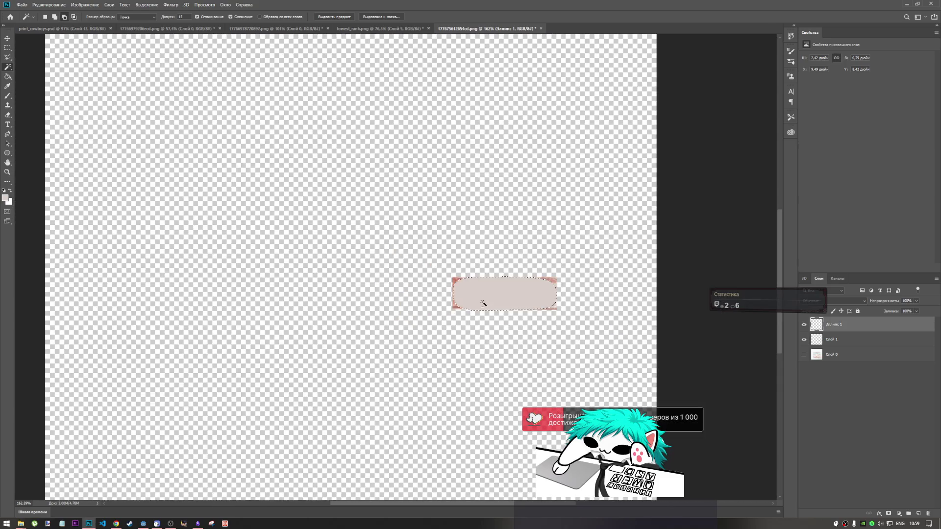
pyautogui.keyDown('alt'); pyautogui.scroll(3, 483, 297); pyautogui.keyUp('alt')
pyautogui.keyDown('alt'); pyautogui.scroll(-2, 500, 314); pyautogui.keyUp('alt')
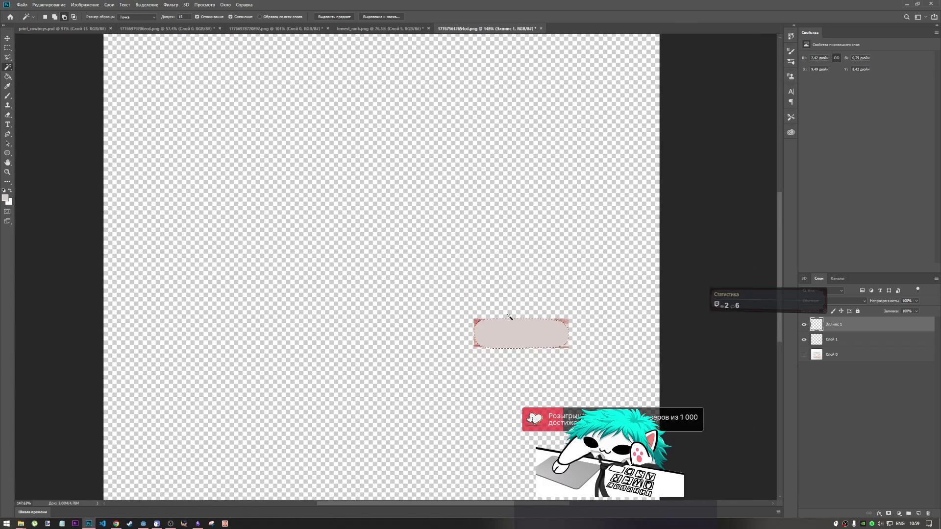
pyautogui.rightClick(502, 319)
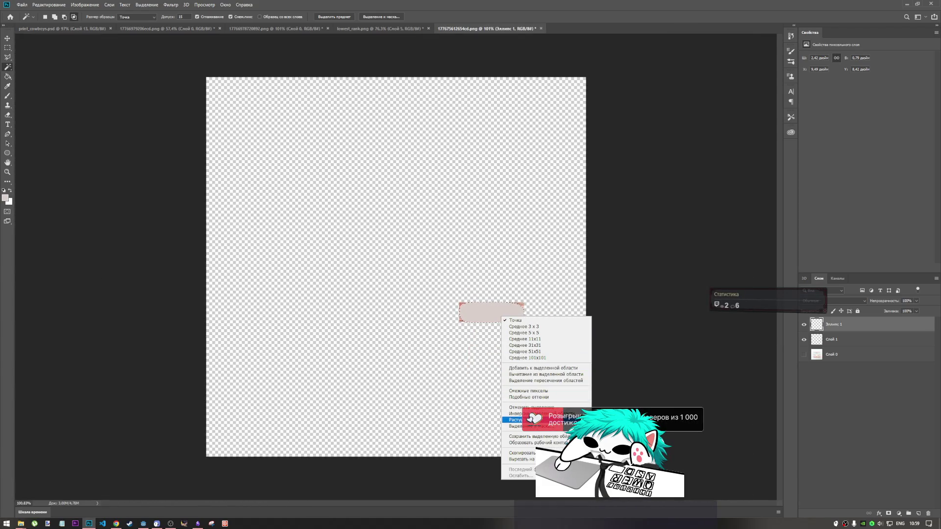
pyautogui.click(520, 414)
pyautogui.keyDown('alt'); pyautogui.scroll(5, 505, 322); pyautogui.keyUp('alt')
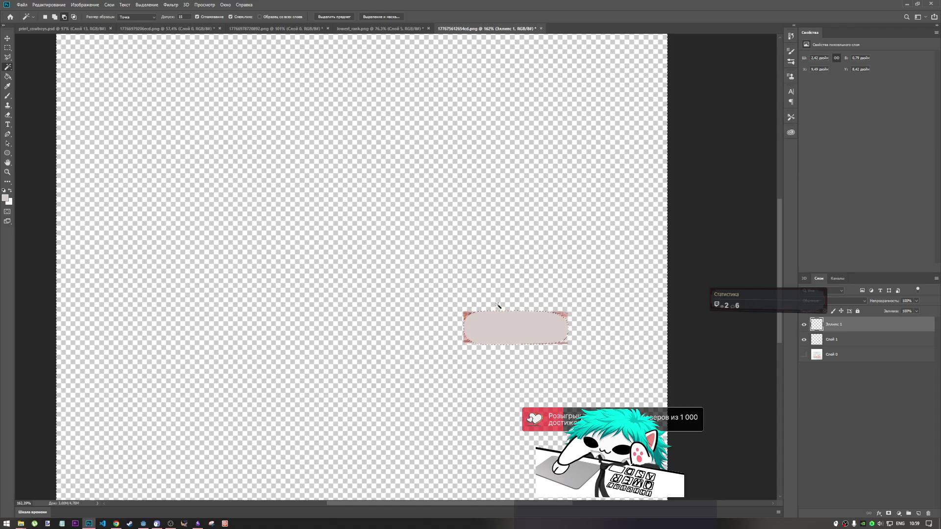